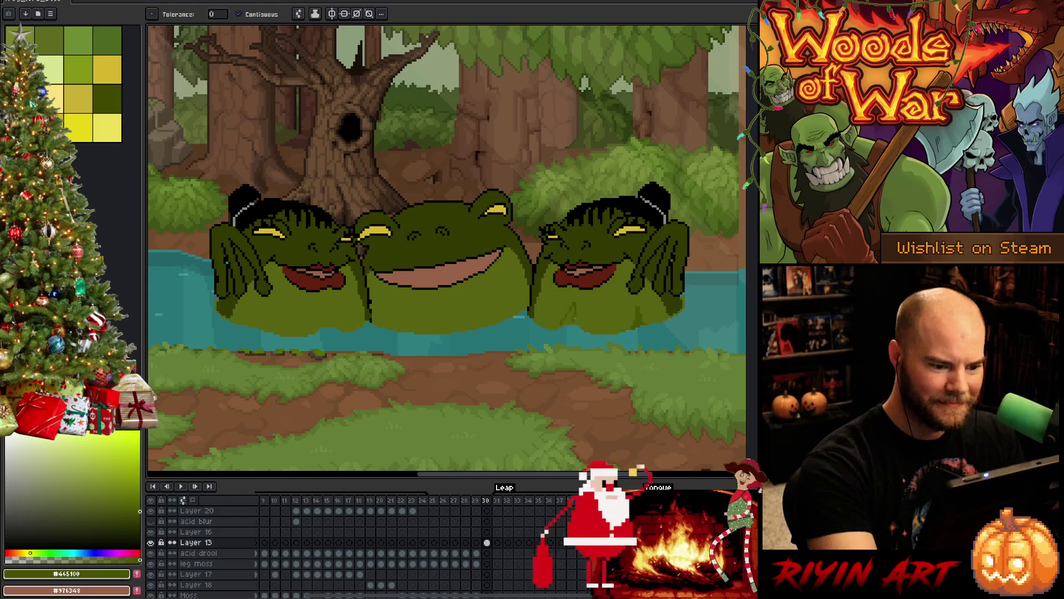
Step: Toggle between the Paint Bucket and Pencil tools
{"action": "key", "text": "g"}
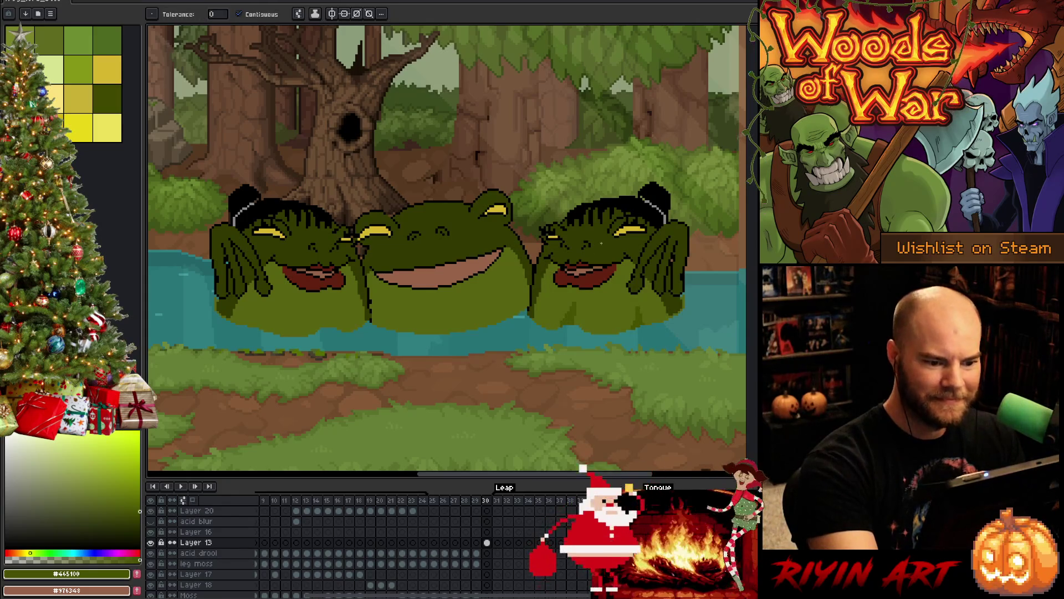
{"action": "key", "text": "b"}
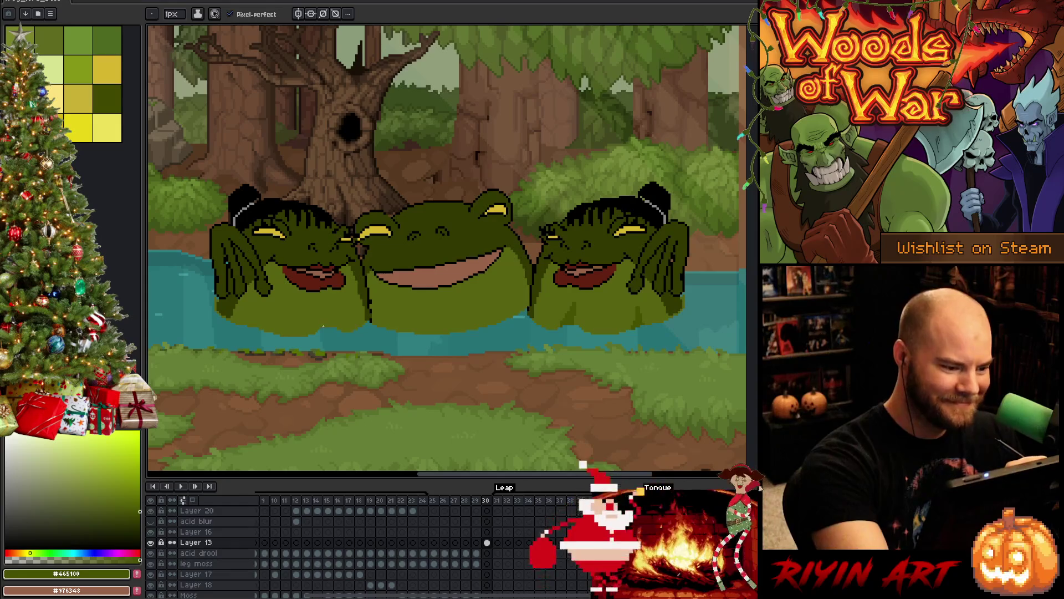
{"action": "key", "text": "g"}
{"action": "key", "text": "b"}
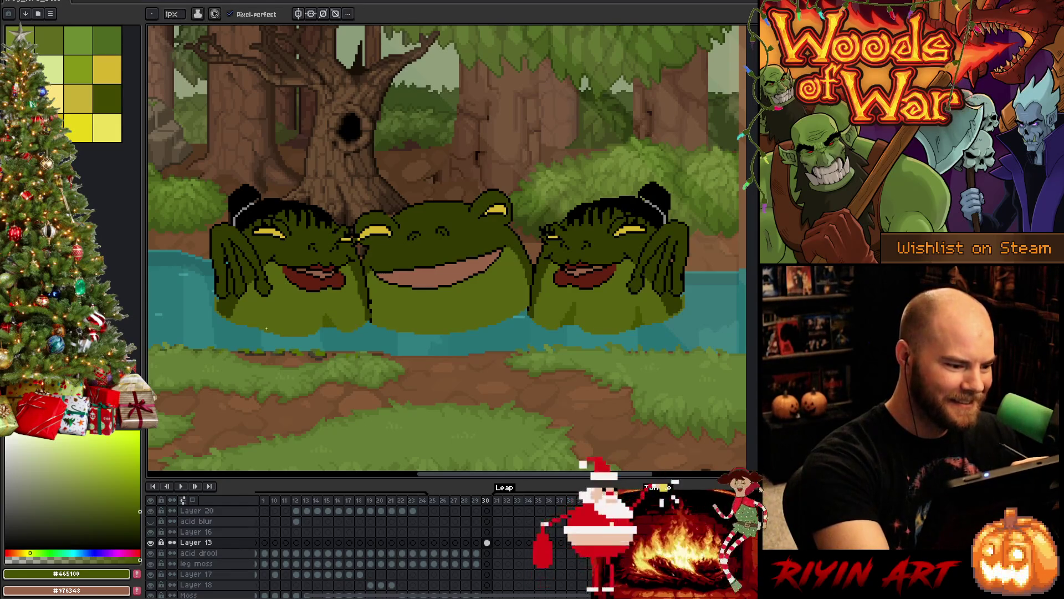
{"action": "key", "text": "g"}
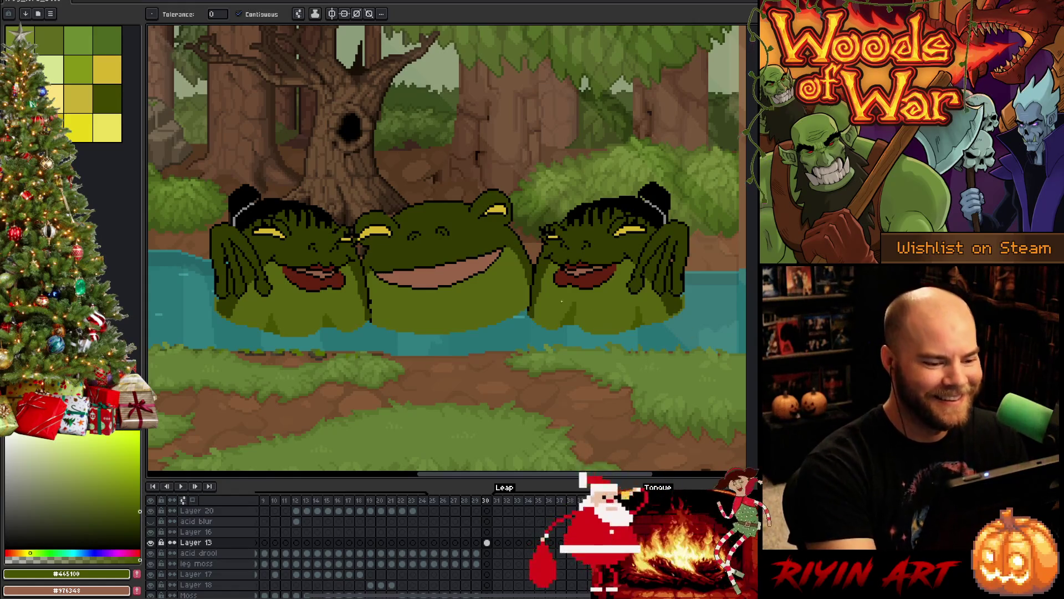
{"action": "key", "text": "b"}
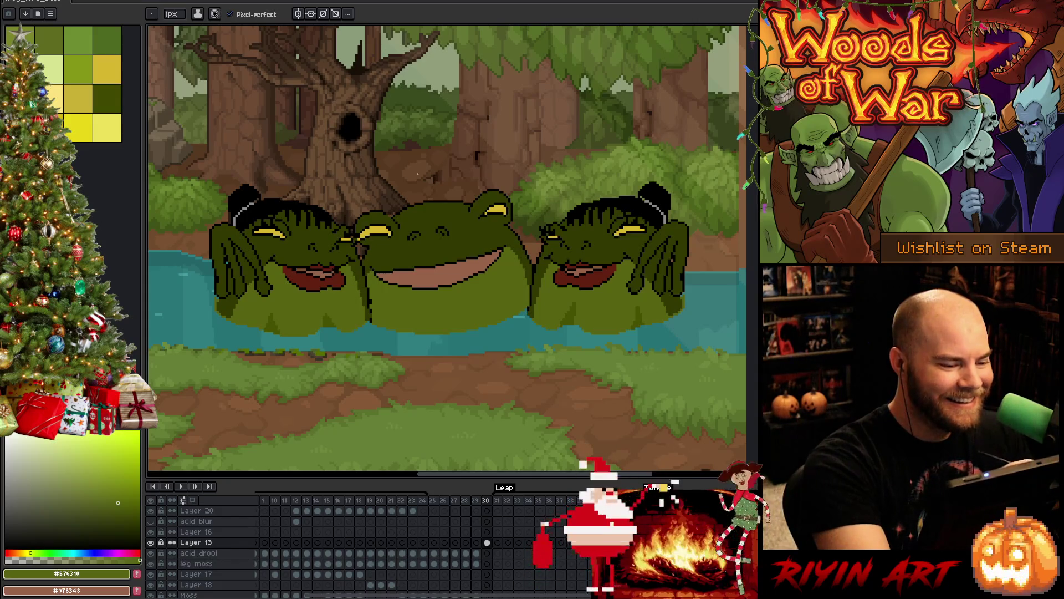
Step: Sample dark olive #465100 from the frog's edge and pencil a curved line across the middle frog's belly
{"action": "key", "text": "i"}
{"action": "left_click", "coordinate": [554, 309]}
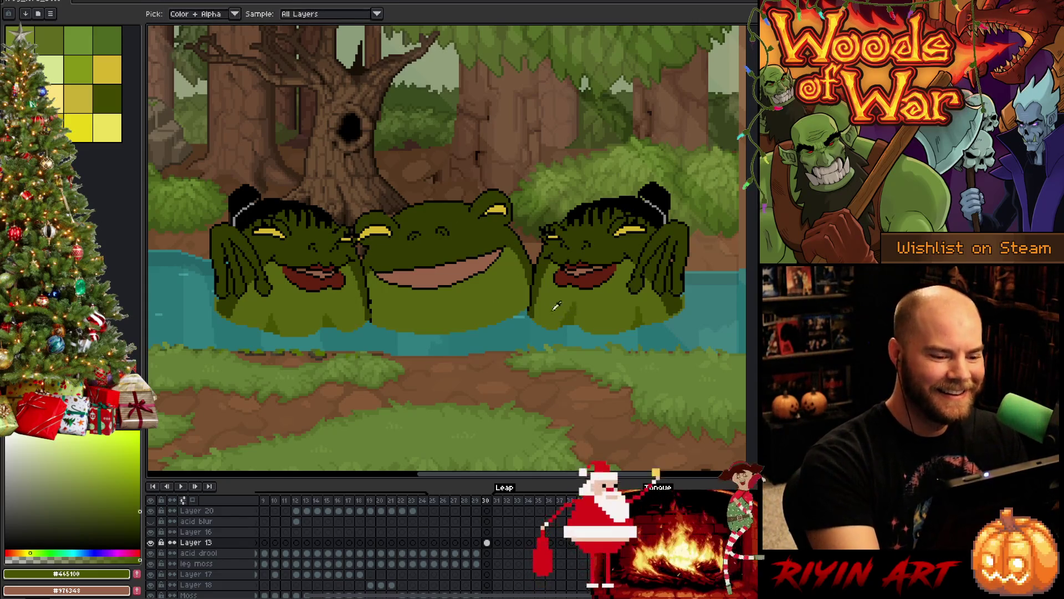
{"action": "key", "text": "b"}
{"action": "mouse_move", "coordinate": [414, 306]}
{"action": "left_mouse_down"}
{"action": "mouse_move", "coordinate": [487, 297]}
{"action": "mouse_move", "coordinate": [449, 322]}
{"action": "mouse_move", "coordinate": [405, 308]}
{"action": "mouse_move", "coordinate": [417, 315]}
{"action": "left_mouse_up"}
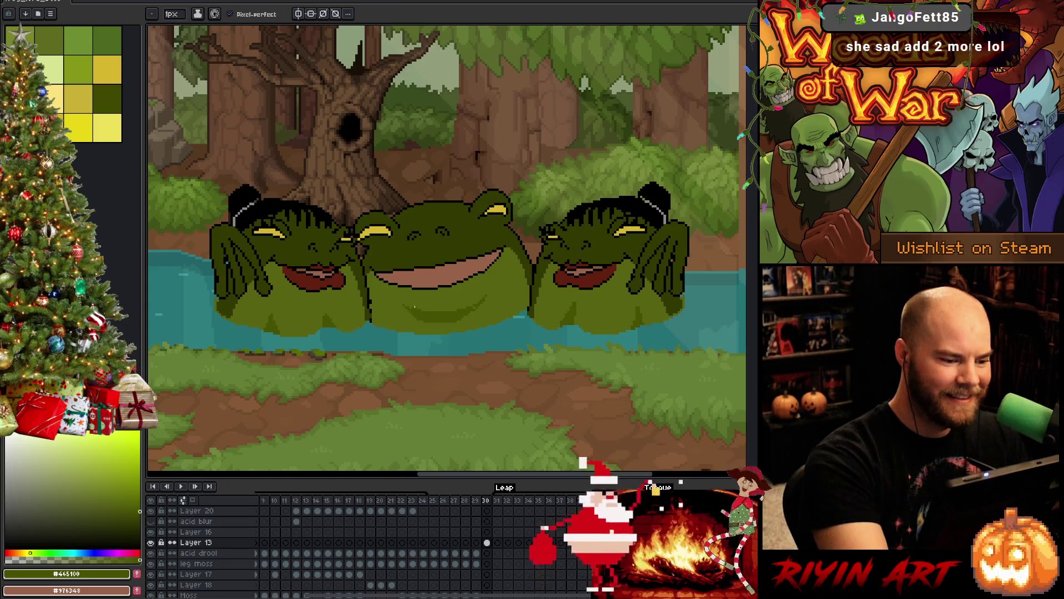
{"action": "left_click", "coordinate": [118, 503]}
{"action": "left_click", "coordinate": [476, 308], "text": "alt"}
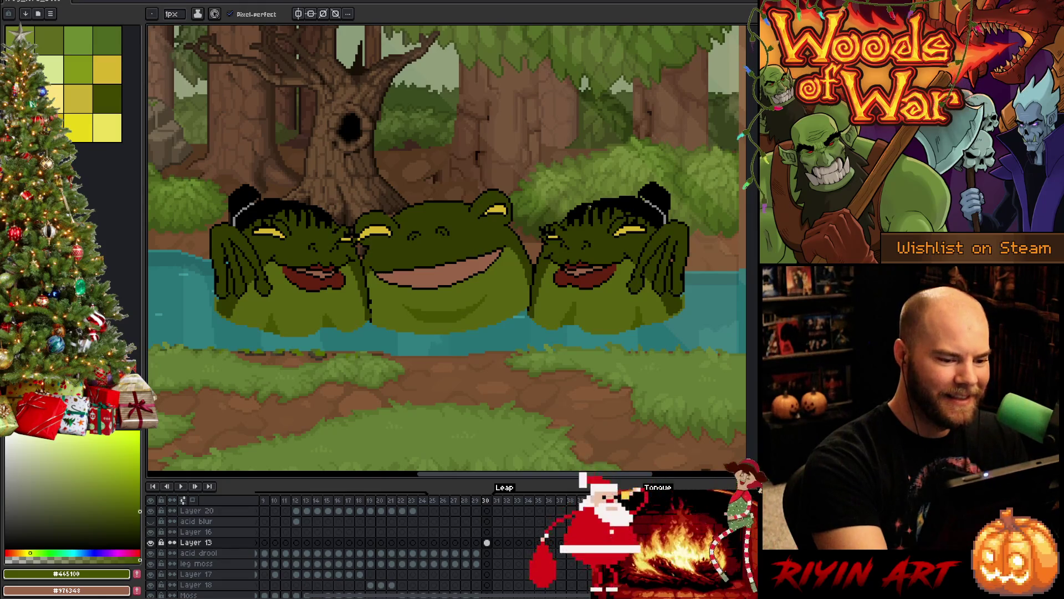
Step: Shift the three frogs to the left with the Move tool
{"action": "scroll", "coordinate": [492, 308], "scroll_direction": "down", "scroll_amount": 2}
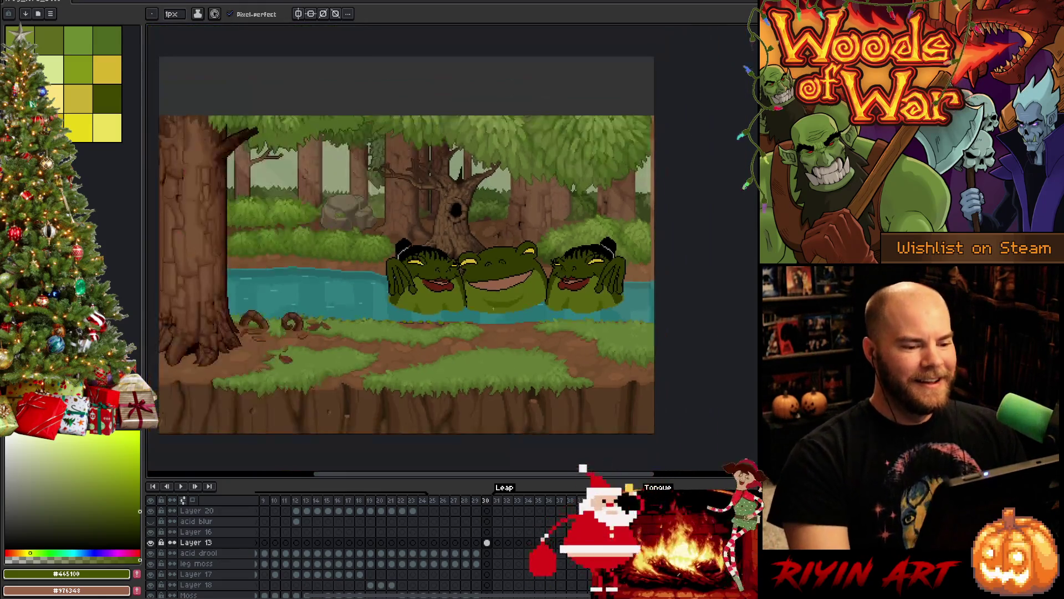
{"action": "scroll", "coordinate": [504, 313], "scroll_direction": "up", "scroll_amount": 2}
{"action": "scroll", "coordinate": [515, 300], "scroll_direction": "down", "scroll_amount": 1}
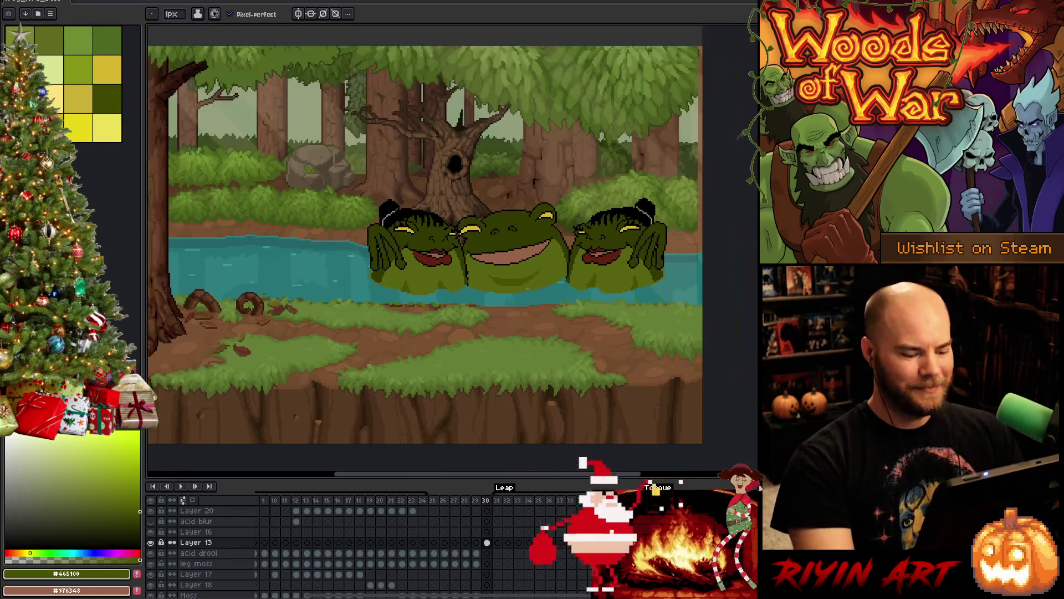
{"action": "key", "text": "v"}
{"action": "mouse_move", "coordinate": [529, 254]}
{"action": "left_mouse_down"}
{"action": "mouse_move", "coordinate": [426, 253]}
{"action": "mouse_move", "coordinate": [437, 252]}
{"action": "left_mouse_up"}
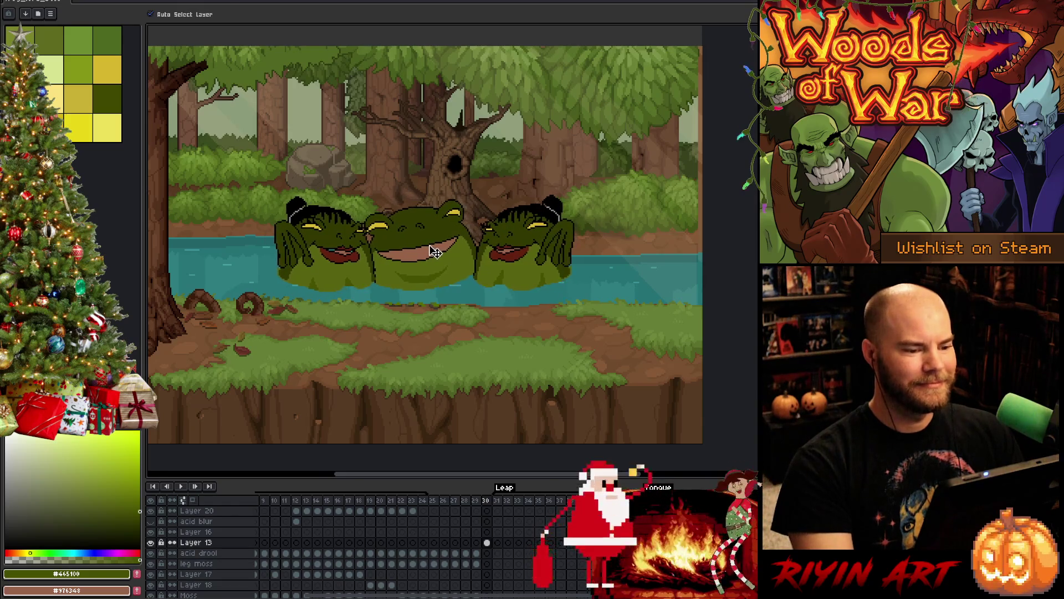
{"action": "scroll", "coordinate": [444, 258], "scroll_direction": "up", "scroll_amount": 3}
Step: Sample the brown of the frog's mouth and choose a very dark olive green
{"action": "key", "text": "g"}
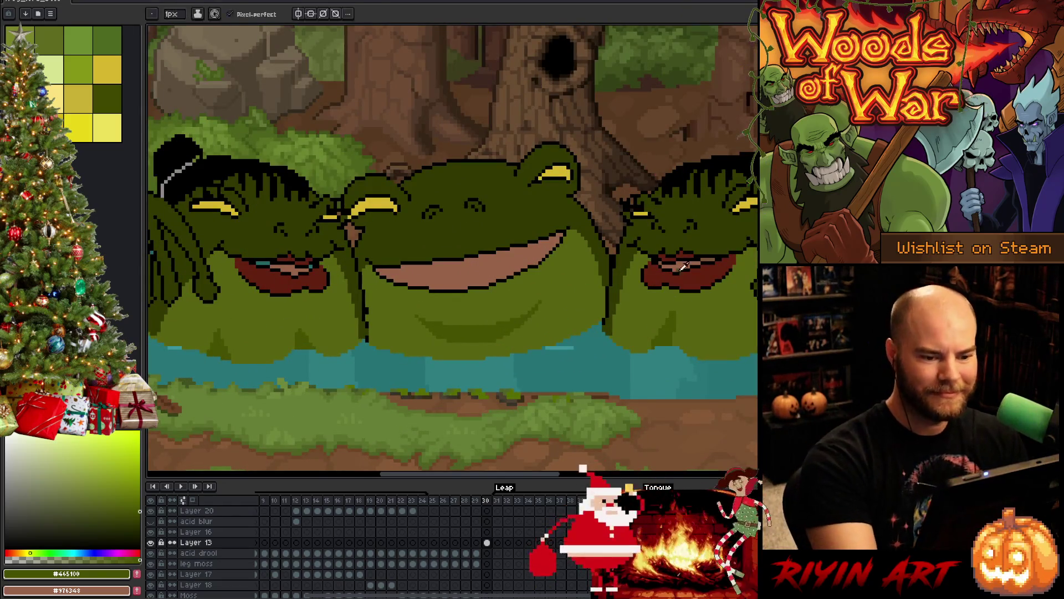
{"action": "left_click", "coordinate": [471, 277], "text": "alt"}
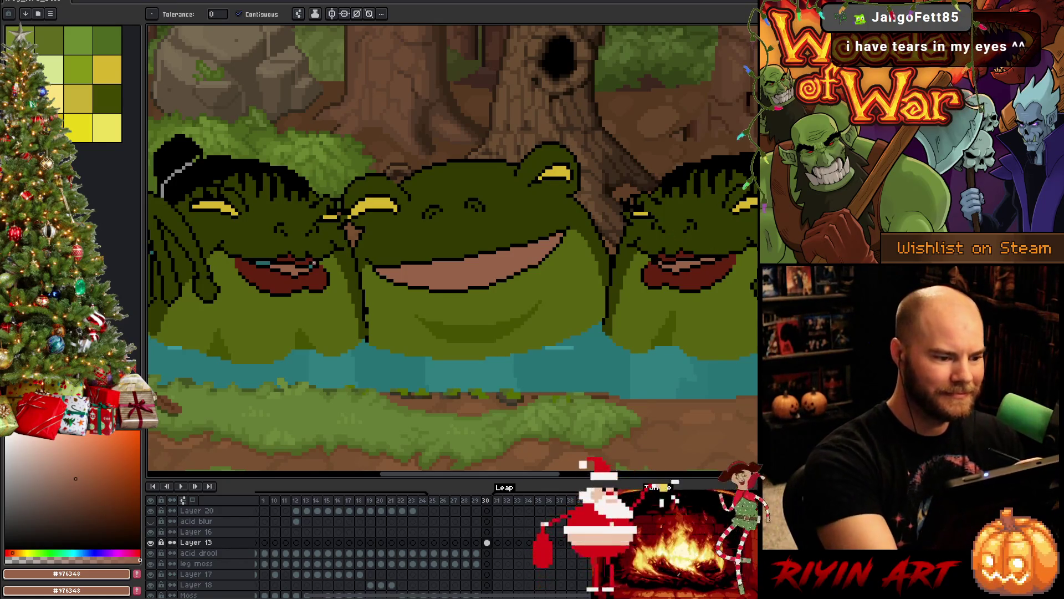
{"action": "key", "text": "b"}
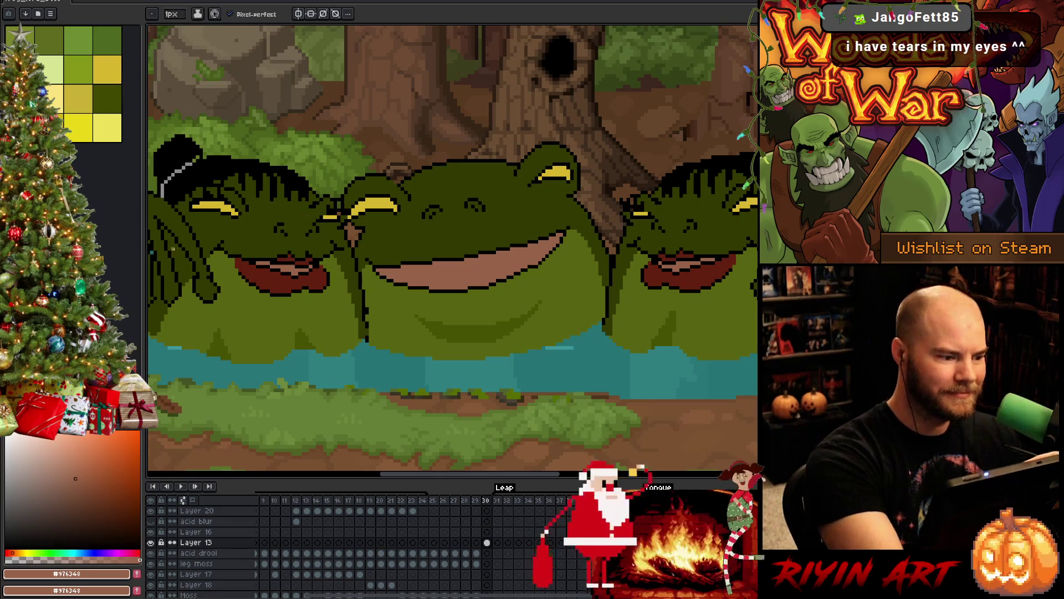
{"action": "left_click", "coordinate": [151, 251], "text": "alt"}
{"action": "key", "text": "g"}
Step: Pan and zoom to recentre the view on the three frogs
{"action": "left_click_drag", "start_coordinate": [558, 349], "coordinate": [348, 363]}
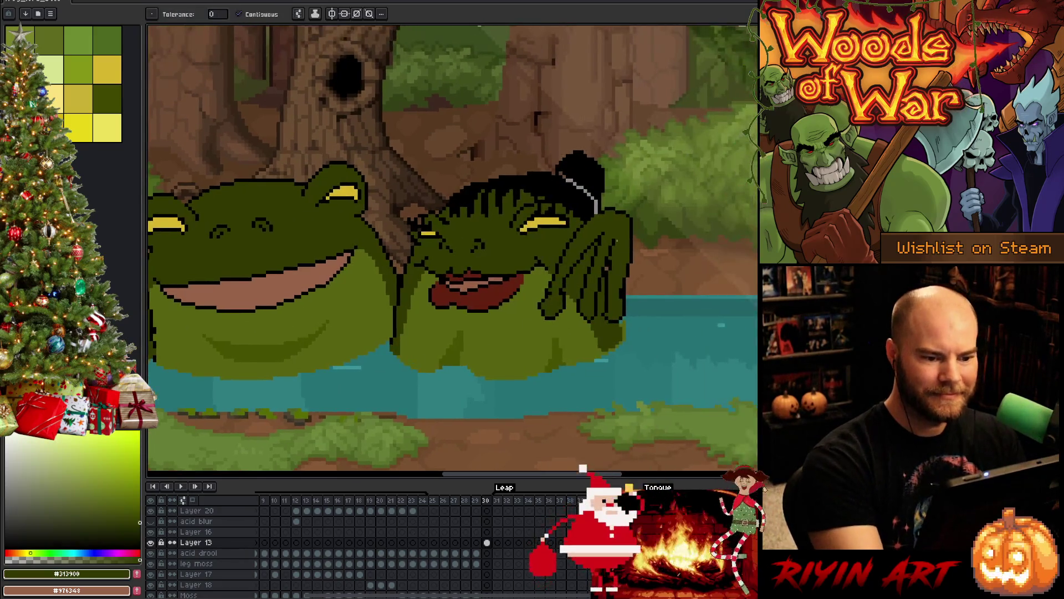
{"action": "scroll", "coordinate": [627, 358], "scroll_direction": "down", "scroll_amount": 3}
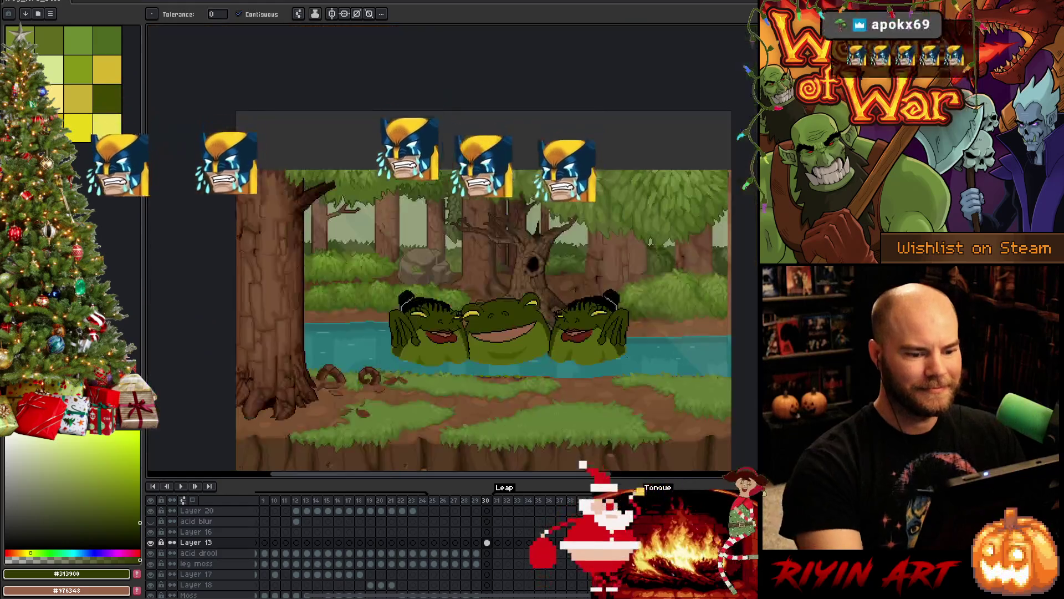
{"action": "scroll", "coordinate": [530, 312], "scroll_direction": "up", "scroll_amount": 2}
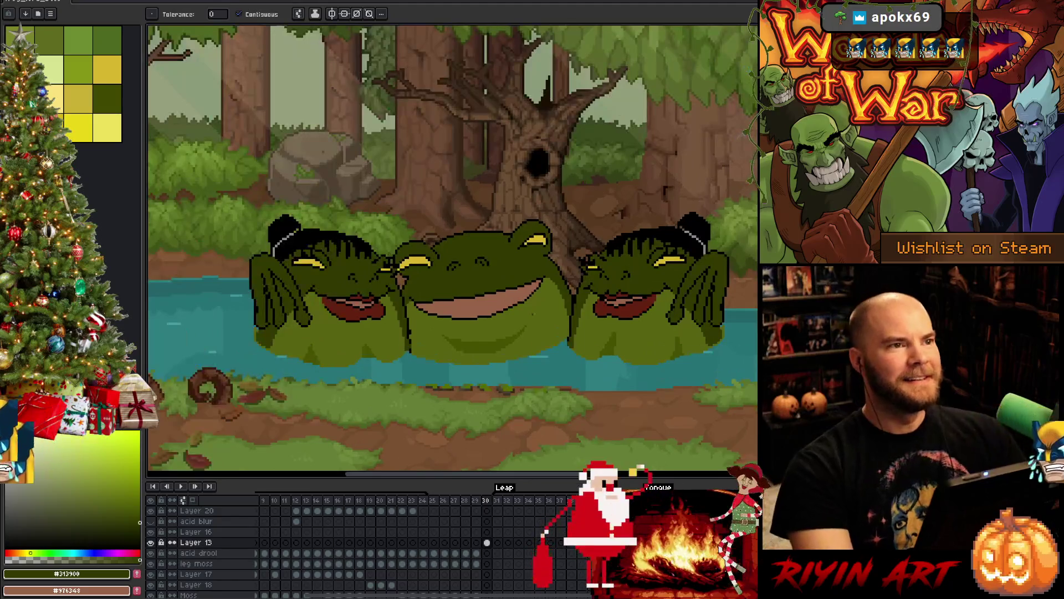
{"action": "left_click_drag", "start_coordinate": [533, 315], "coordinate": [474, 286]}
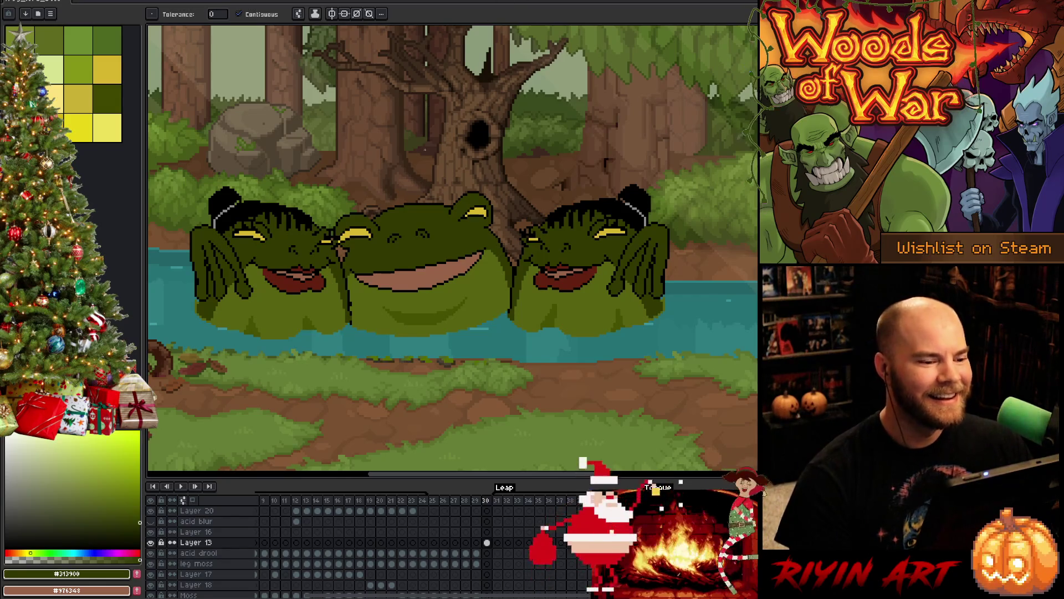
{"action": "scroll", "coordinate": [339, 222], "scroll_direction": "down", "scroll_amount": 2}
{"action": "left_click_drag", "start_coordinate": [355, 288], "coordinate": [436, 298]}
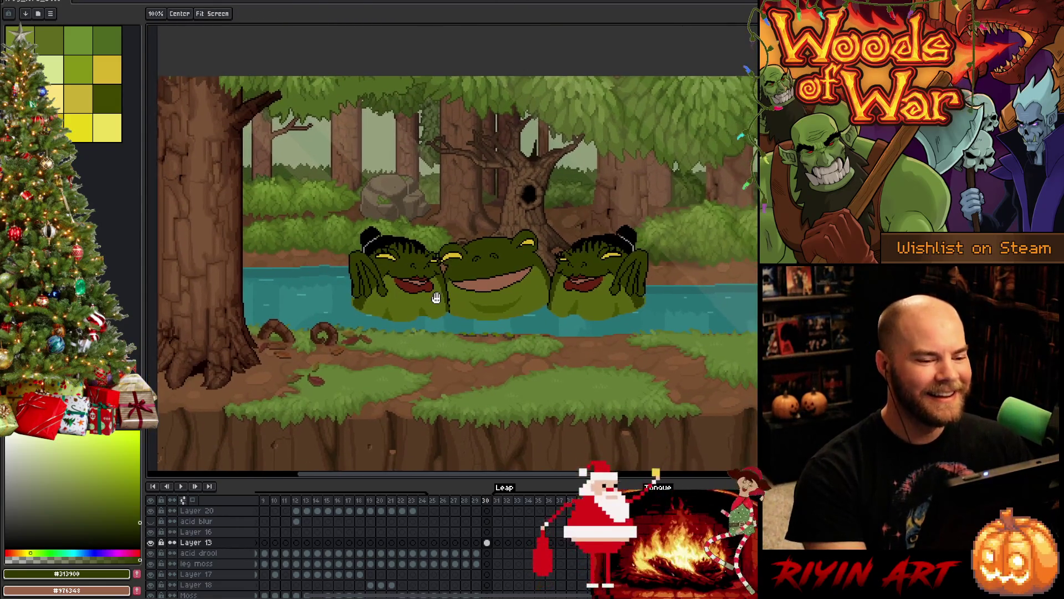
{"action": "key", "text": "space"}
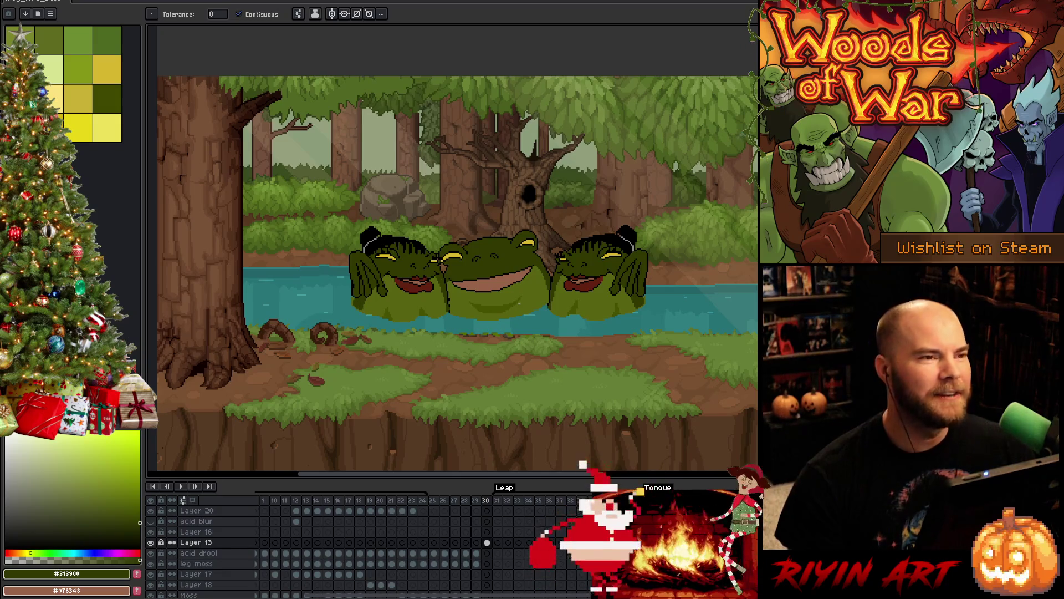
{"action": "scroll", "coordinate": [573, 288], "scroll_direction": "up", "scroll_amount": 3}
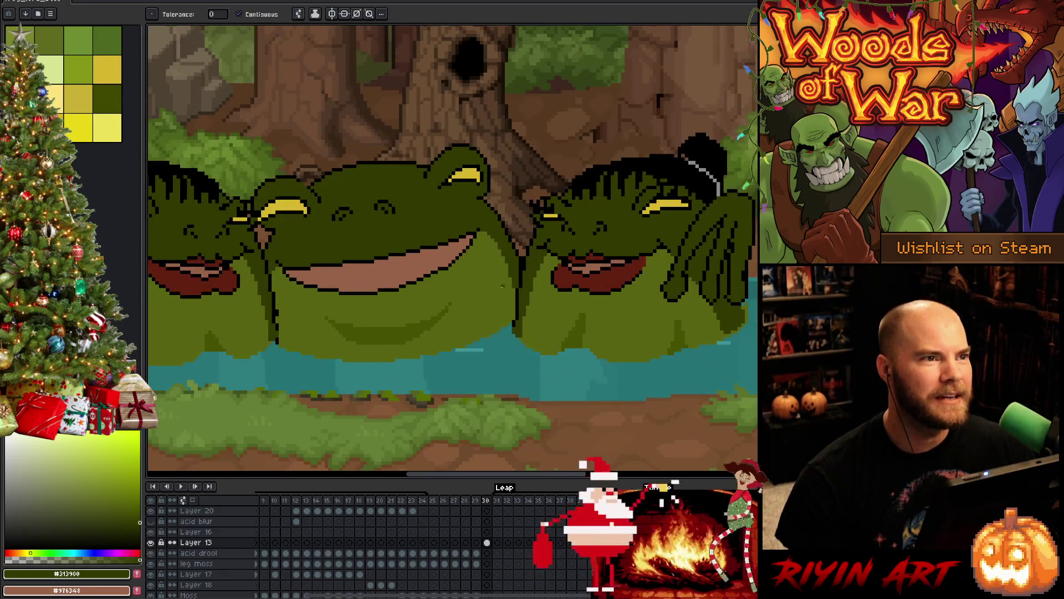
{"action": "scroll", "coordinate": [459, 286], "scroll_direction": "down", "scroll_amount": 2}
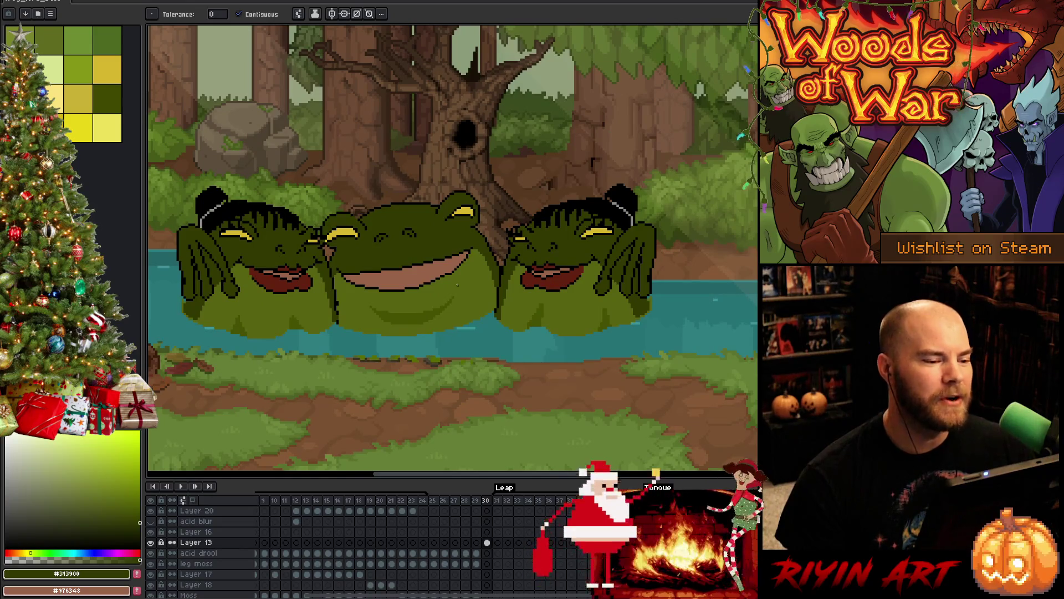
{"action": "scroll", "coordinate": [457, 285], "scroll_direction": "down", "scroll_amount": 1}
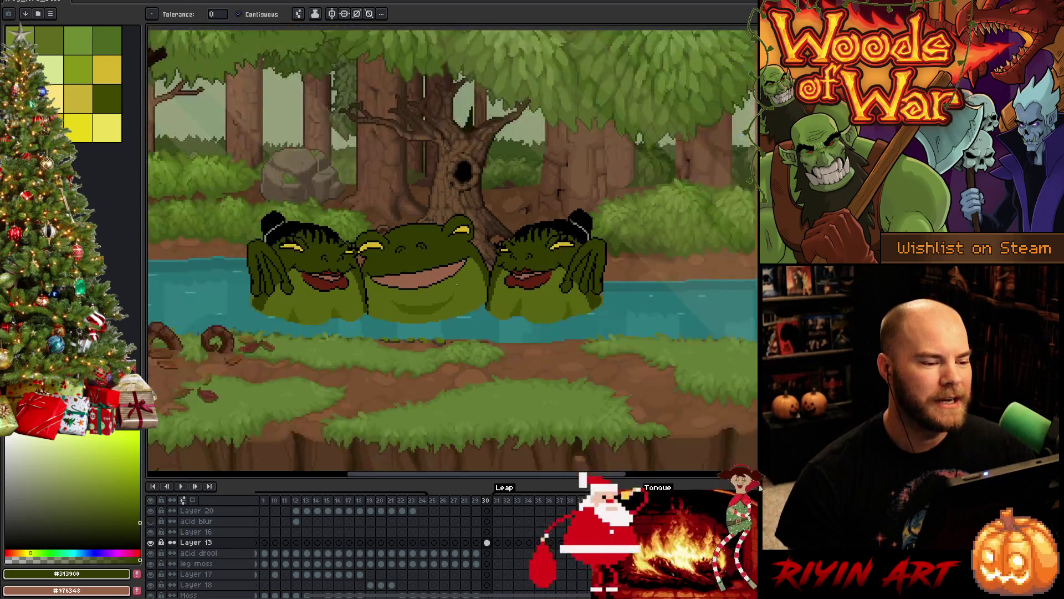
{"action": "scroll", "coordinate": [417, 293], "scroll_direction": "down", "scroll_amount": 1}
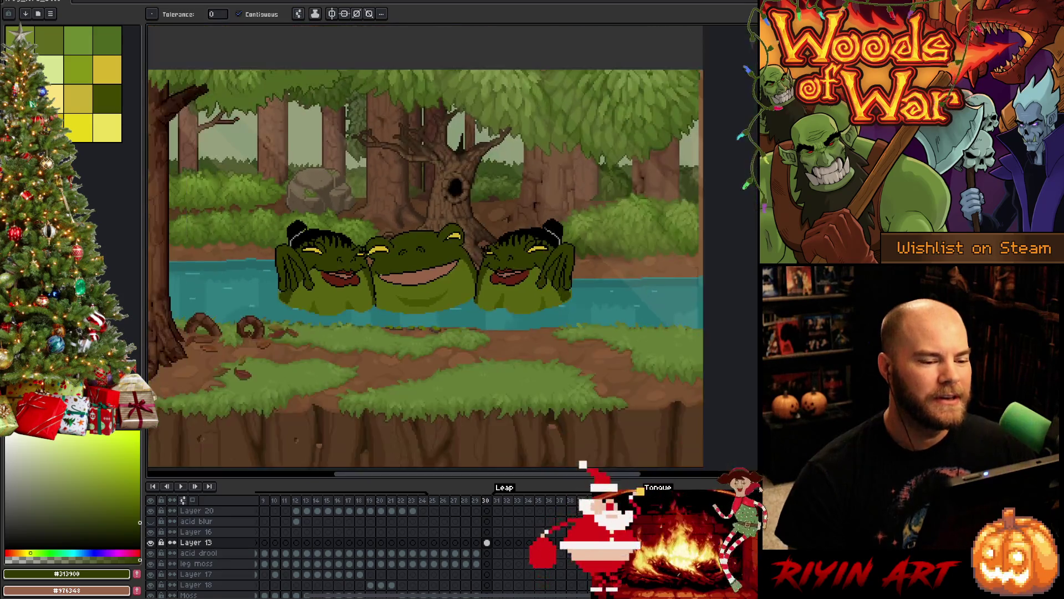
{"action": "scroll", "coordinate": [381, 282], "scroll_direction": "up", "scroll_amount": 1}
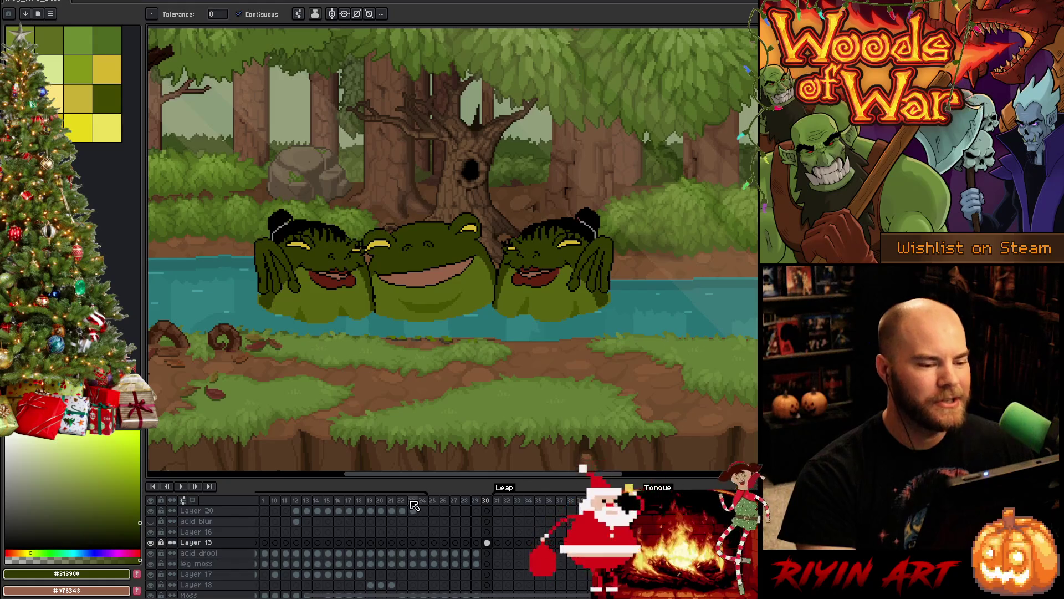
{"action": "scroll", "coordinate": [432, 310], "scroll_direction": "down", "scroll_amount": 1}
{"action": "left_click_drag", "start_coordinate": [377, 324], "coordinate": [460, 370]}
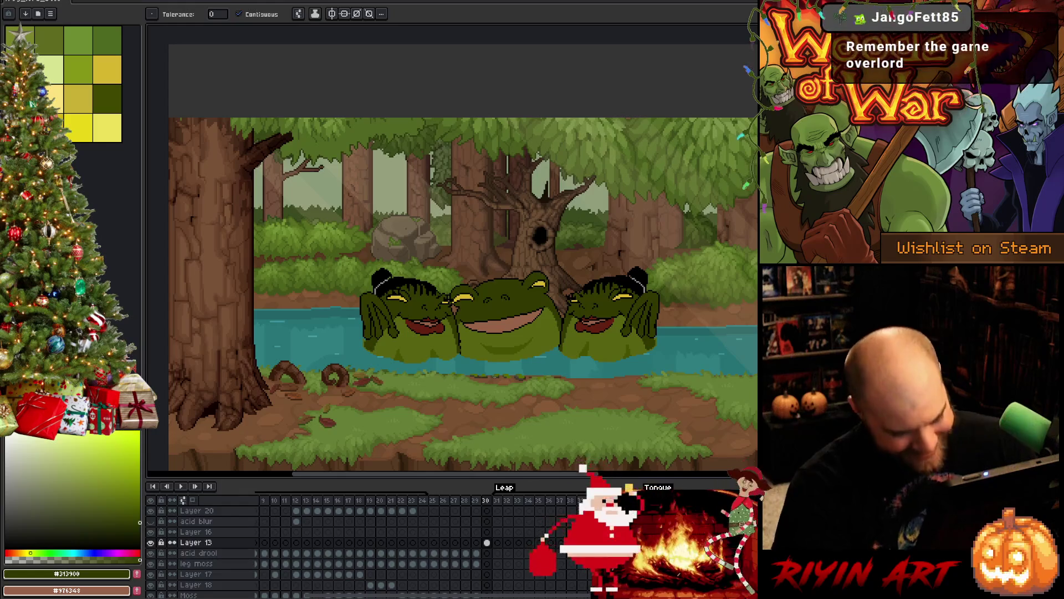
{"action": "scroll", "coordinate": [514, 332], "scroll_direction": "up", "scroll_amount": 4}
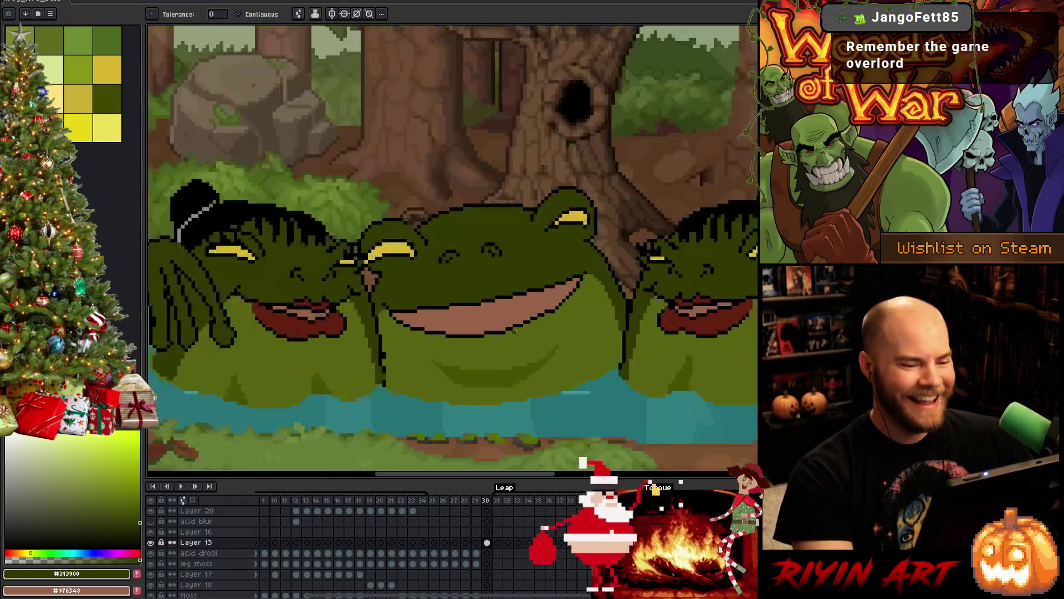
{"action": "key", "text": "Left"}
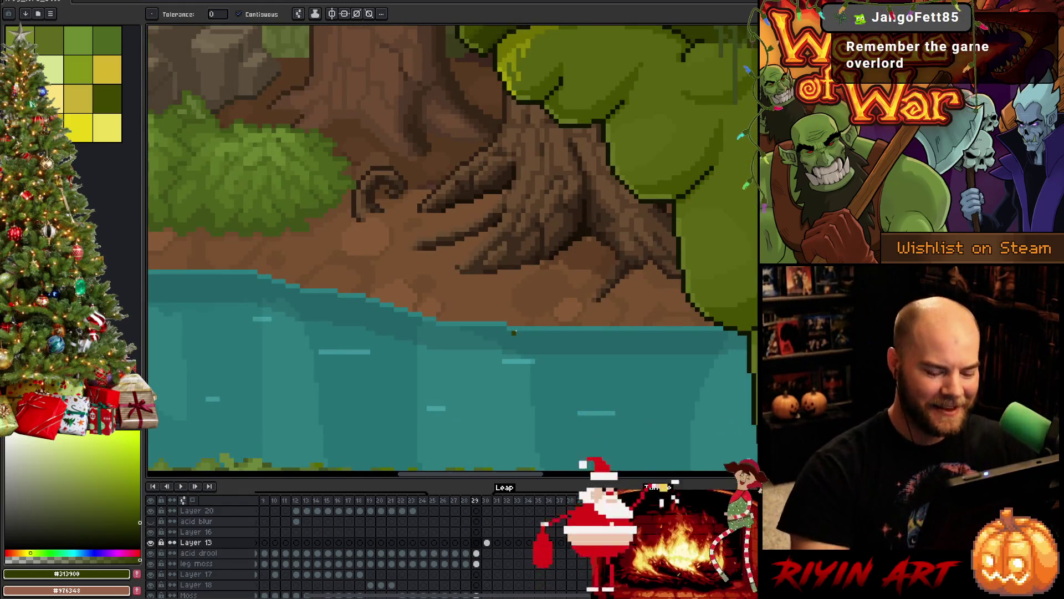
{"action": "key", "text": "Left"}
{"action": "key", "text": "Left"}
{"action": "key", "text": "Left"}
{"action": "key", "text": "Left"}
{"action": "key", "text": "Left"}
{"action": "key", "text": "Left"}
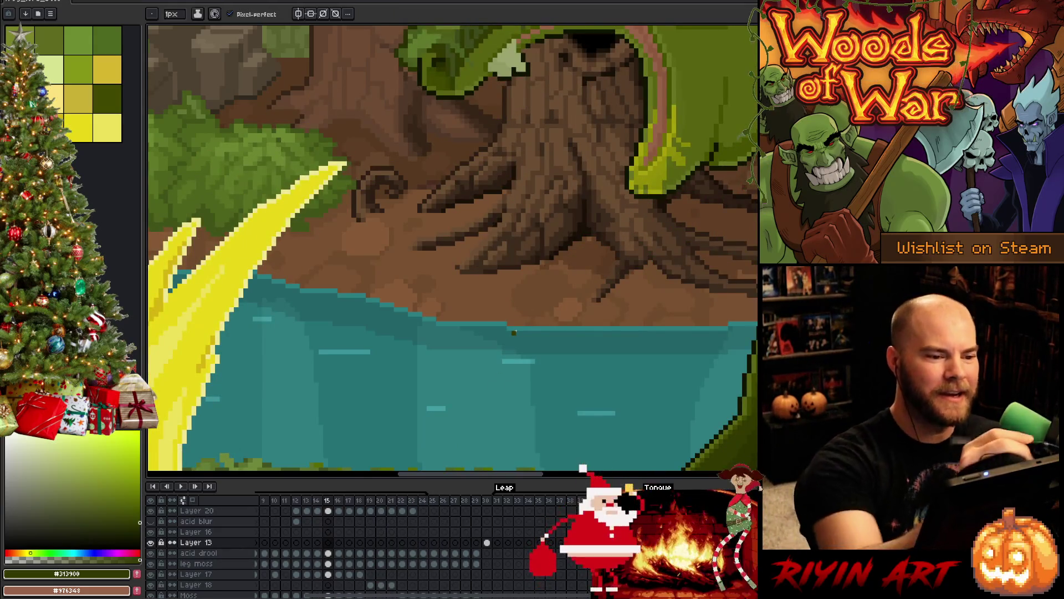
{"action": "key", "text": "b"}
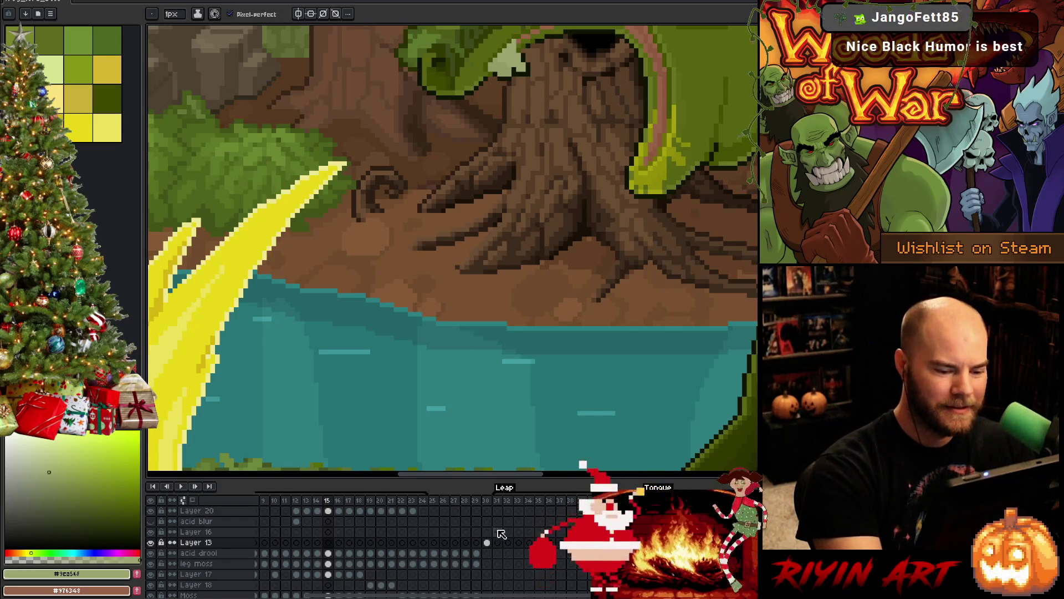
{"action": "left_click", "coordinate": [487, 542]}
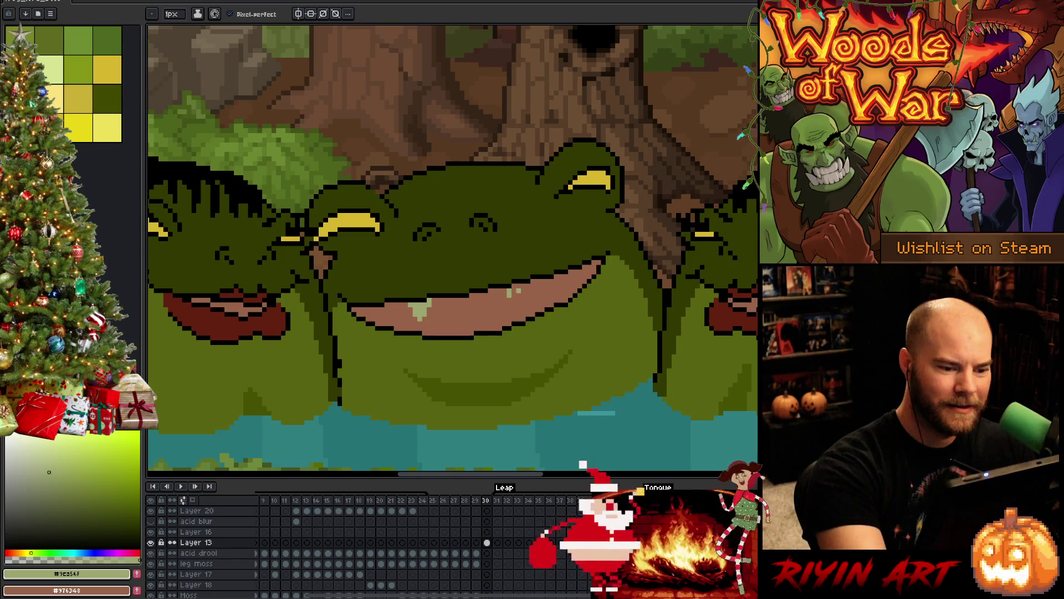
Step: Draw a light green drool drip on the frog's mouth
{"action": "left_click_drag", "start_coordinate": [518, 291], "coordinate": [528, 294]}
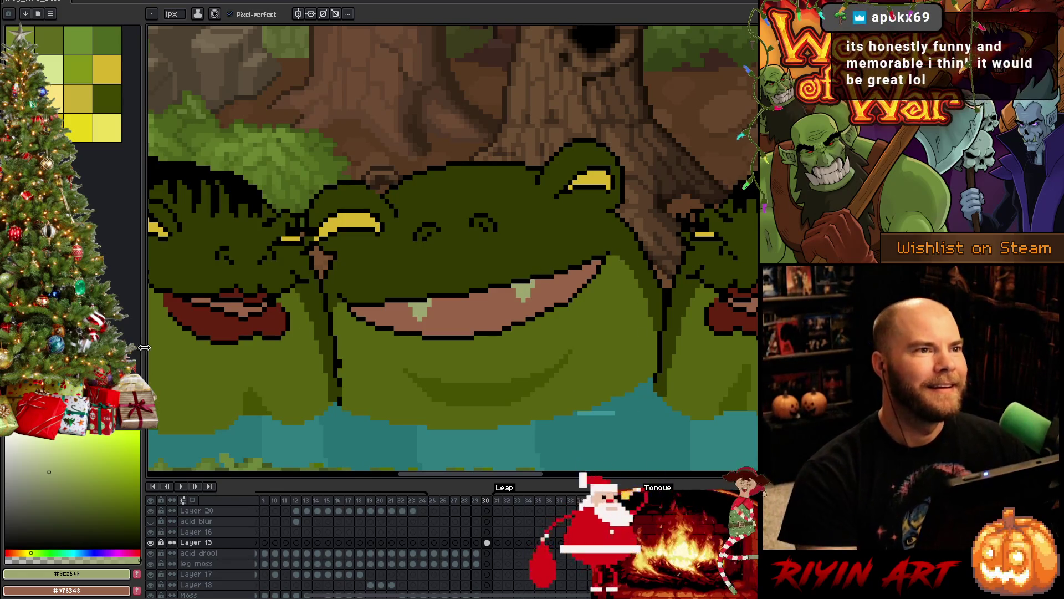
{"action": "scroll", "coordinate": [419, 279], "scroll_direction": "down", "scroll_amount": 5}
{"action": "mouse_move", "coordinate": [379, 355]}
{"action": "left_mouse_down"}
{"action": "mouse_move", "coordinate": [435, 348]}
{"action": "mouse_move", "coordinate": [458, 308]}
{"action": "left_mouse_up"}
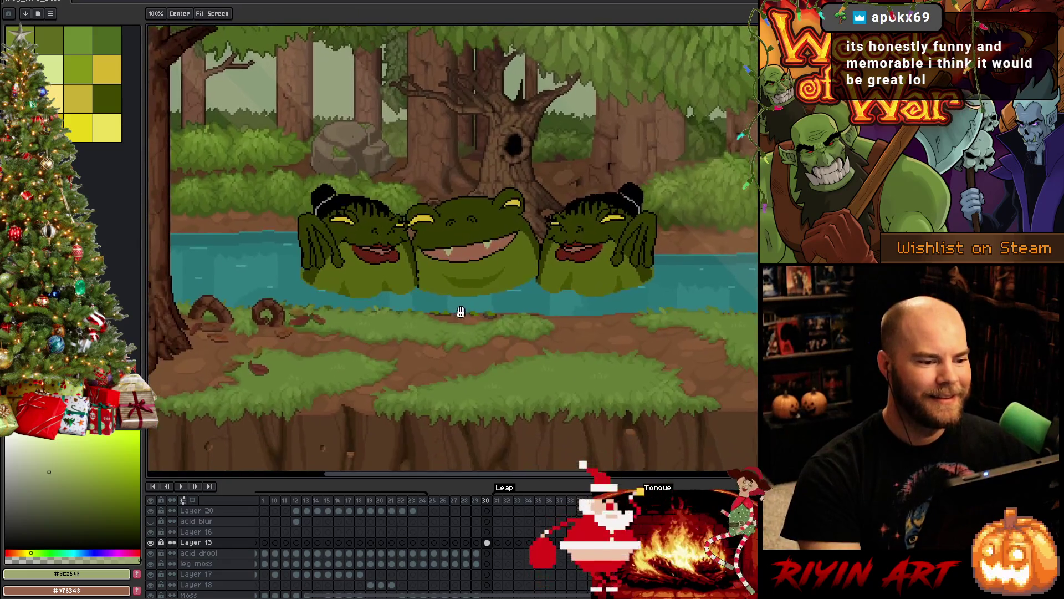
{"action": "scroll", "coordinate": [437, 274], "scroll_direction": "up", "scroll_amount": 2}
{"action": "scroll", "coordinate": [437, 274], "scroll_direction": "up", "scroll_amount": 2}
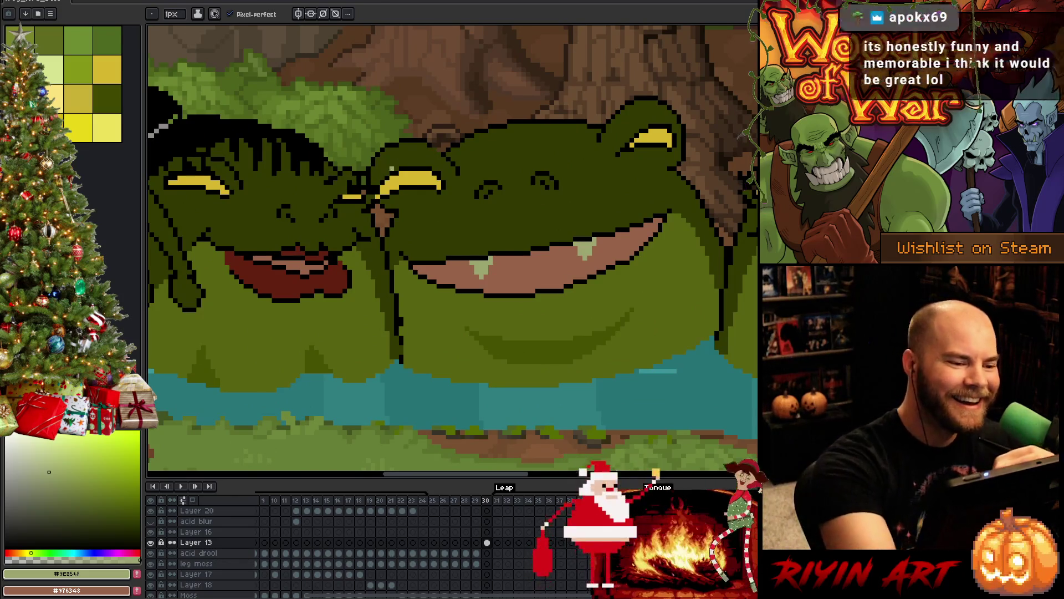
Step: Pick black and dark olive #313900 and touch up the outline with the eraser and bucket
{"action": "left_click", "coordinate": [391, 175], "text": "alt"}
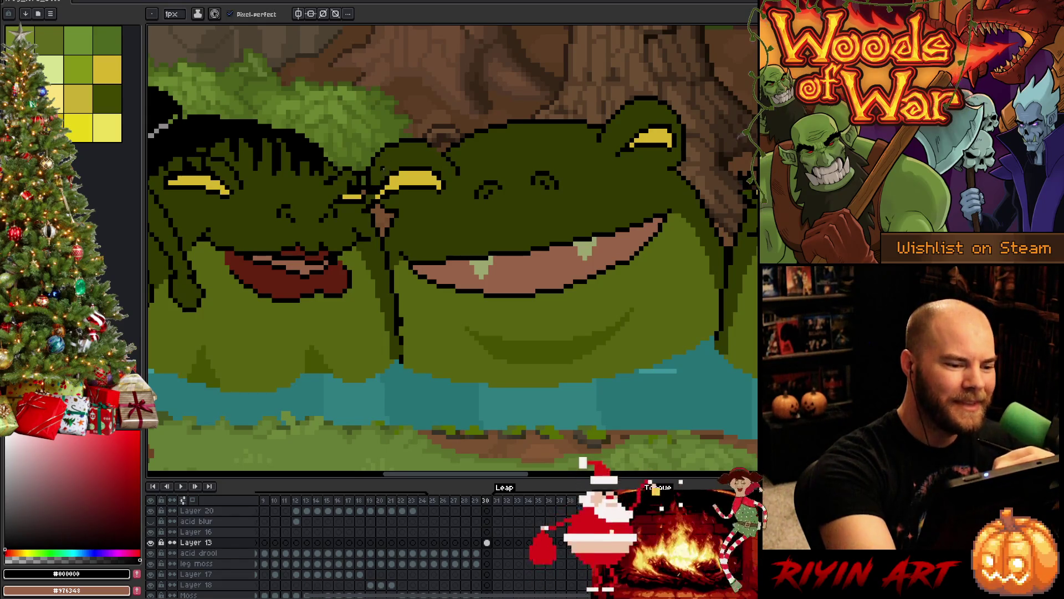
{"action": "left_click", "coordinate": [382, 182], "text": "alt"}
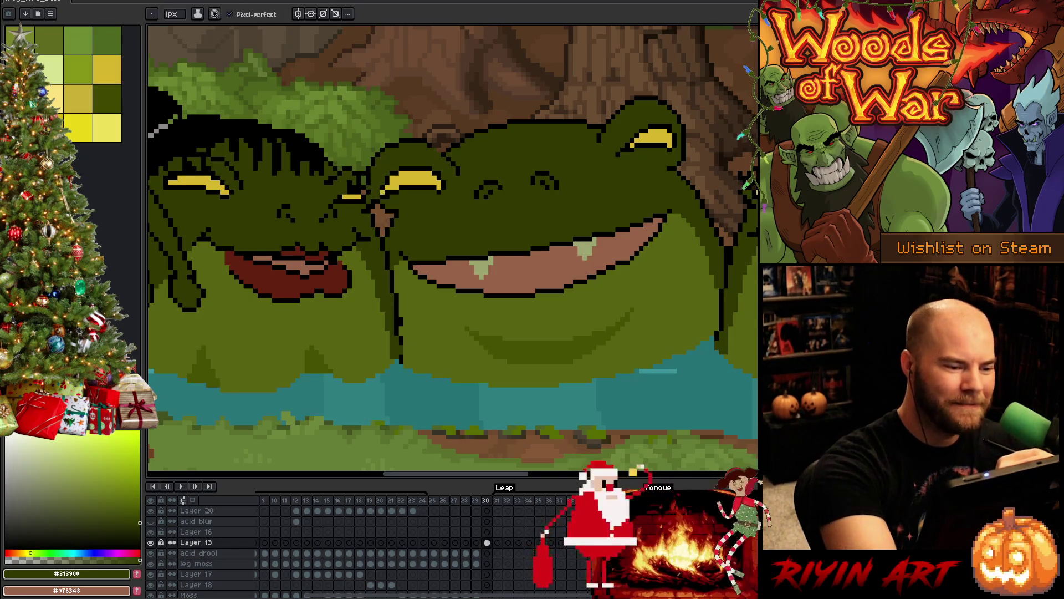
{"action": "left_click", "coordinate": [370, 191], "text": "alt"}
{"action": "key", "text": "e"}
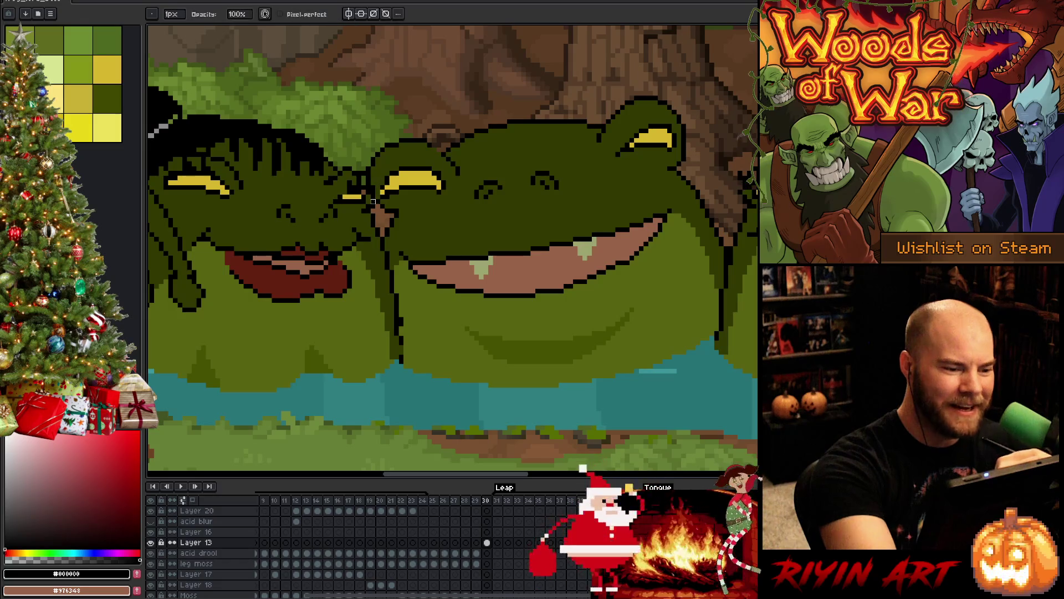
{"action": "key", "text": "g"}
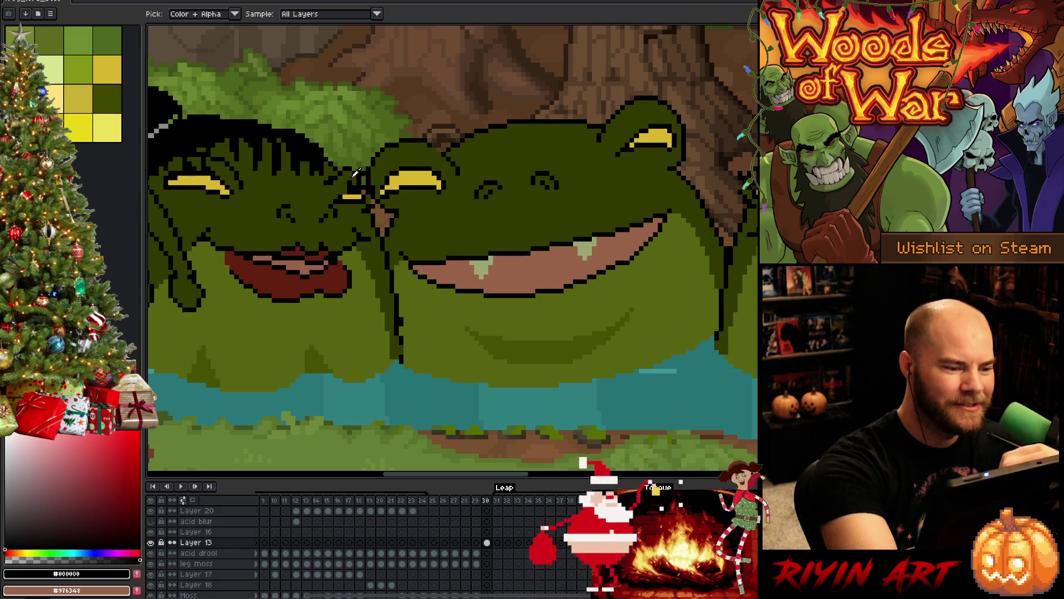
{"action": "left_click", "coordinate": [364, 181], "text": "alt"}
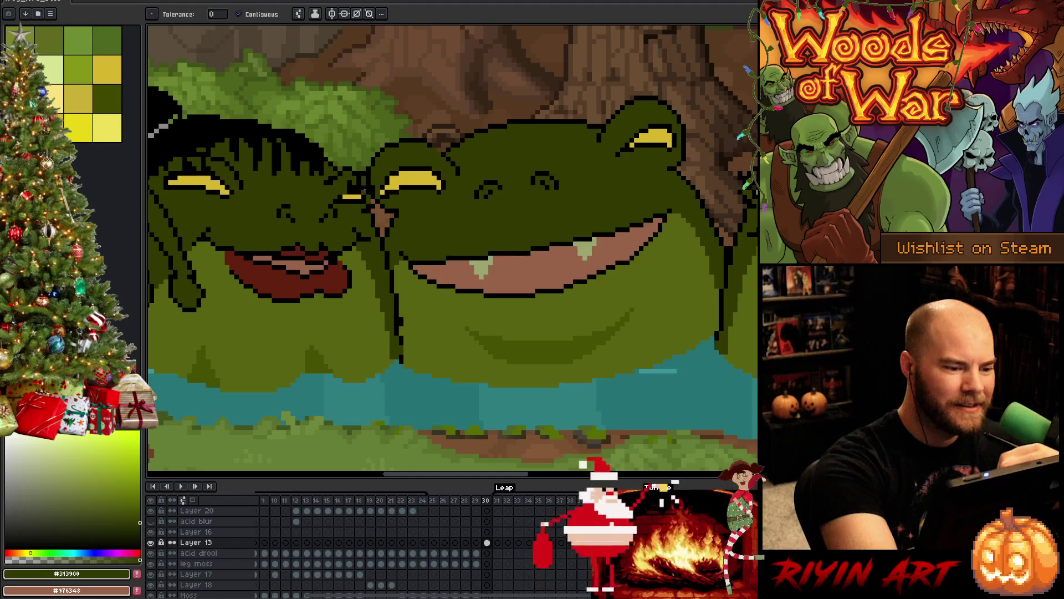
Step: Repaint black outline and dark olive skin pixels between the left and middle frogs
{"action": "key", "text": "b"}
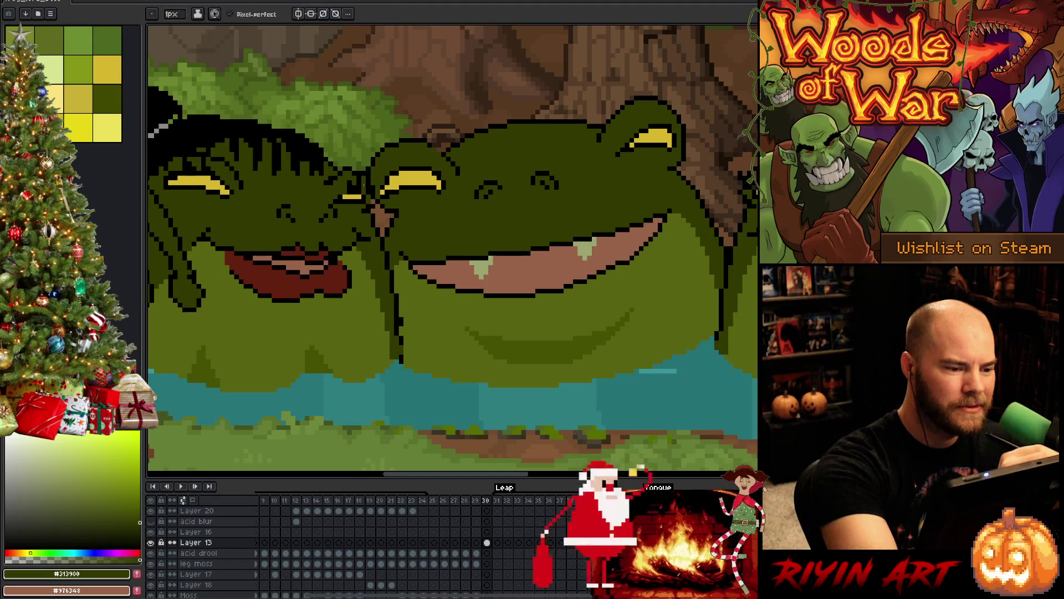
{"action": "left_click", "coordinate": [364, 173], "text": "alt"}
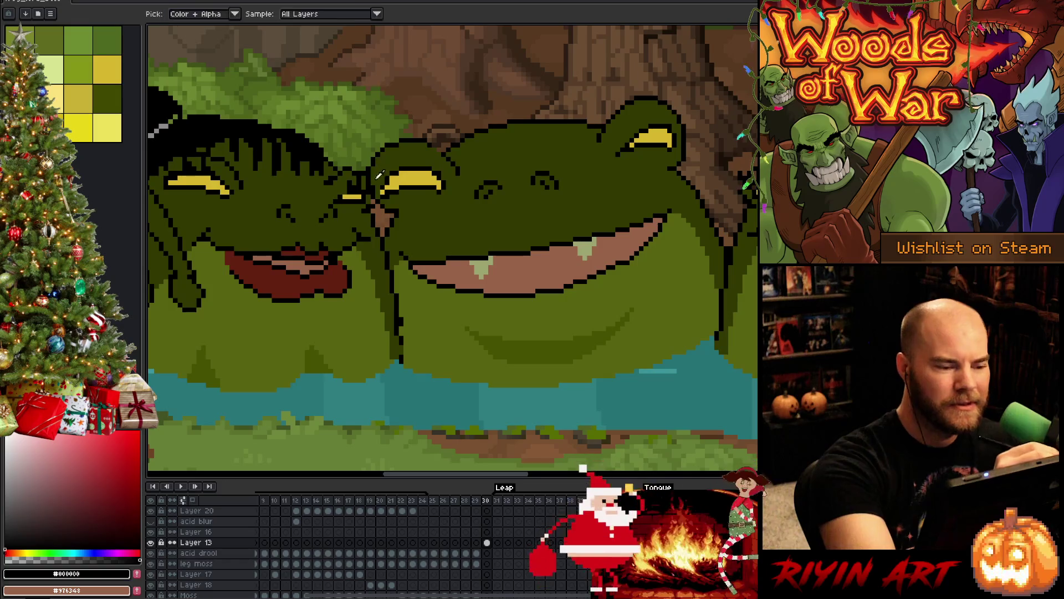
{"action": "left_click", "coordinate": [373, 188], "text": "alt"}
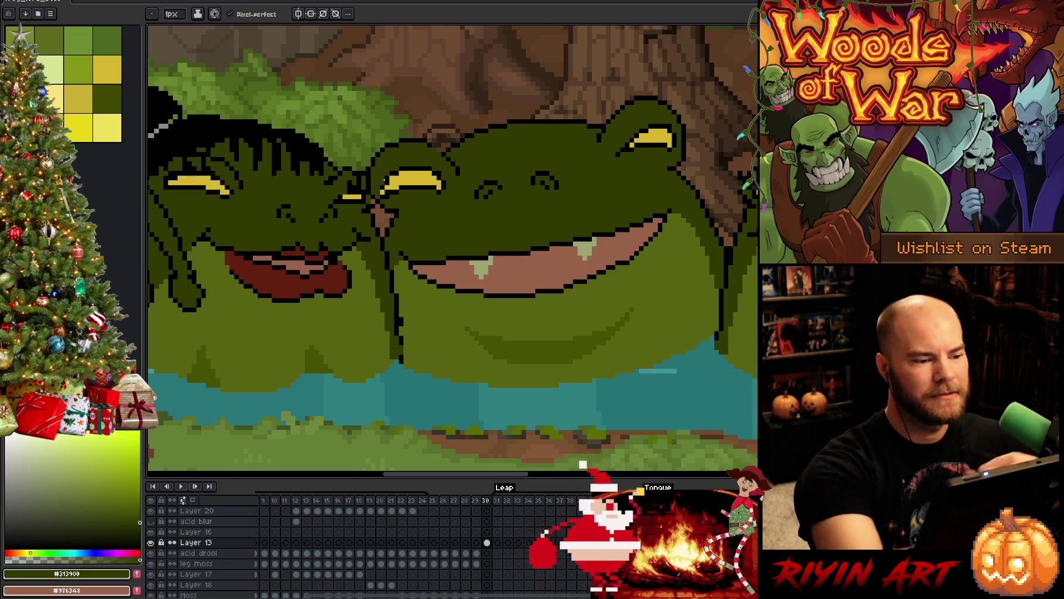
{"action": "left_click", "coordinate": [381, 192], "text": "alt"}
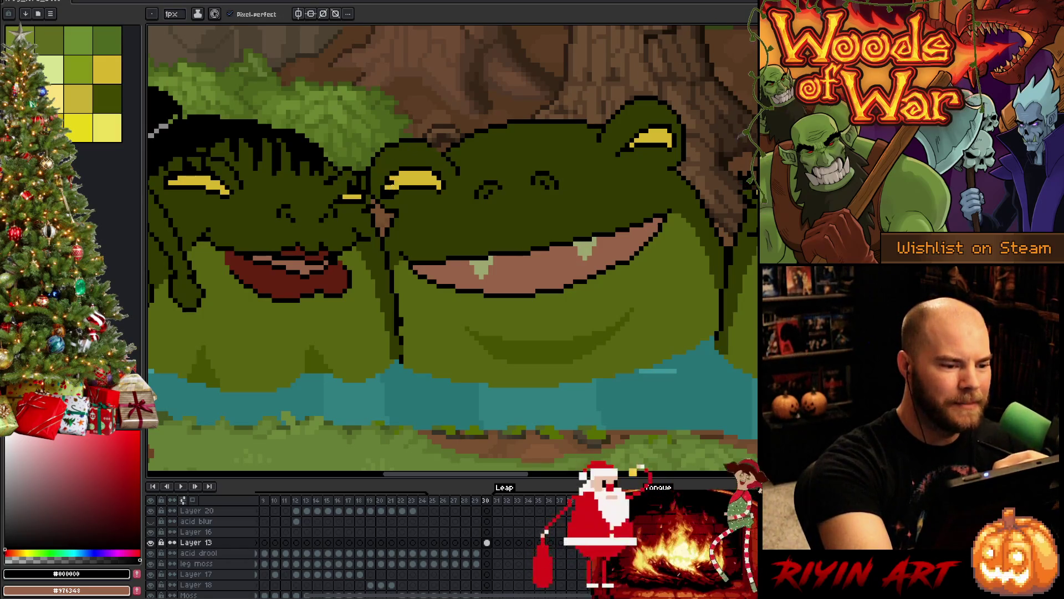
{"action": "left_click", "coordinate": [388, 194], "text": "alt"}
{"action": "left_click", "coordinate": [392, 195], "text": "alt"}
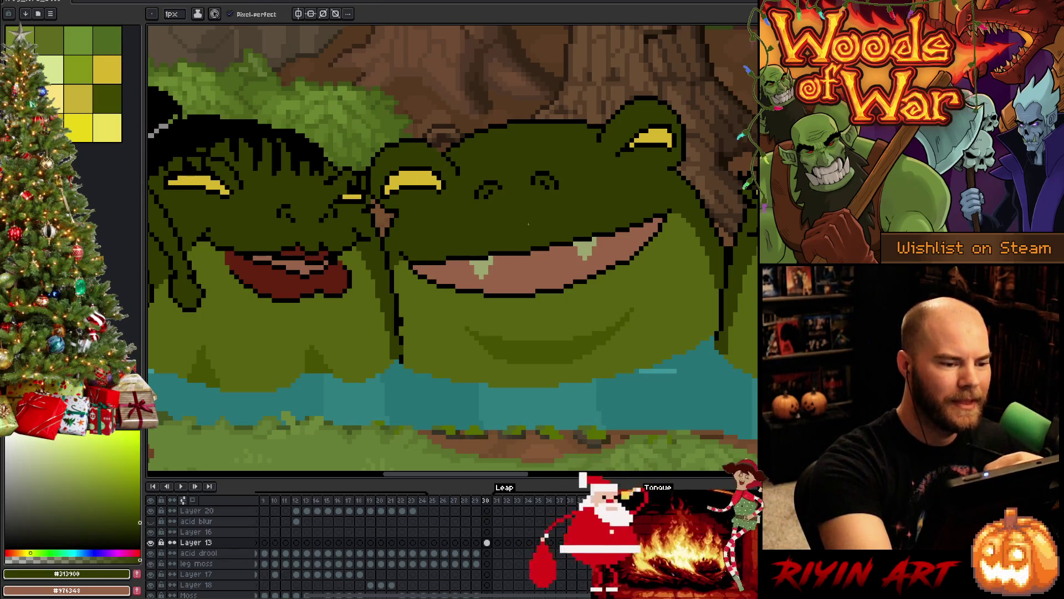
Step: Pan and zoom to review the whole frog group
{"action": "scroll", "coordinate": [515, 249], "scroll_direction": "down", "scroll_amount": 2}
{"action": "mouse_move", "coordinate": [511, 300]}
{"action": "left_mouse_down"}
{"action": "mouse_move", "coordinate": [400, 321]}
{"action": "mouse_move", "coordinate": [430, 351]}
{"action": "left_mouse_up"}
{"action": "scroll", "coordinate": [430, 351], "scroll_direction": "down", "scroll_amount": 1}
{"action": "scroll", "coordinate": [432, 350], "scroll_direction": "up", "scroll_amount": 1}
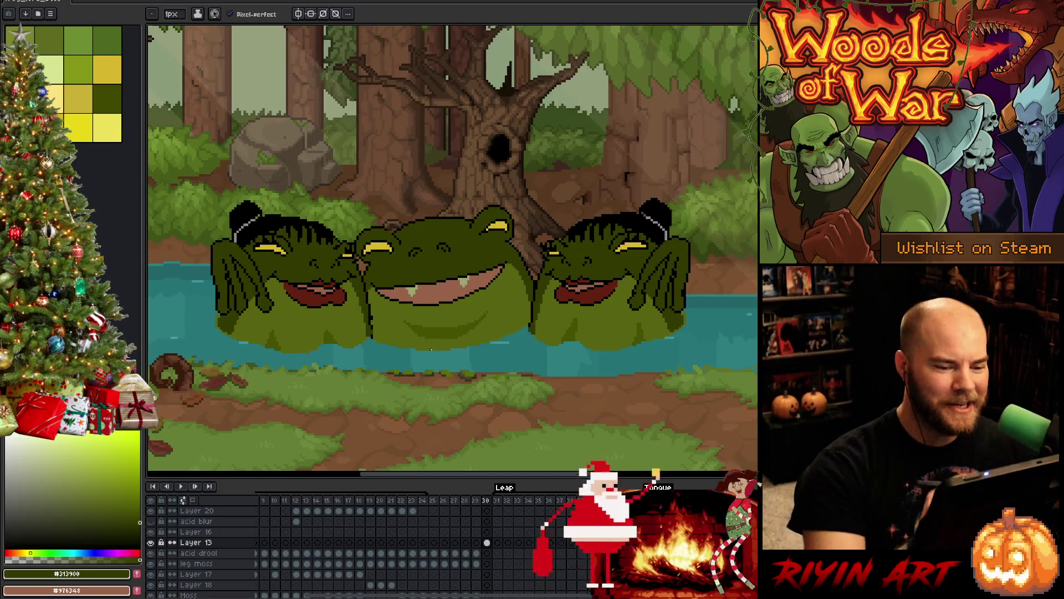
{"action": "scroll", "coordinate": [597, 333], "scroll_direction": "up", "scroll_amount": 1}
{"action": "scroll", "coordinate": [596, 332], "scroll_direction": "up", "scroll_amount": 1}
{"action": "scroll", "coordinate": [588, 355], "scroll_direction": "down", "scroll_amount": 1}
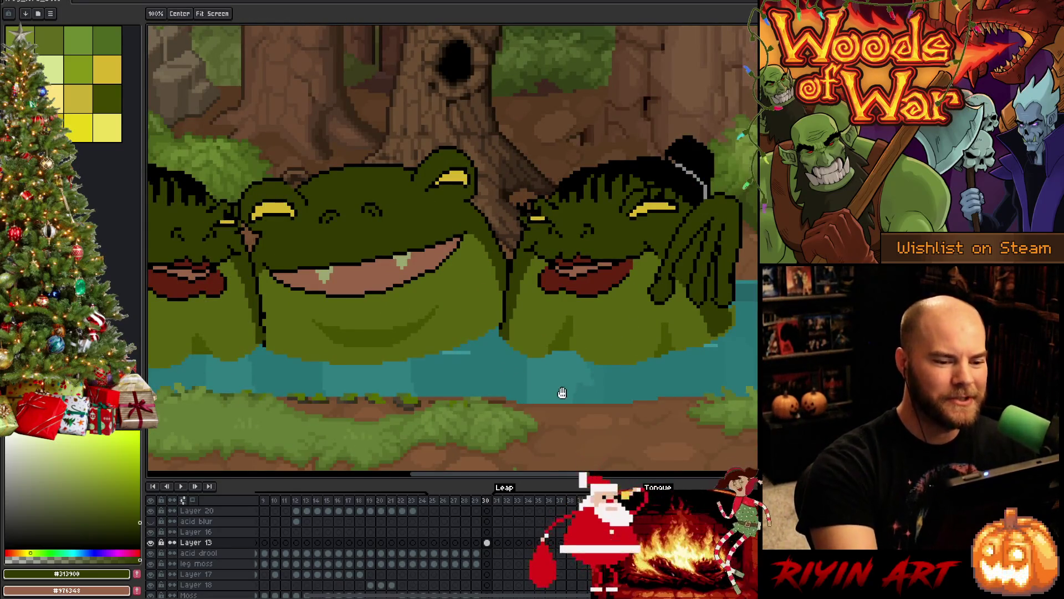
{"action": "mouse_move", "coordinate": [577, 388]}
{"action": "left_mouse_down"}
{"action": "mouse_move", "coordinate": [604, 391]}
{"action": "mouse_move", "coordinate": [541, 407]}
{"action": "mouse_move", "coordinate": [528, 381]}
{"action": "left_mouse_up"}
{"action": "scroll", "coordinate": [581, 390], "scroll_direction": "down", "scroll_amount": 3}
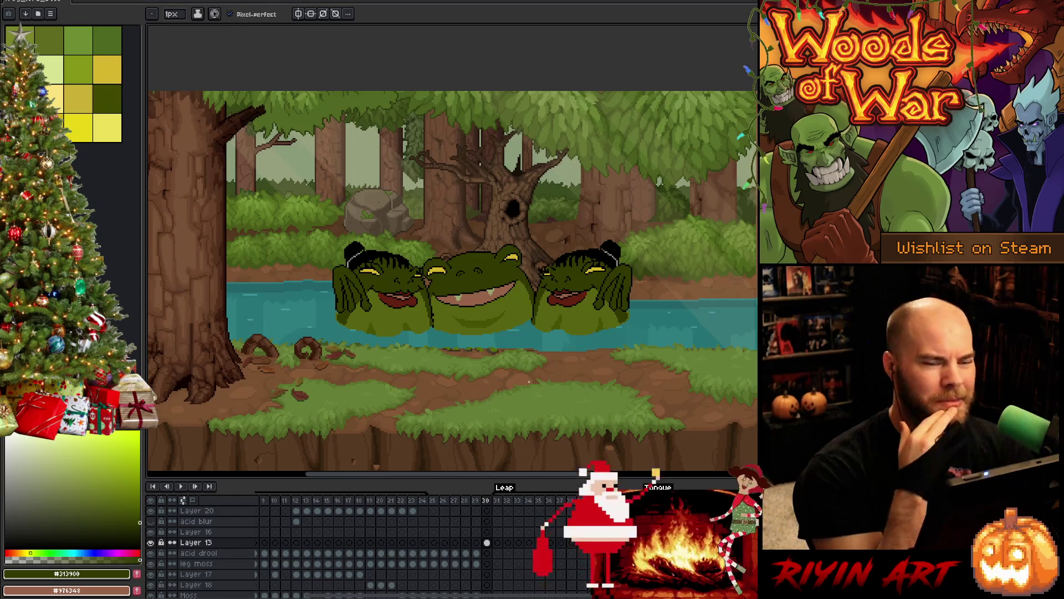
{"action": "scroll", "coordinate": [552, 252], "scroll_direction": "up", "scroll_amount": 3}
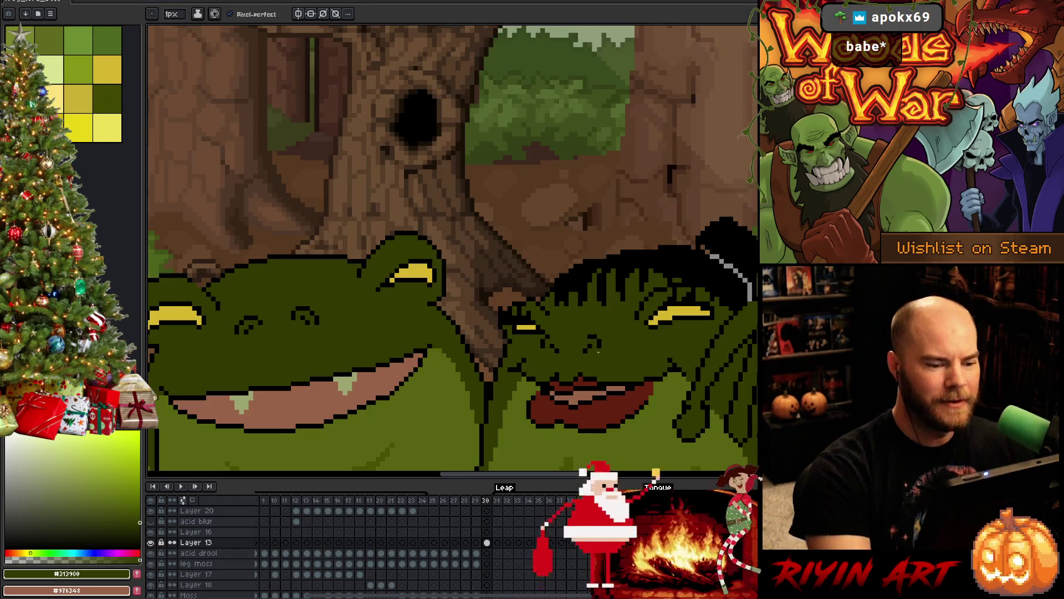
Step: Zoom in and eyedrop black and dark olive #313900 from a frog's face
{"action": "scroll", "coordinate": [598, 352], "scroll_direction": "down", "scroll_amount": 3}
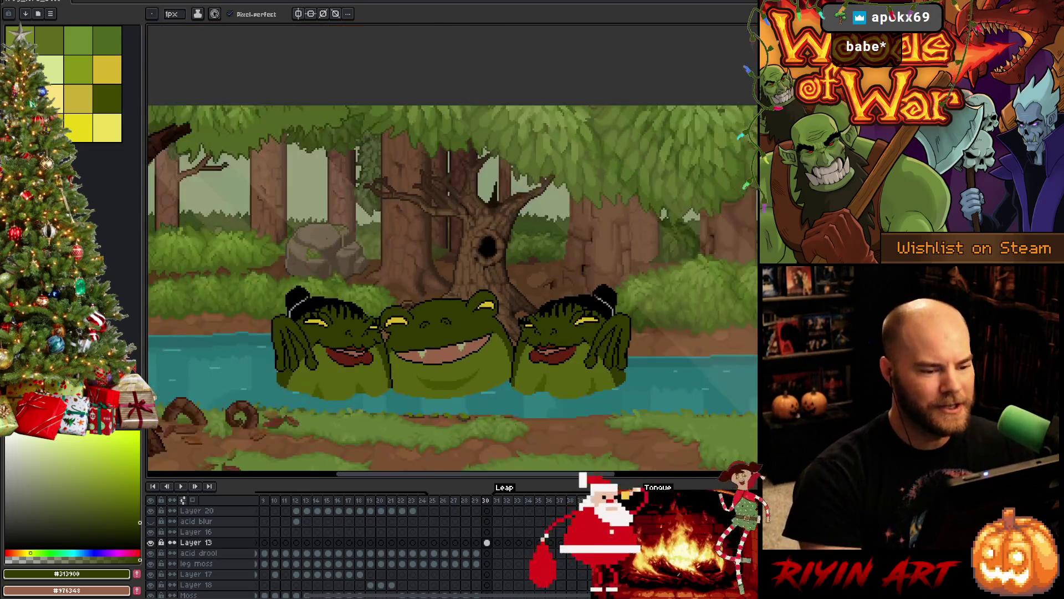
{"action": "scroll", "coordinate": [616, 223], "scroll_direction": "up", "scroll_amount": 5}
{"action": "key", "text": "i"}
{"action": "left_click", "coordinate": [605, 231], "text": "alt"}
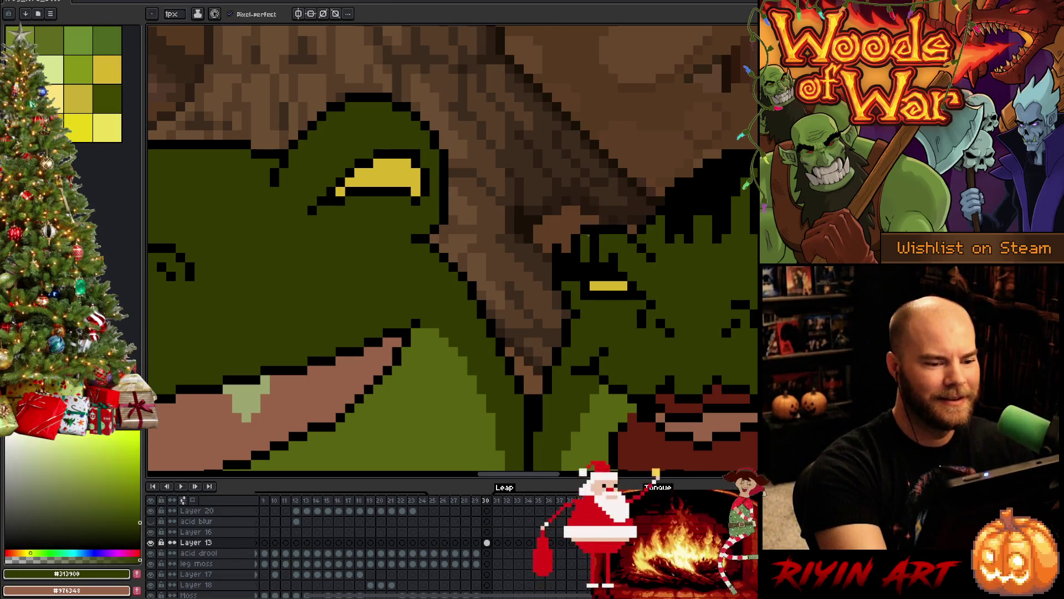
{"action": "left_click", "coordinate": [575, 248], "text": "alt"}
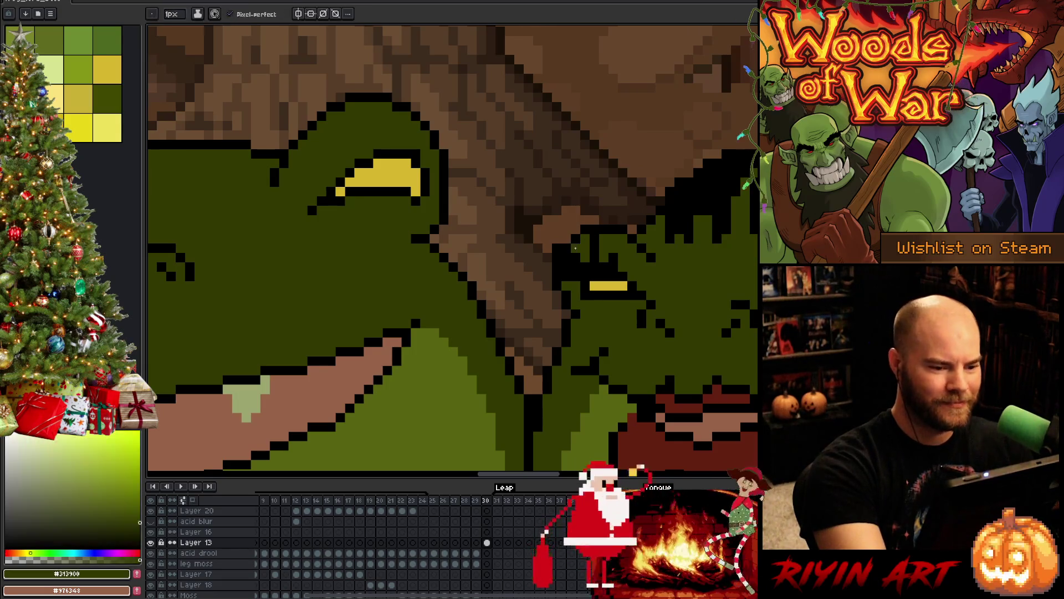
{"action": "scroll", "coordinate": [617, 192], "scroll_direction": "down", "scroll_amount": 5}
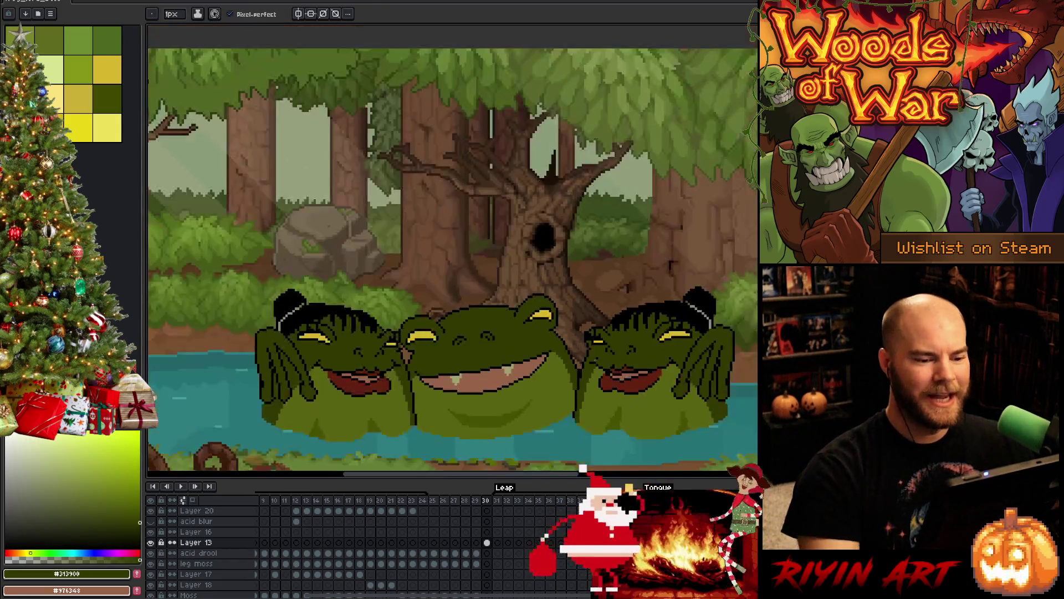
{"action": "scroll", "coordinate": [506, 314], "scroll_direction": "up", "scroll_amount": 3}
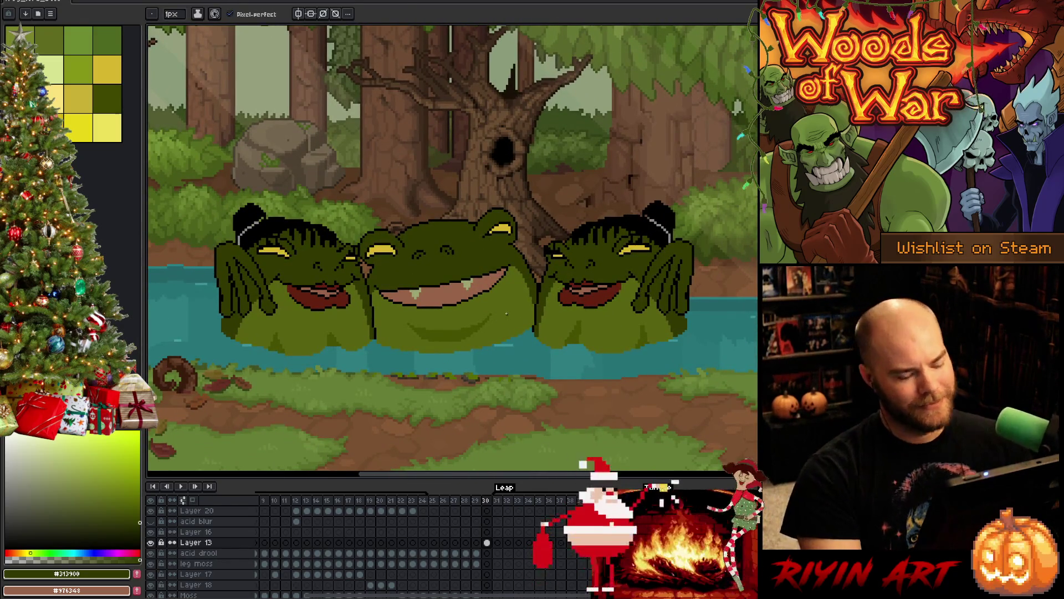
Step: Touch up the left frog's face outline with black and dark olive pixels
{"action": "key", "text": "v"}
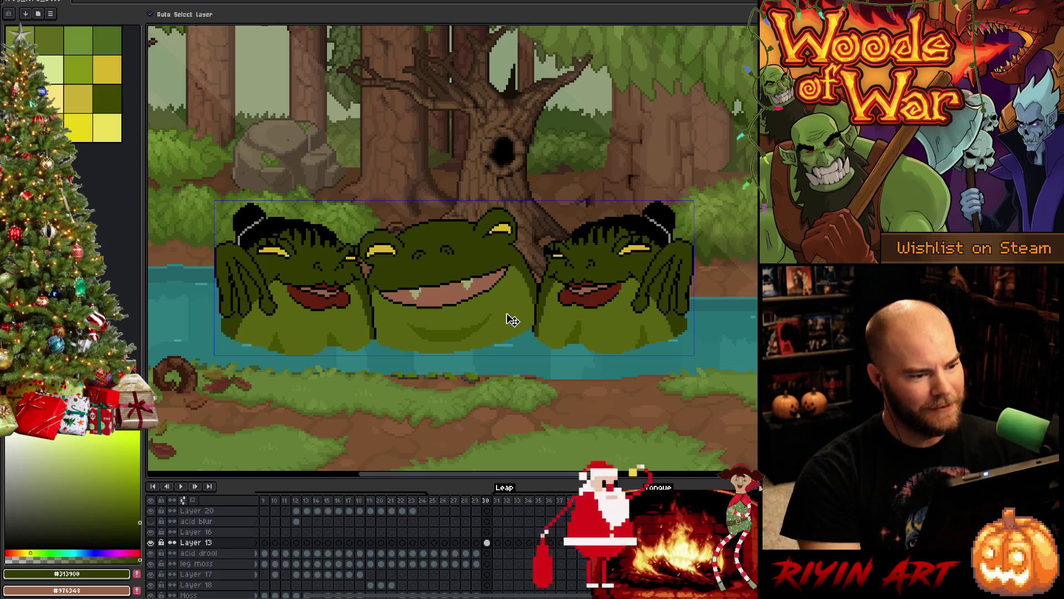
{"action": "key", "text": "b"}
{"action": "scroll", "coordinate": [283, 244], "scroll_direction": "up", "scroll_amount": 3}
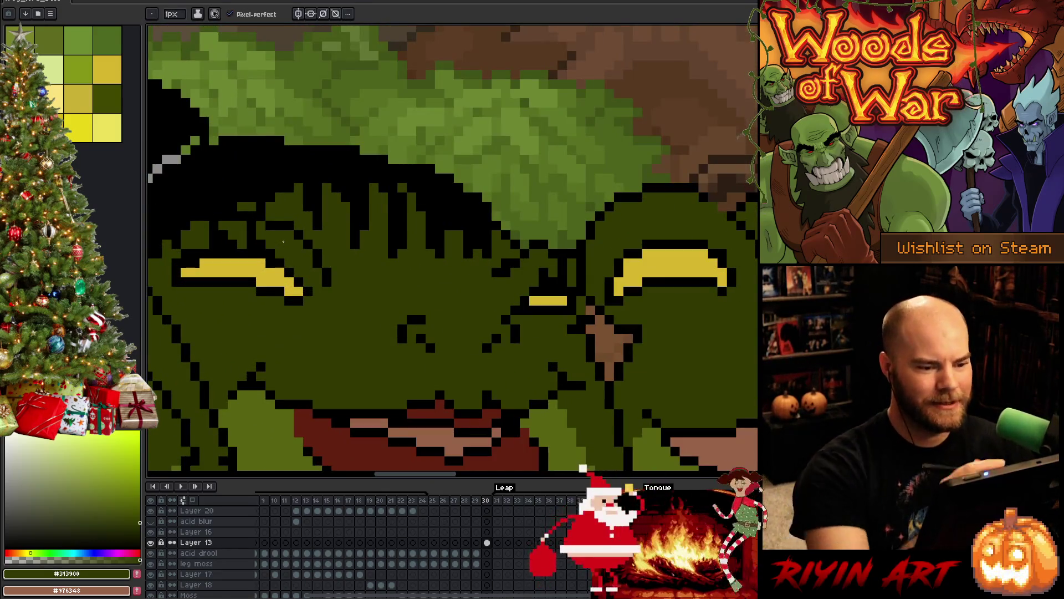
{"action": "left_click", "coordinate": [554, 244], "text": "alt"}
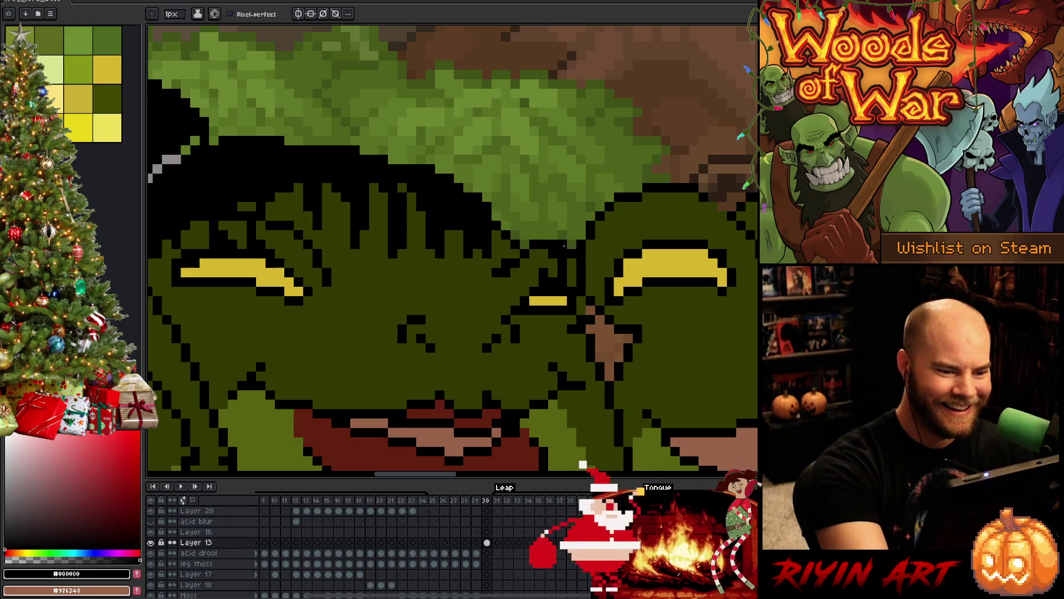
{"action": "left_click", "coordinate": [563, 245], "text": "alt"}
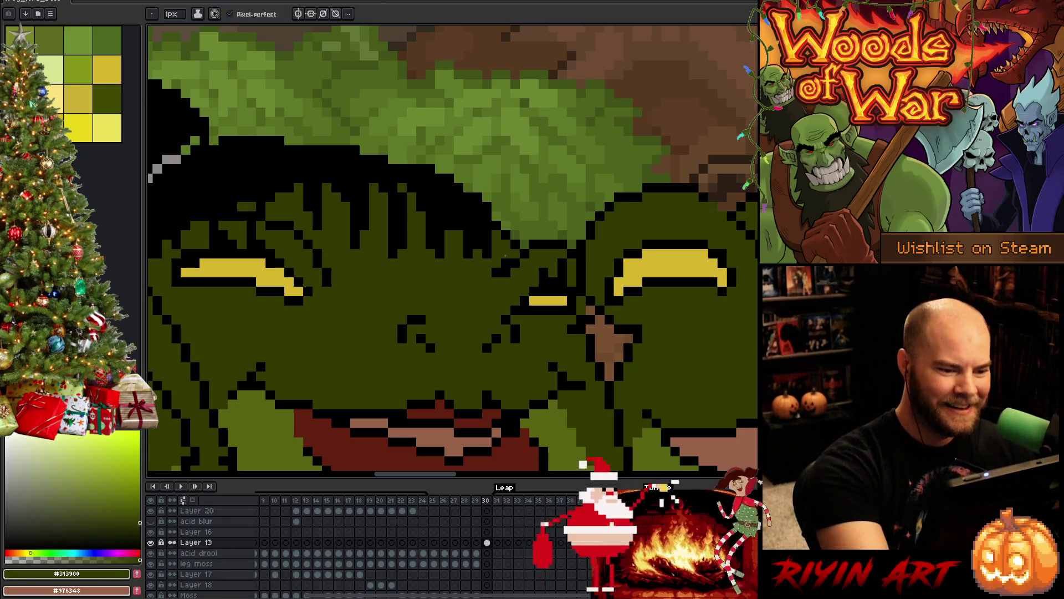
{"action": "scroll", "coordinate": [499, 268], "scroll_direction": "down", "scroll_amount": 3}
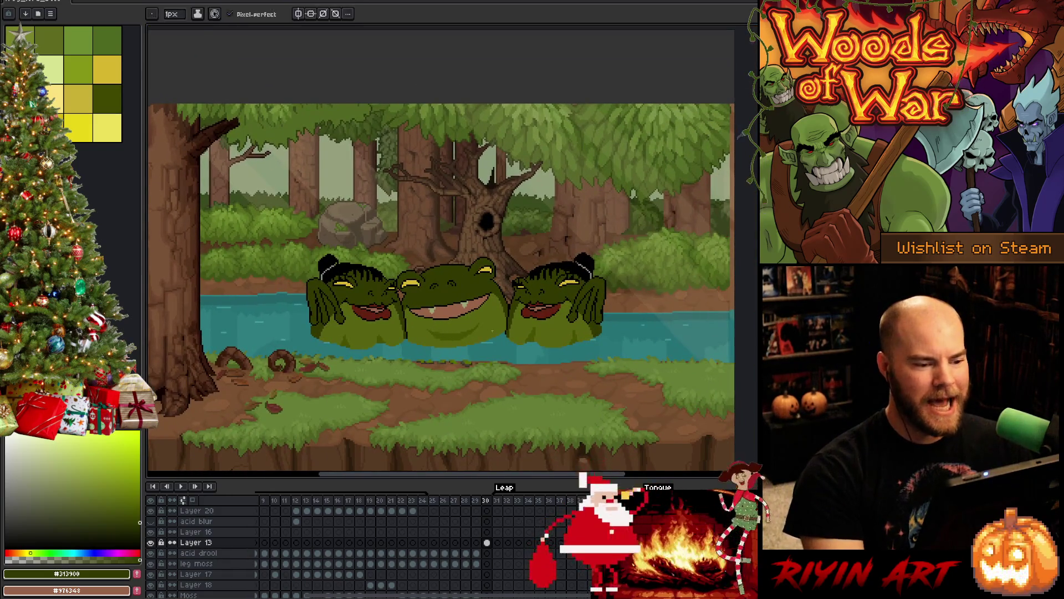
{"action": "scroll", "coordinate": [447, 311], "scroll_direction": "up", "scroll_amount": 3}
{"action": "scroll", "coordinate": [343, 283], "scroll_direction": "down", "scroll_amount": 1}
{"action": "scroll", "coordinate": [361, 299], "scroll_direction": "up", "scroll_amount": 3}
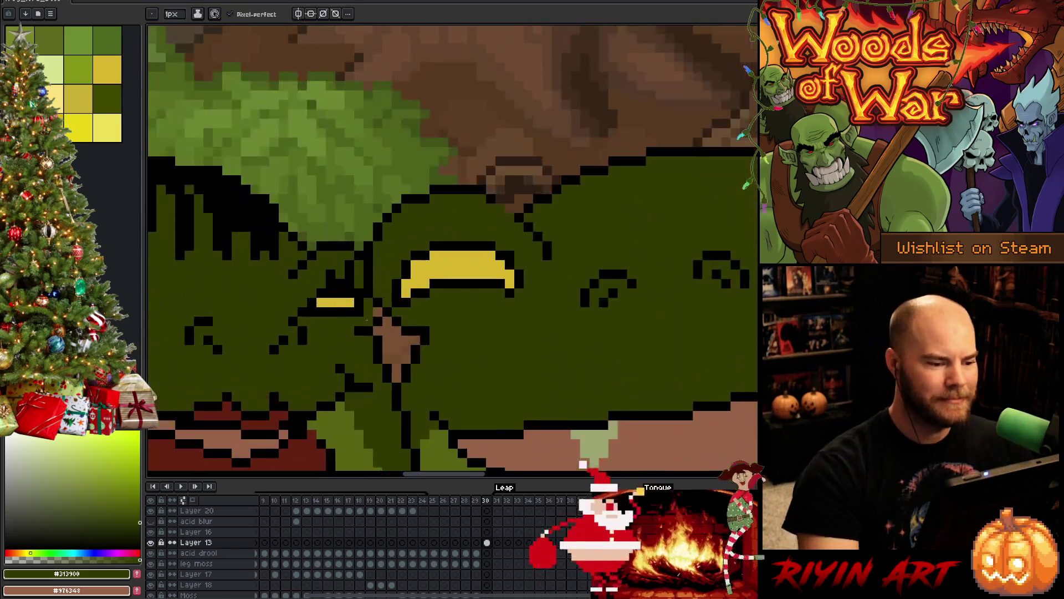
Step: Pick black and dark olive from the middle frog's eye and pan across the forest scene
{"action": "left_click", "coordinate": [370, 314], "text": "alt"}
{"action": "left_click", "coordinate": [360, 323], "text": "alt"}
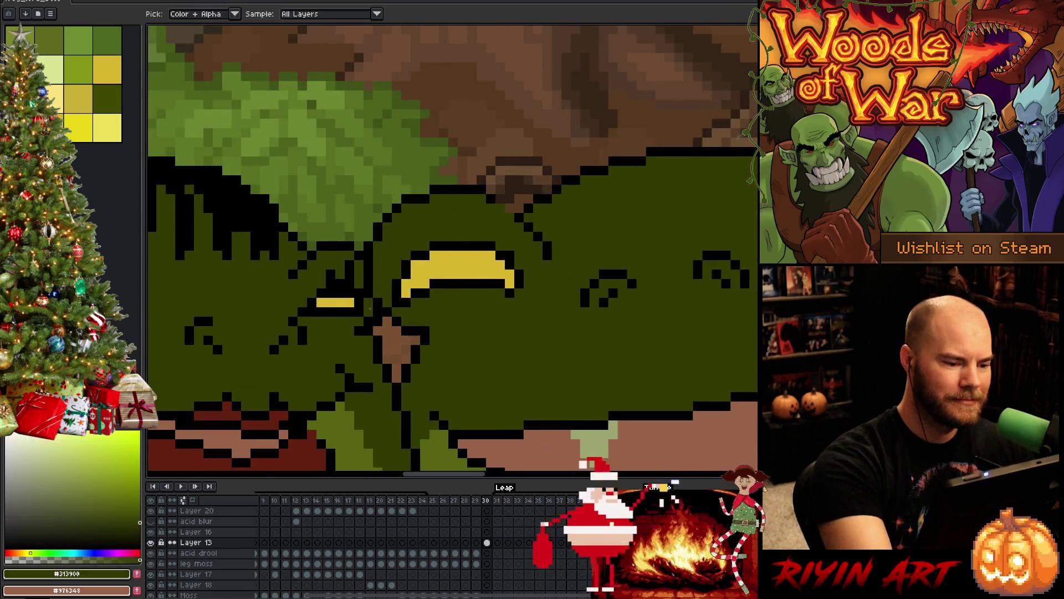
{"action": "key", "text": "b"}
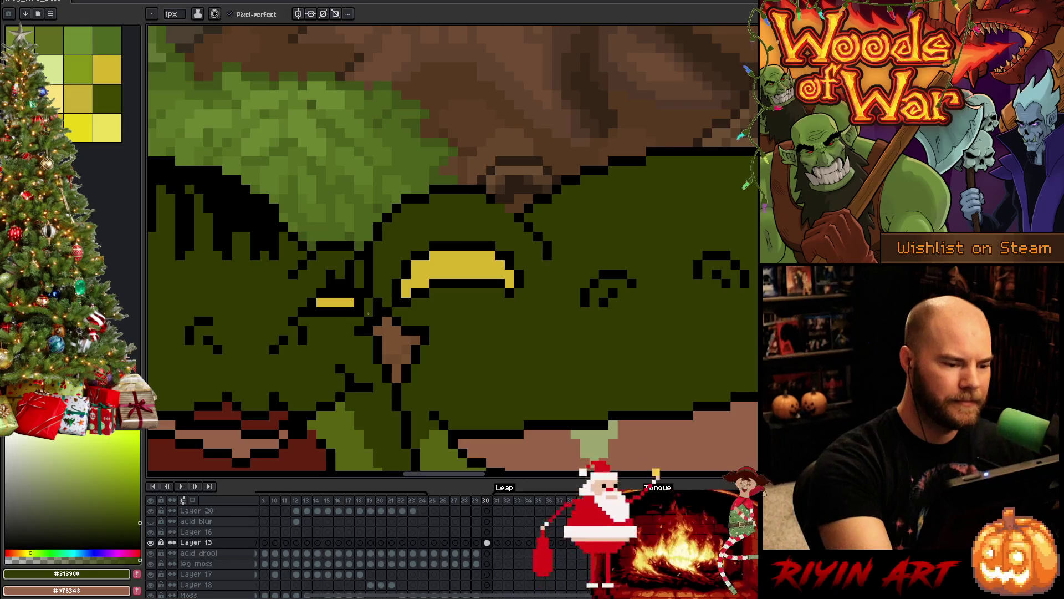
{"action": "scroll", "coordinate": [498, 349], "scroll_direction": "down", "scroll_amount": 5}
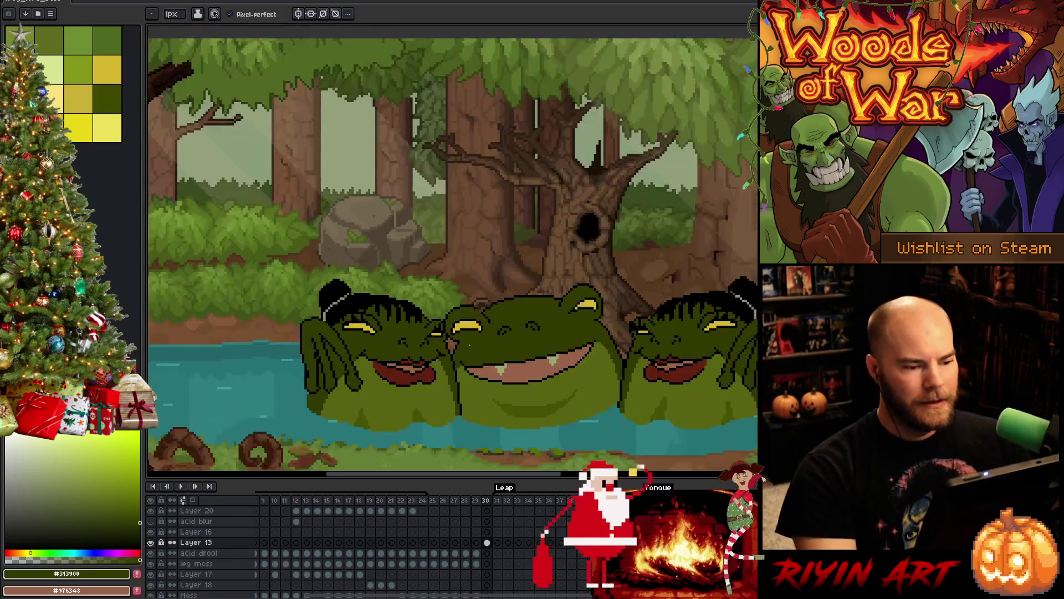
{"action": "key", "text": "space"}
{"action": "left_click_drag", "start_coordinate": [515, 365], "coordinate": [506, 362]}
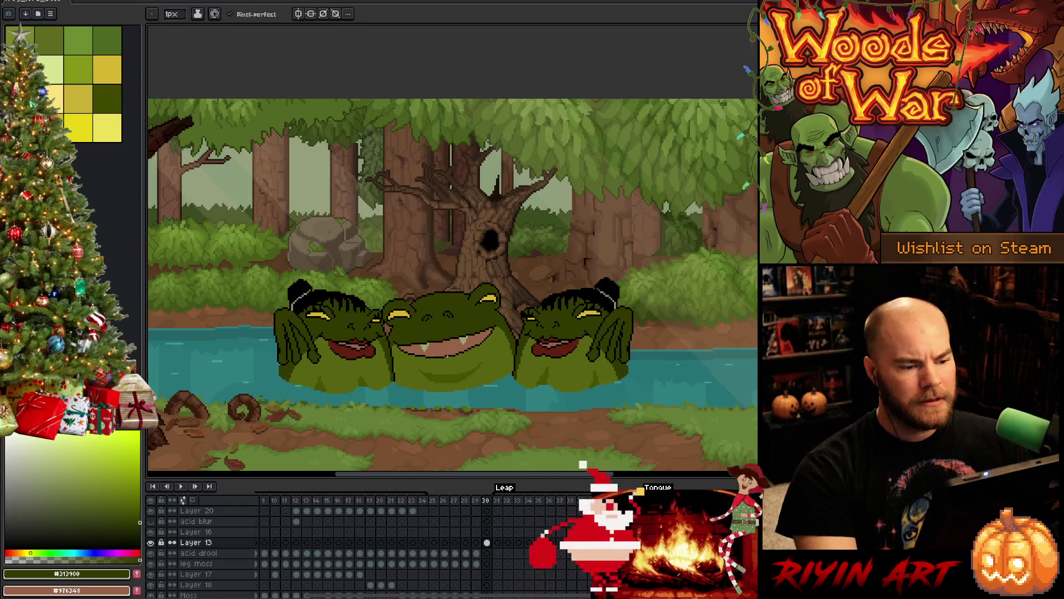
{"action": "scroll", "coordinate": [446, 357], "scroll_direction": "down", "scroll_amount": 1}
Step: On frame 29, sample the dark green #141b04 from the giant frog's eye
{"action": "key", "text": "Tab"}
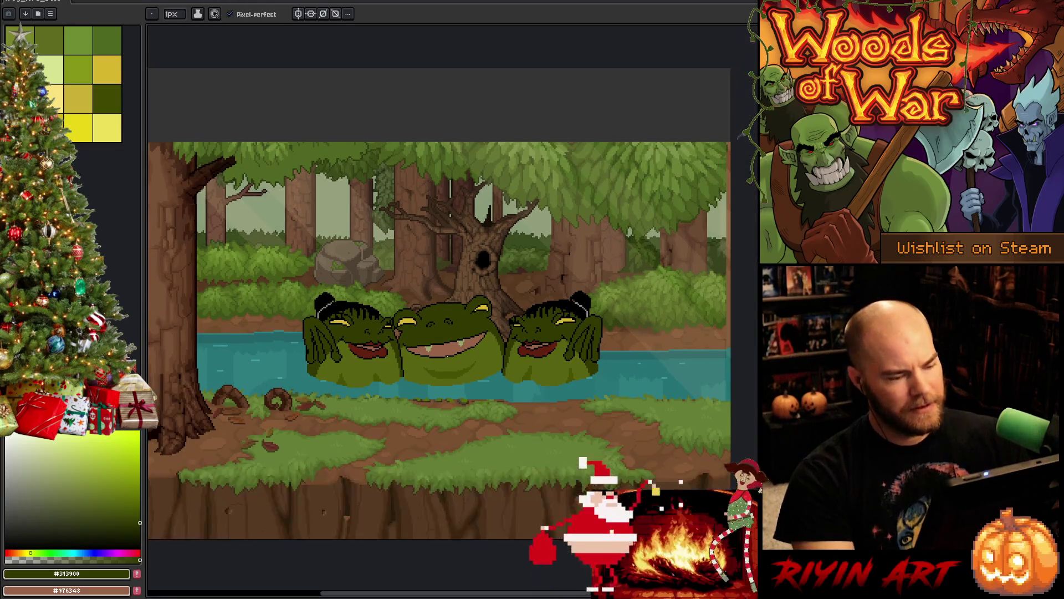
{"action": "key", "text": "Tab"}
{"action": "key", "text": "Left"}
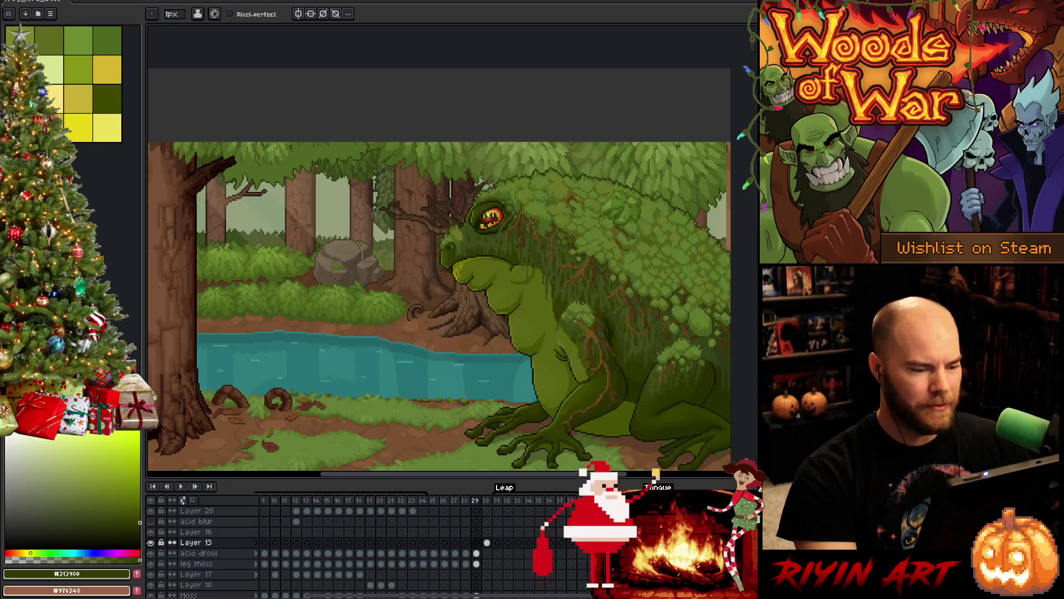
{"action": "scroll", "coordinate": [586, 256], "scroll_direction": "up", "scroll_amount": 3}
{"action": "key", "text": "alt"}
{"action": "left_click", "coordinate": [588, 259], "text": "alt"}
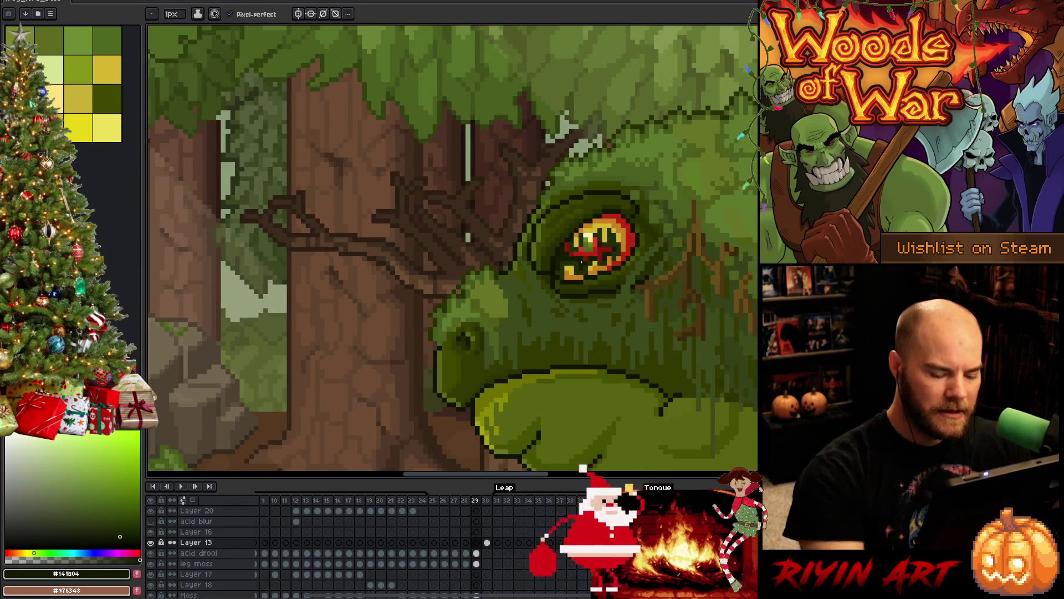
Step: Return to frame 30 with the three frogs and zoom in
{"action": "key", "text": "Left"}
{"action": "scroll", "coordinate": [581, 261], "scroll_direction": "down", "scroll_amount": 3}
{"action": "key", "text": "Right"}
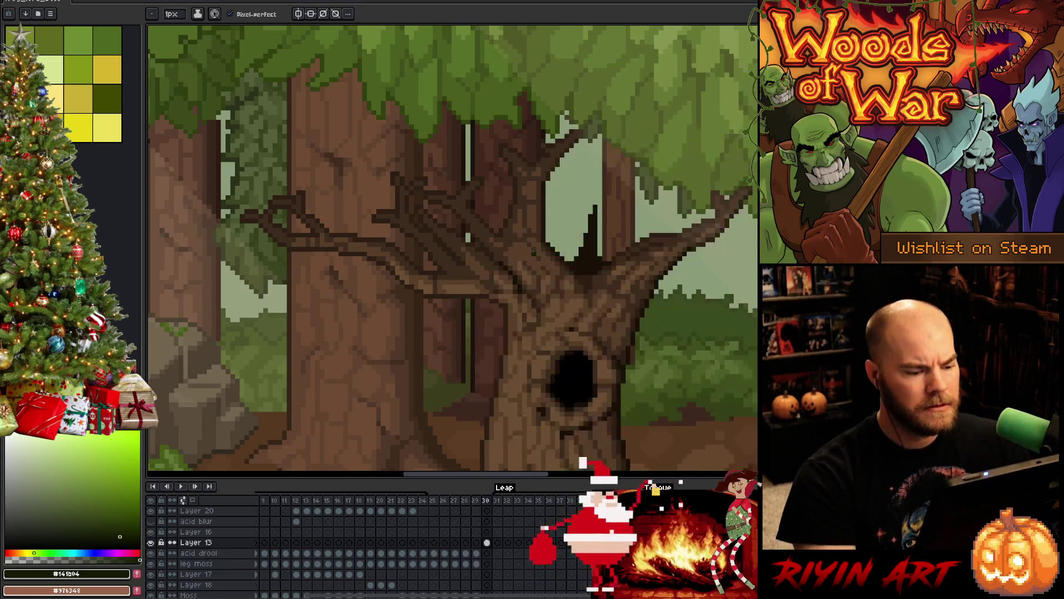
{"action": "key", "text": "Right"}
{"action": "scroll", "coordinate": [514, 275], "scroll_direction": "down", "scroll_amount": 2}
{"action": "scroll", "coordinate": [514, 276], "scroll_direction": "up", "scroll_amount": 3}
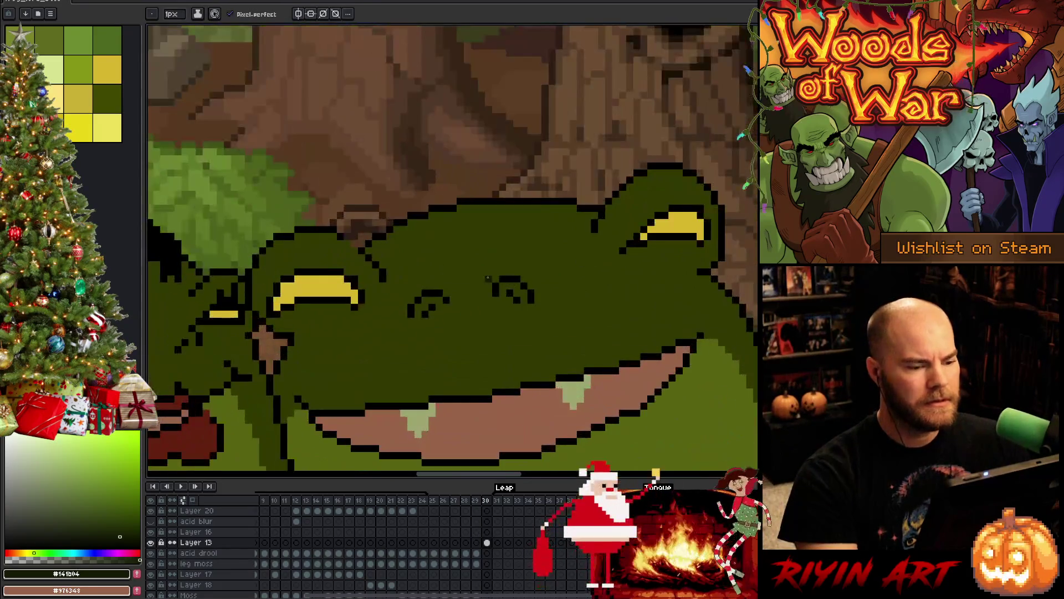
Step: Paint dark green eyelids and gaps over the middle frog's left and right yellow eyes
{"action": "mouse_move", "coordinate": [283, 294]}
{"action": "left_mouse_down"}
{"action": "mouse_move", "coordinate": [311, 283]}
{"action": "mouse_move", "coordinate": [341, 292]}
{"action": "left_mouse_up"}
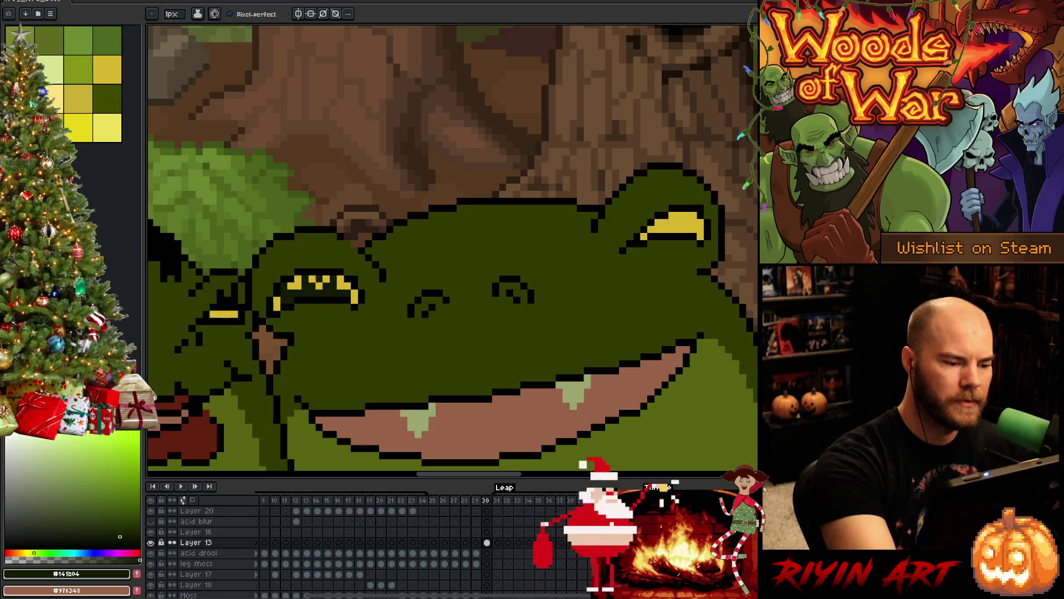
{"action": "left_click", "coordinate": [312, 279]}
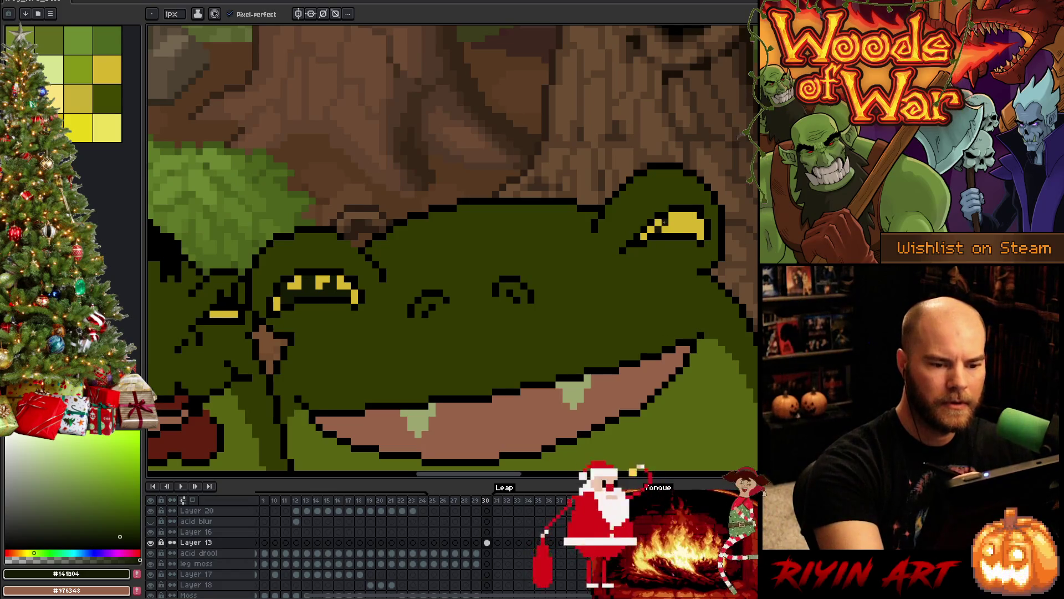
{"action": "left_click_drag", "start_coordinate": [663, 222], "coordinate": [680, 230]}
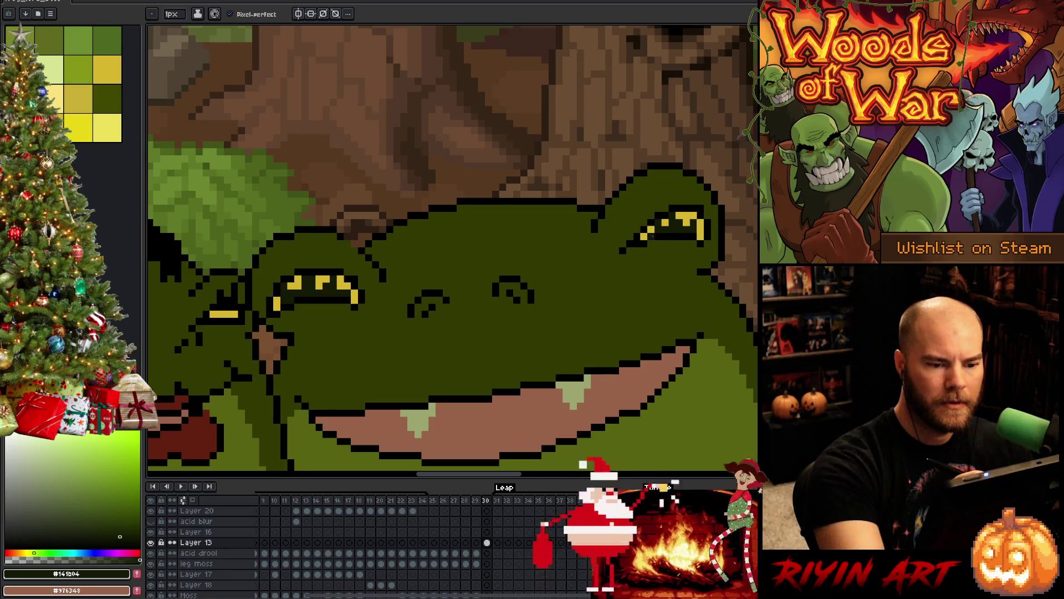
{"action": "left_click", "coordinate": [644, 235]}
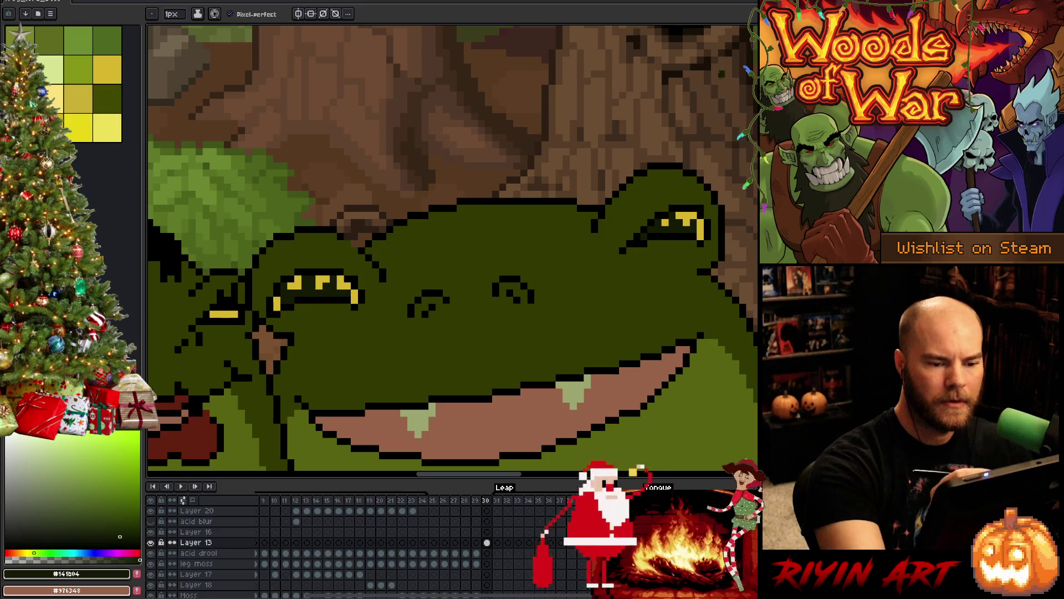
{"action": "left_click", "coordinate": [355, 296]}
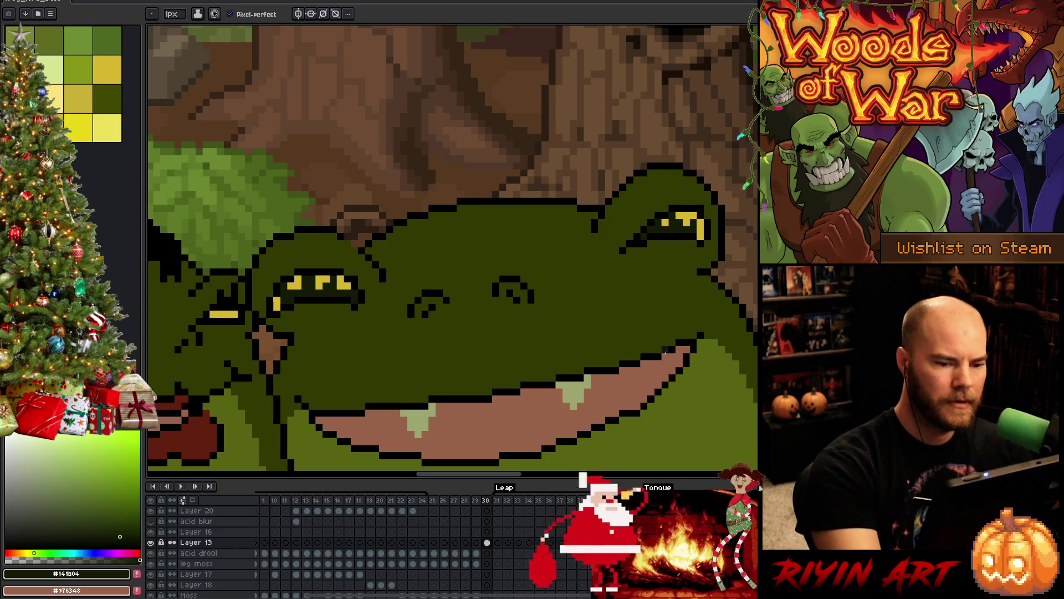
{"action": "scroll", "coordinate": [665, 350], "scroll_direction": "down", "scroll_amount": 1}
{"action": "scroll", "coordinate": [638, 357], "scroll_direction": "down", "scroll_amount": 1}
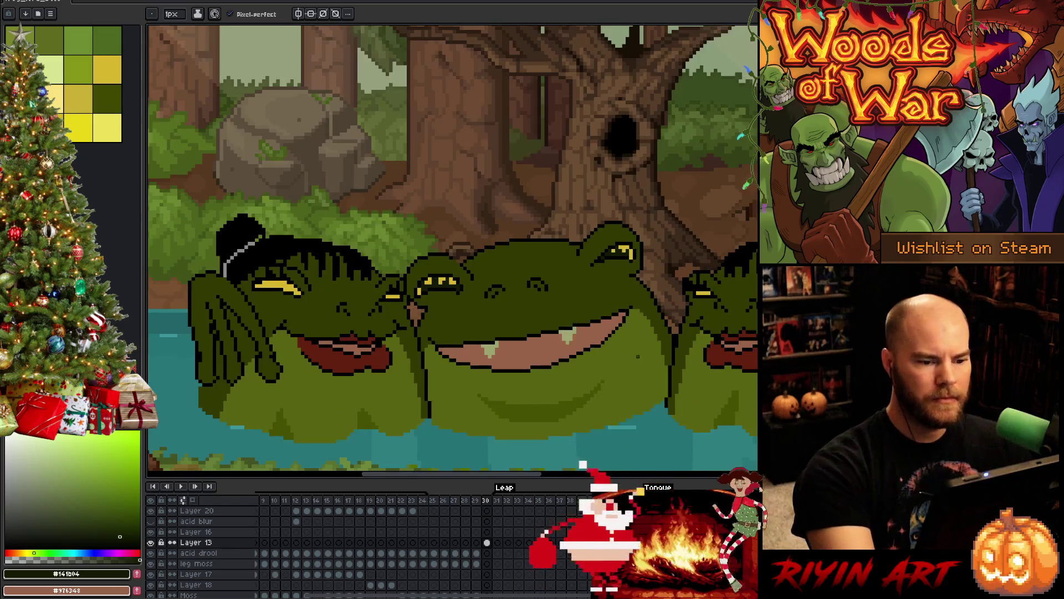
Step: Darken pixels across a hat frog's yellow eyes, splitting the left eye's bar in two
{"action": "scroll", "coordinate": [637, 356], "scroll_direction": "down", "scroll_amount": 1}
{"action": "scroll", "coordinate": [561, 341], "scroll_direction": "up", "scroll_amount": 3}
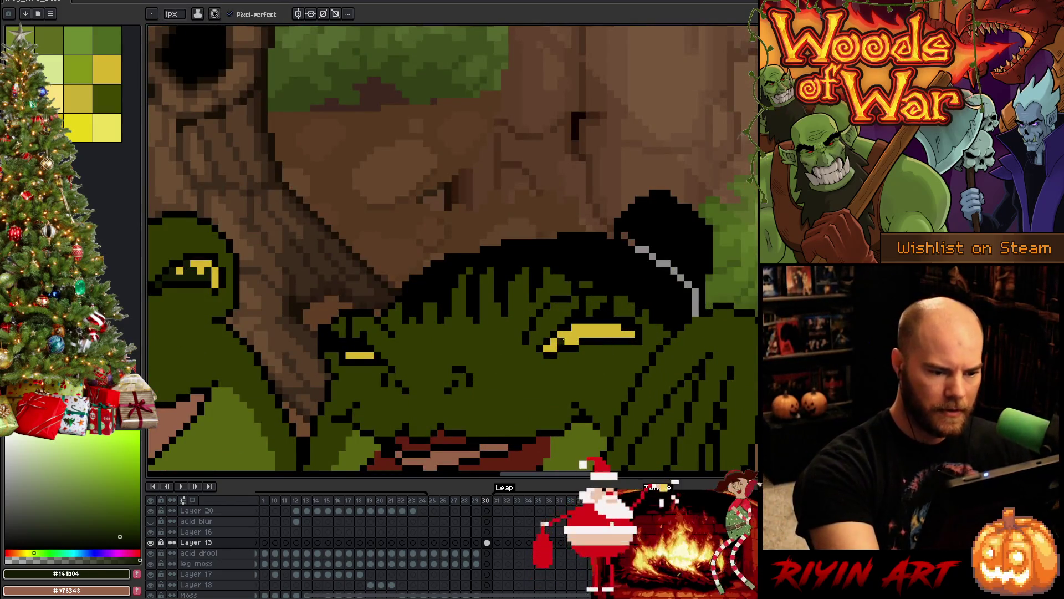
{"action": "left_click", "coordinate": [575, 334]}
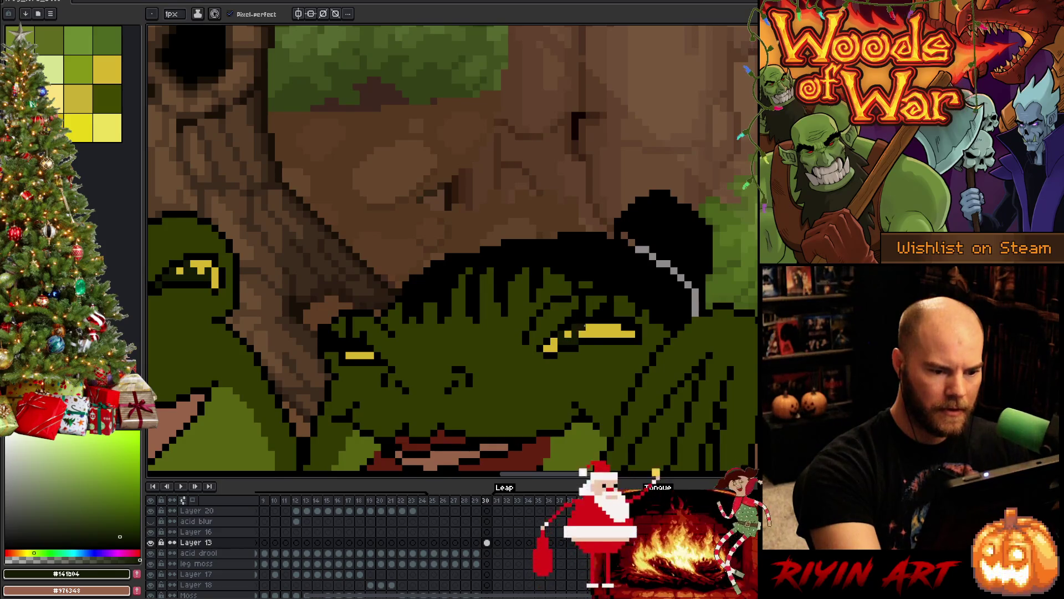
{"action": "left_click", "coordinate": [593, 330]}
{"action": "left_click", "coordinate": [607, 330]}
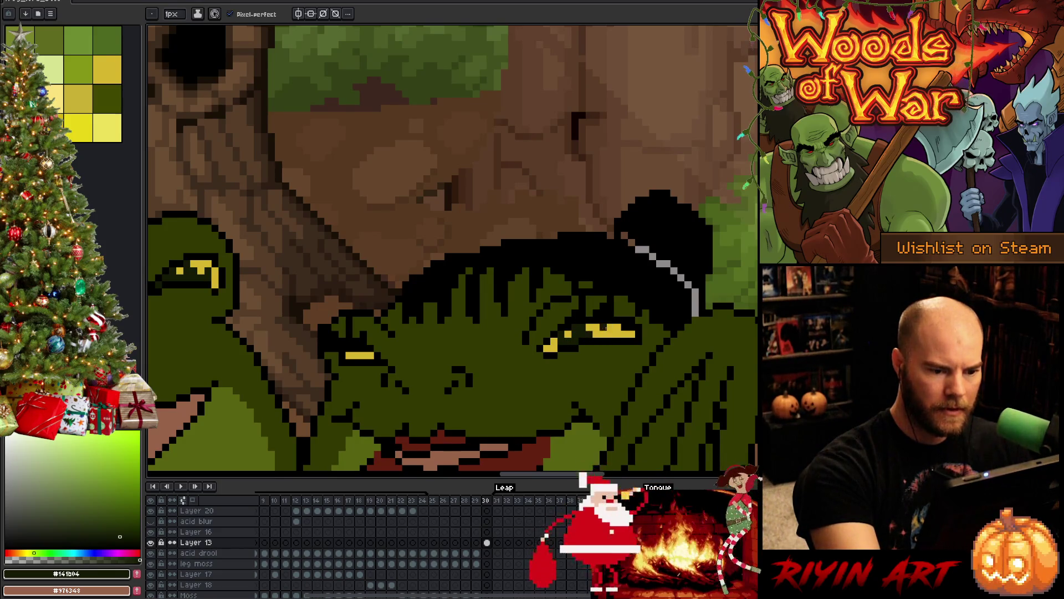
{"action": "left_click", "coordinate": [615, 330]}
{"action": "left_click", "coordinate": [625, 327]}
{"action": "left_click", "coordinate": [617, 330]}
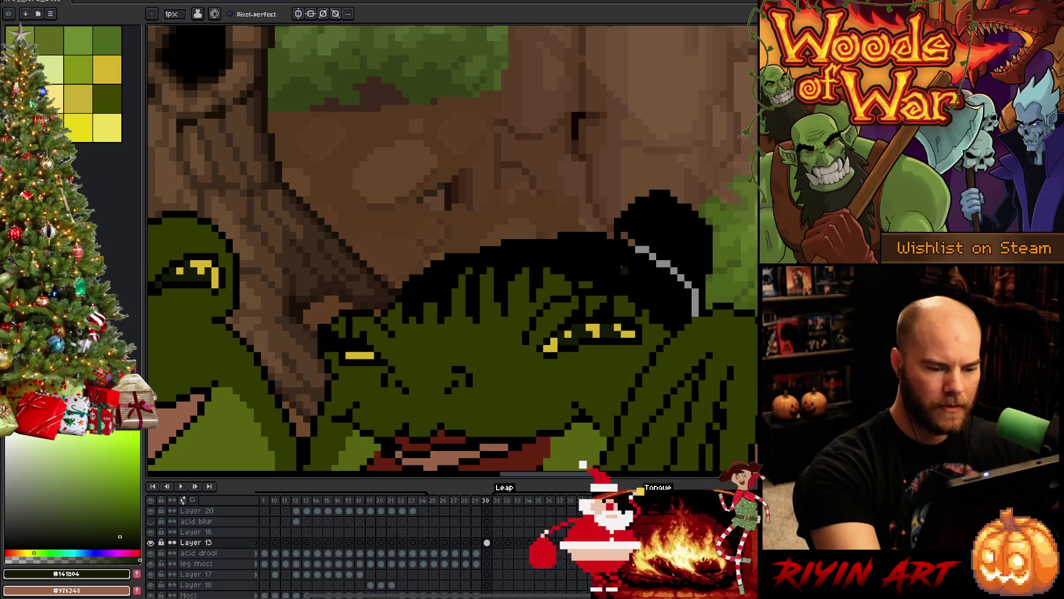
{"action": "left_click", "coordinate": [554, 350]}
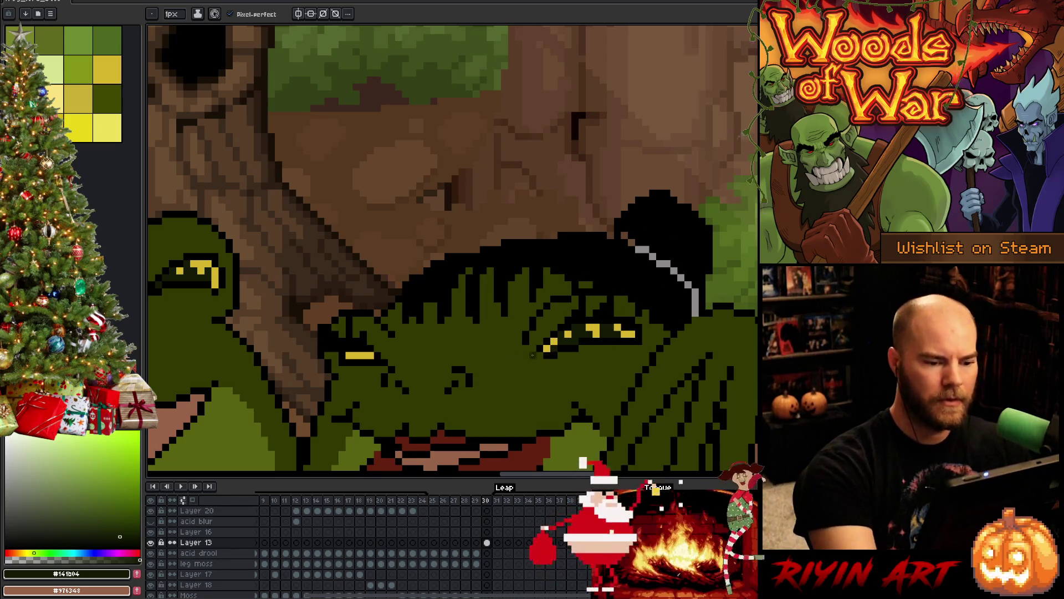
{"action": "left_click", "coordinate": [356, 354]}
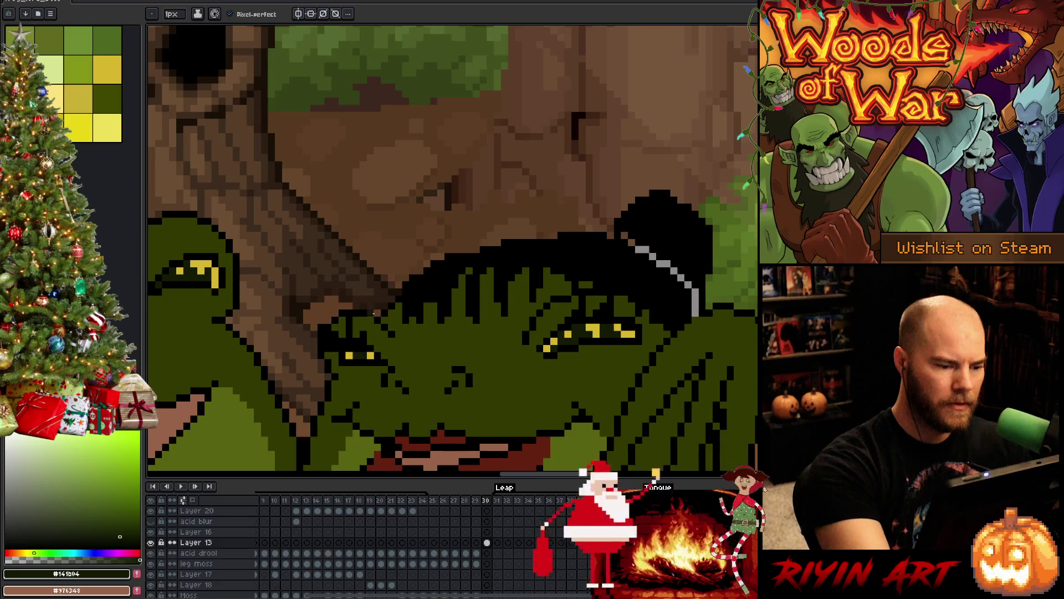
{"action": "left_click", "coordinate": [363, 355]}
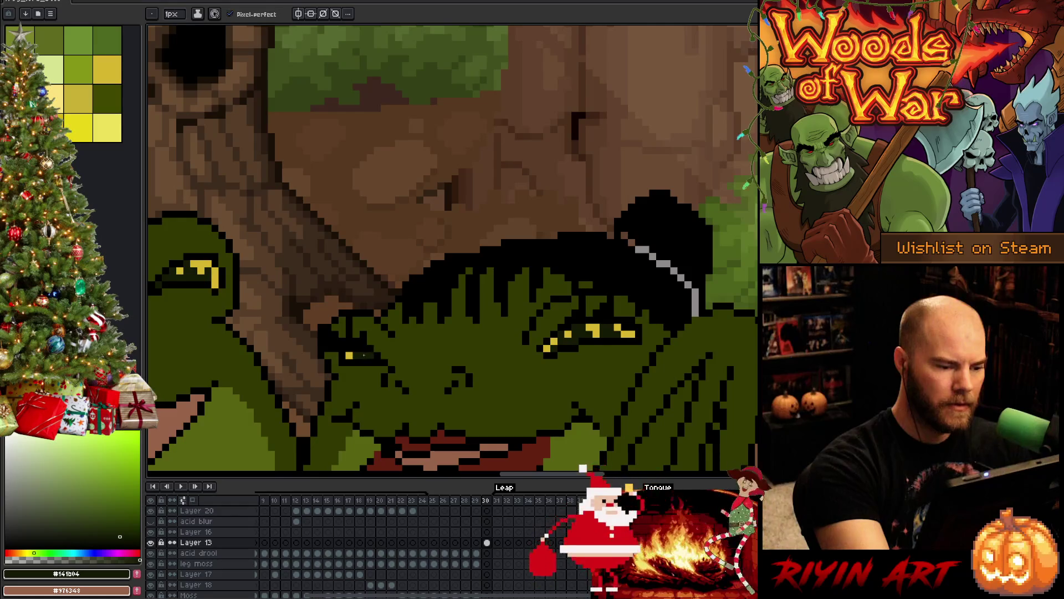
Step: Sample the eye yellow and restore one yellow eye pixel
{"action": "scroll", "coordinate": [526, 370], "scroll_direction": "down", "scroll_amount": 3}
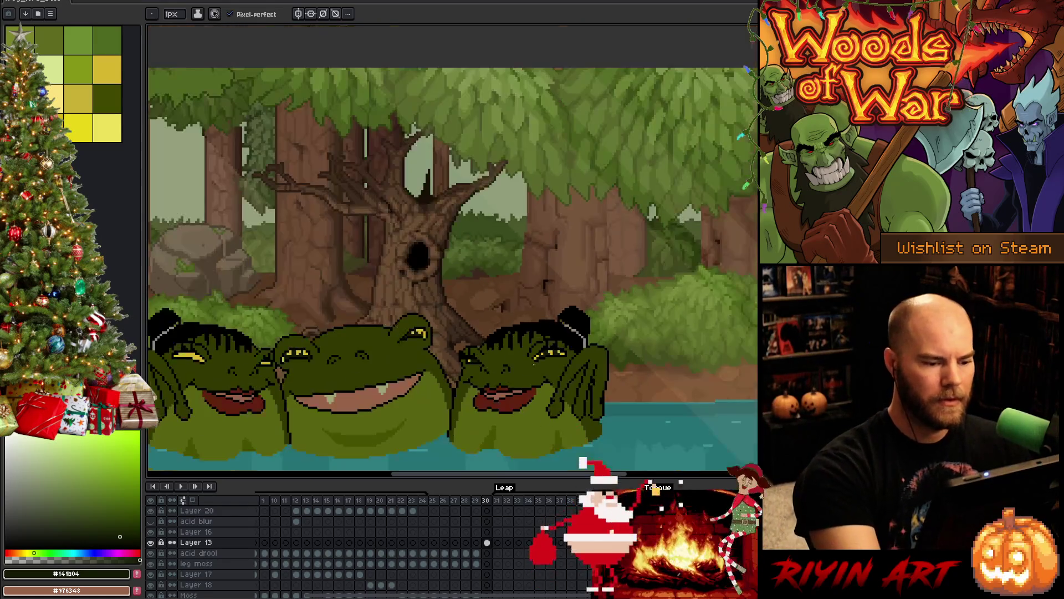
{"action": "scroll", "coordinate": [535, 375], "scroll_direction": "up", "scroll_amount": 2}
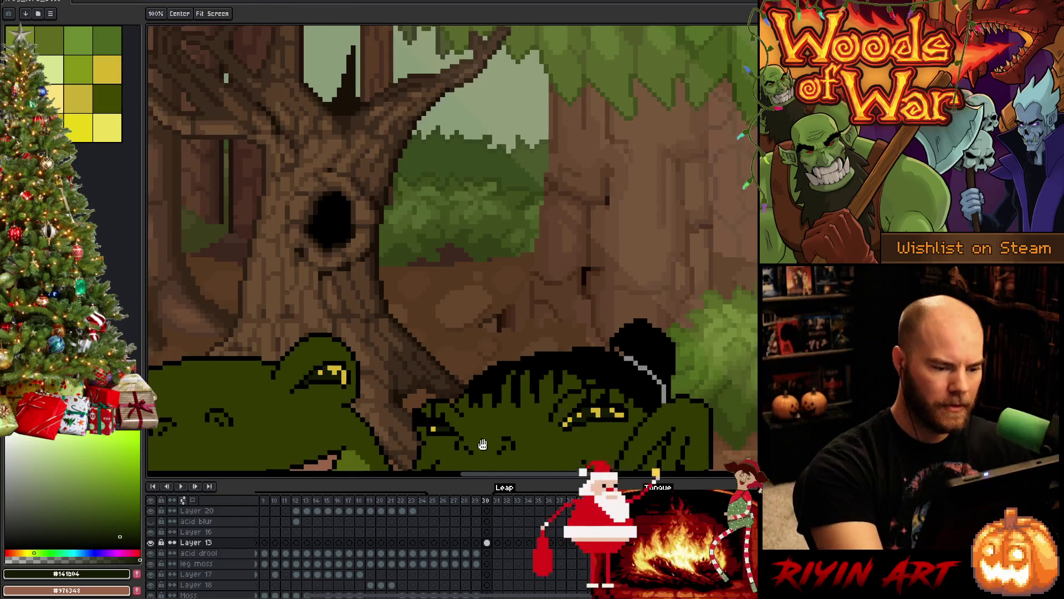
{"action": "scroll", "coordinate": [549, 304], "scroll_direction": "up", "scroll_amount": 1}
{"action": "left_click", "coordinate": [531, 329], "text": "alt"}
{"action": "left_click", "coordinate": [543, 328]}
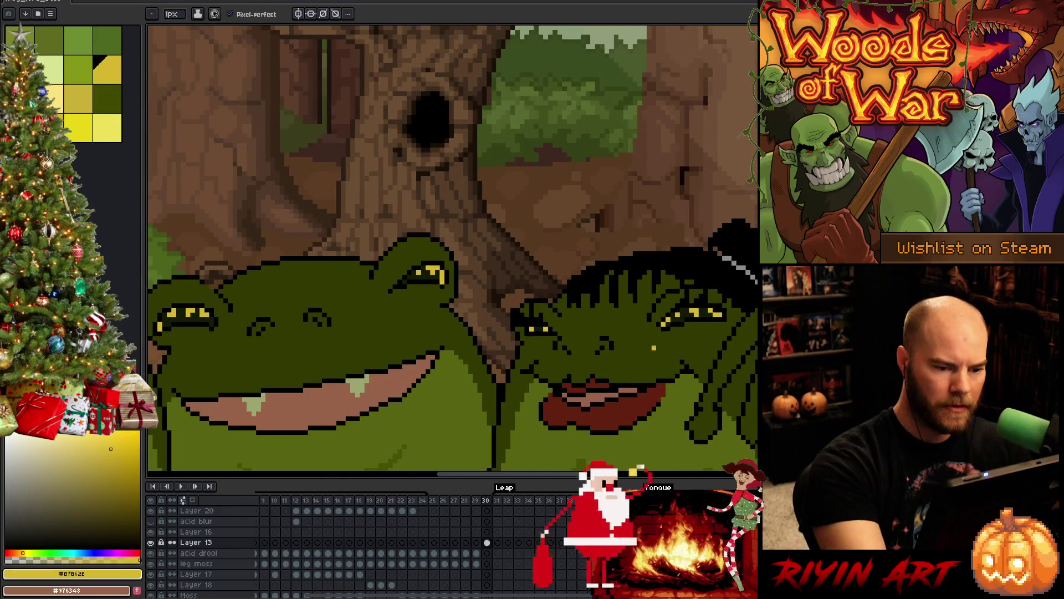
Step: Resample dark green and paint dark pixels into the other hat frog's eyes, splitting the small yellow bar
{"action": "mouse_move", "coordinate": [323, 405]}
{"action": "left_mouse_down"}
{"action": "mouse_move", "coordinate": [542, 380]}
{"action": "mouse_move", "coordinate": [373, 380]}
{"action": "left_mouse_up"}
{"action": "left_click", "coordinate": [592, 295], "text": "alt"}
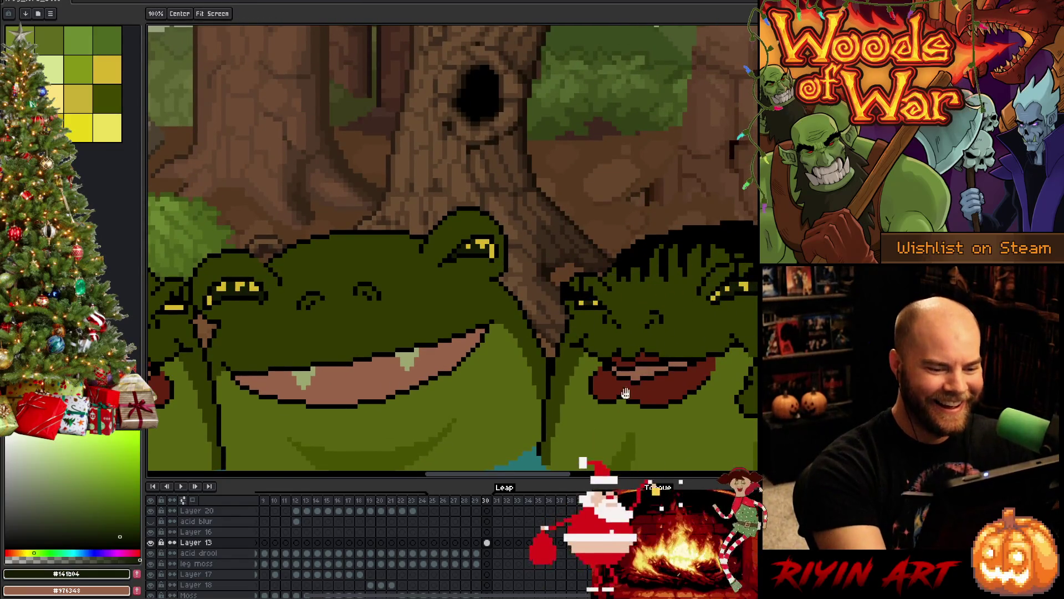
{"action": "left_click_drag", "start_coordinate": [511, 448], "coordinate": [411, 434]}
{"action": "left_click_drag", "start_coordinate": [417, 385], "coordinate": [661, 373]}
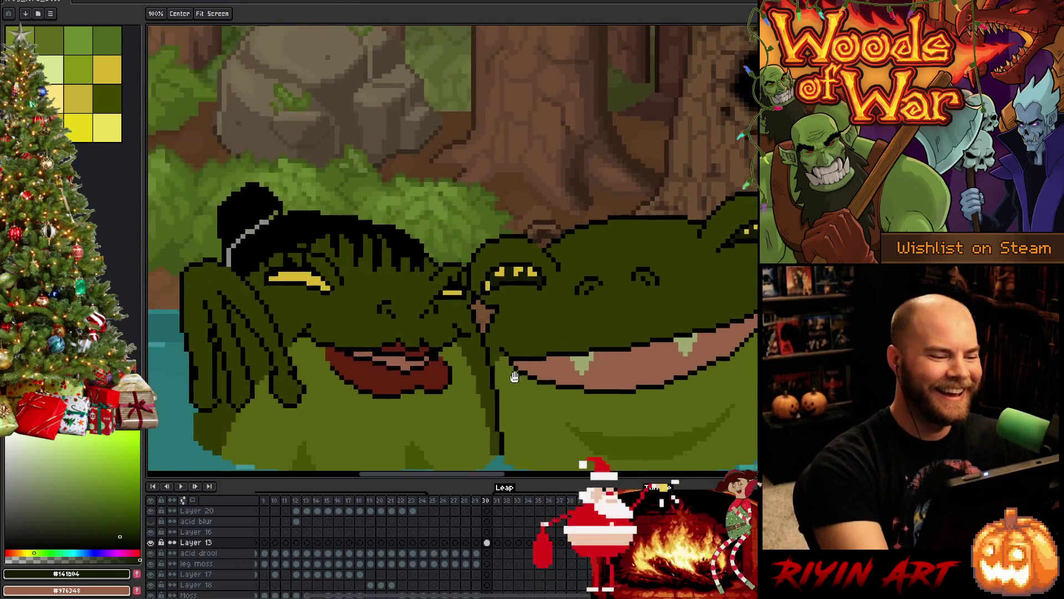
{"action": "left_click_drag", "start_coordinate": [514, 377], "coordinate": [529, 377]}
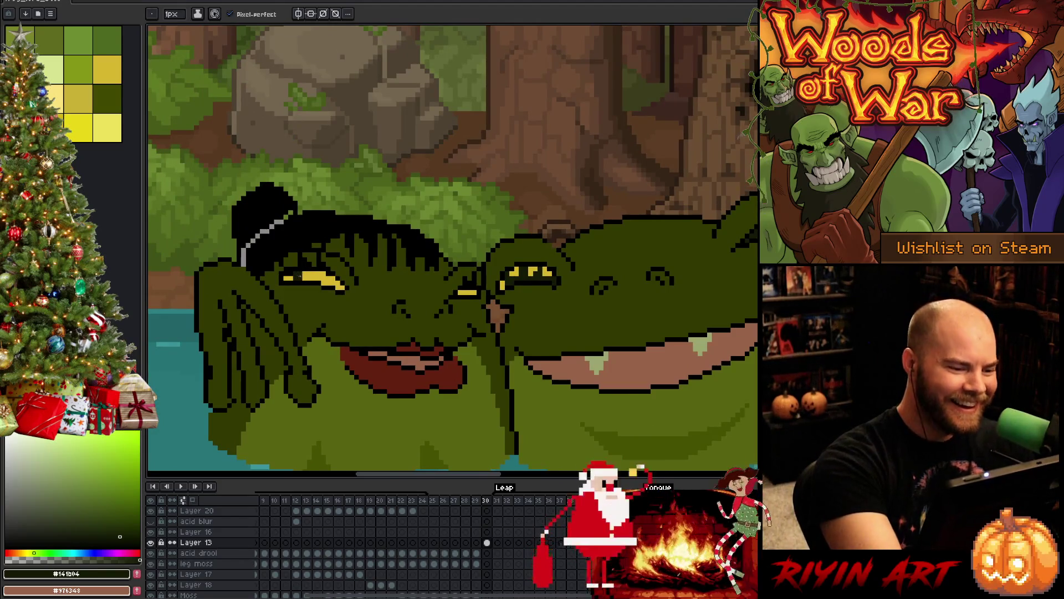
{"action": "left_click_drag", "start_coordinate": [309, 273], "coordinate": [324, 284]}
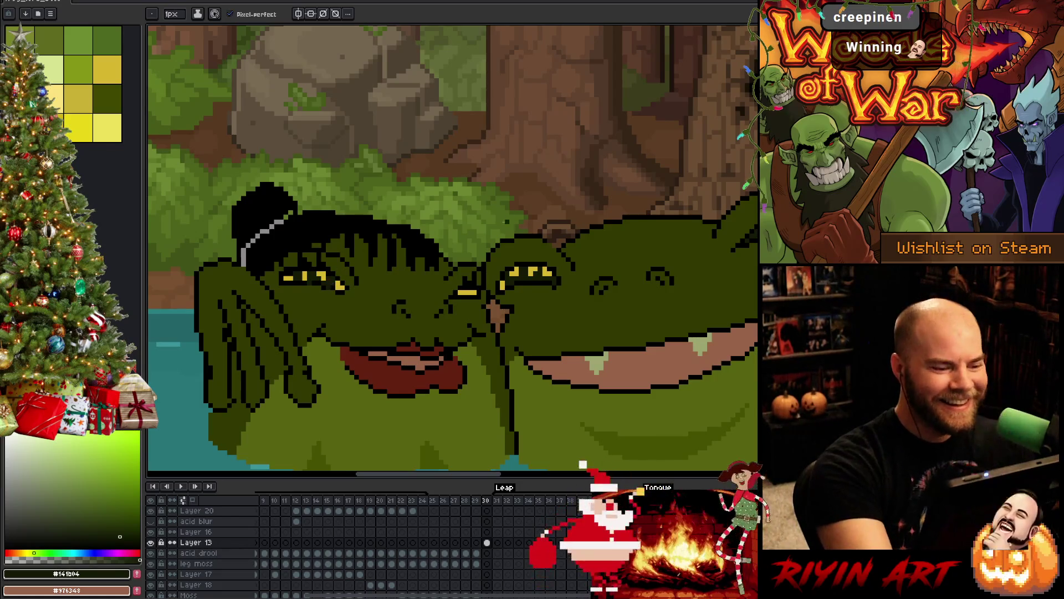
{"action": "left_click", "coordinate": [470, 293]}
{"action": "left_click", "coordinate": [466, 292]}
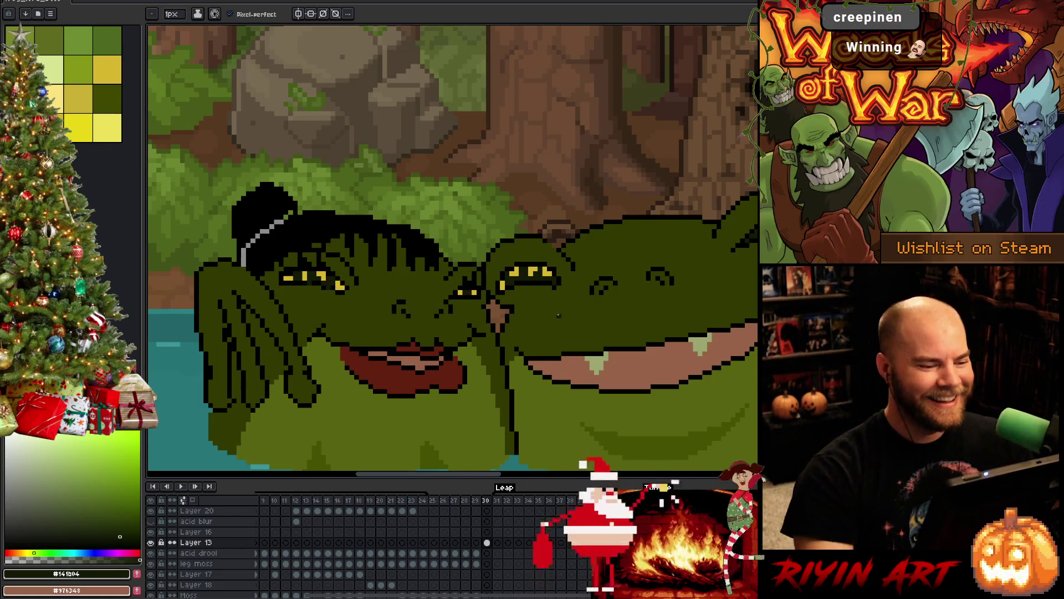
{"action": "scroll", "coordinate": [558, 315], "scroll_direction": "down", "scroll_amount": 3}
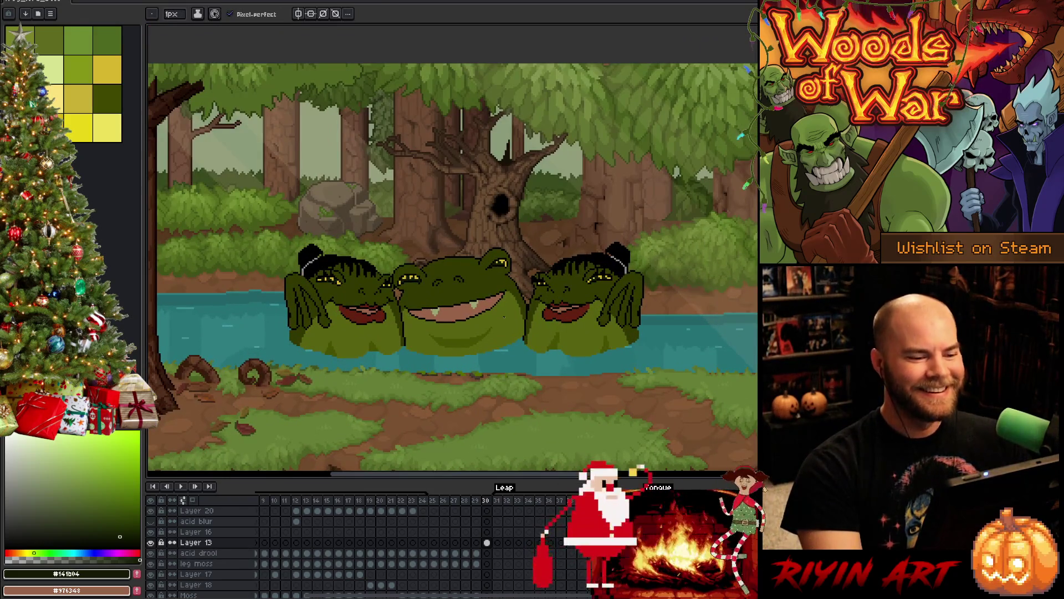
{"action": "right_click", "coordinate": [535, 265], "text": "ctrl"}
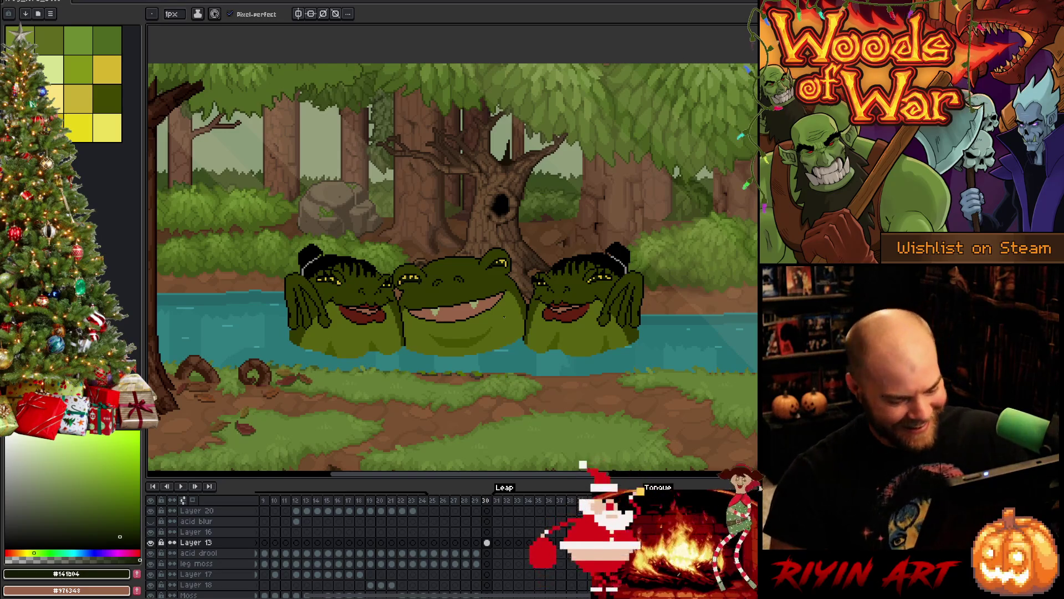
{"action": "key", "text": "v"}
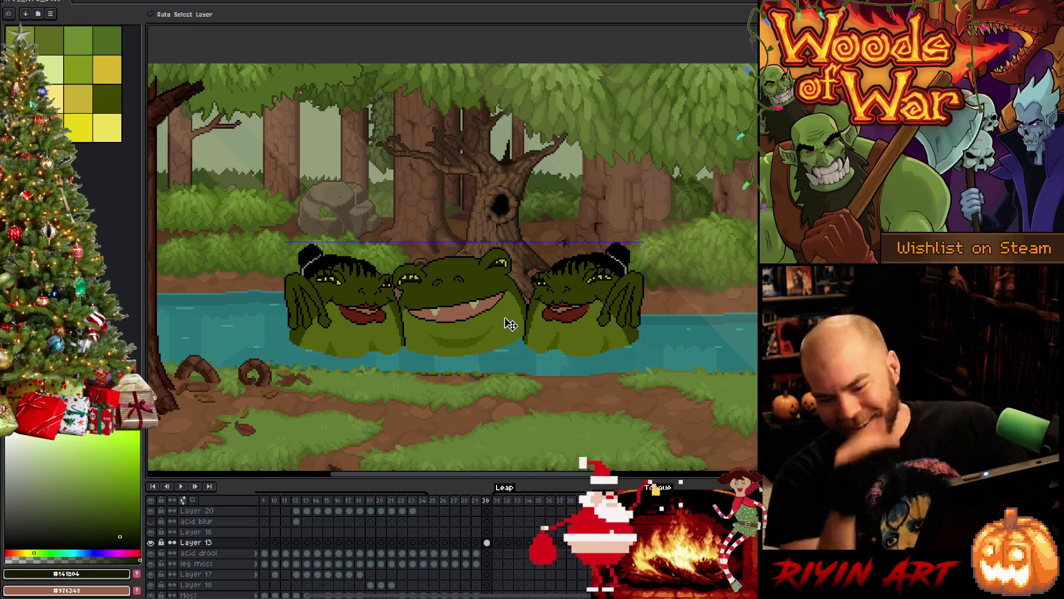
{"action": "key", "text": "b"}
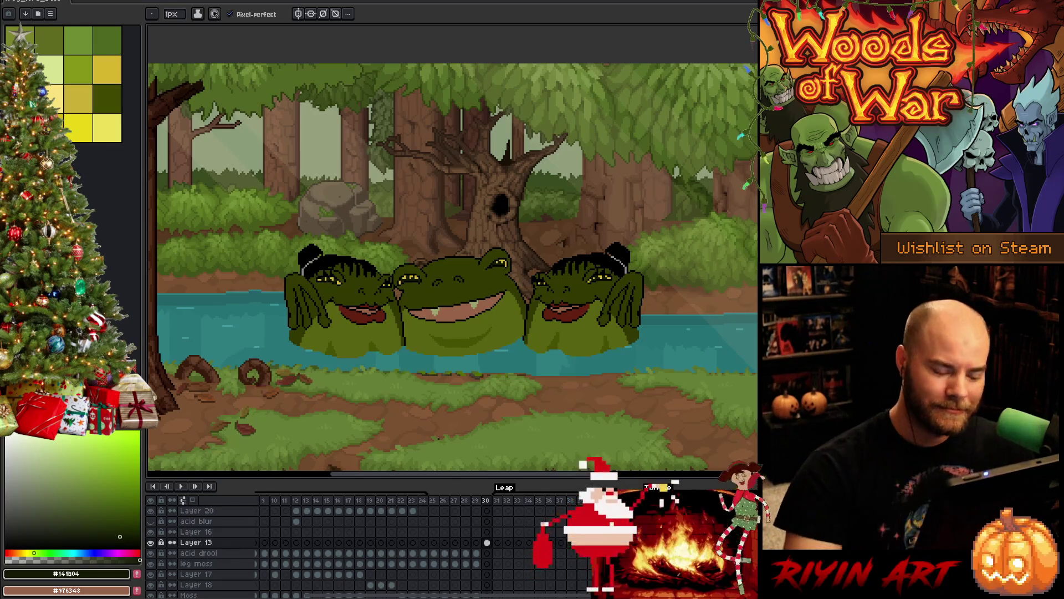
{"action": "scroll", "coordinate": [447, 335], "scroll_direction": "up", "scroll_amount": 1}
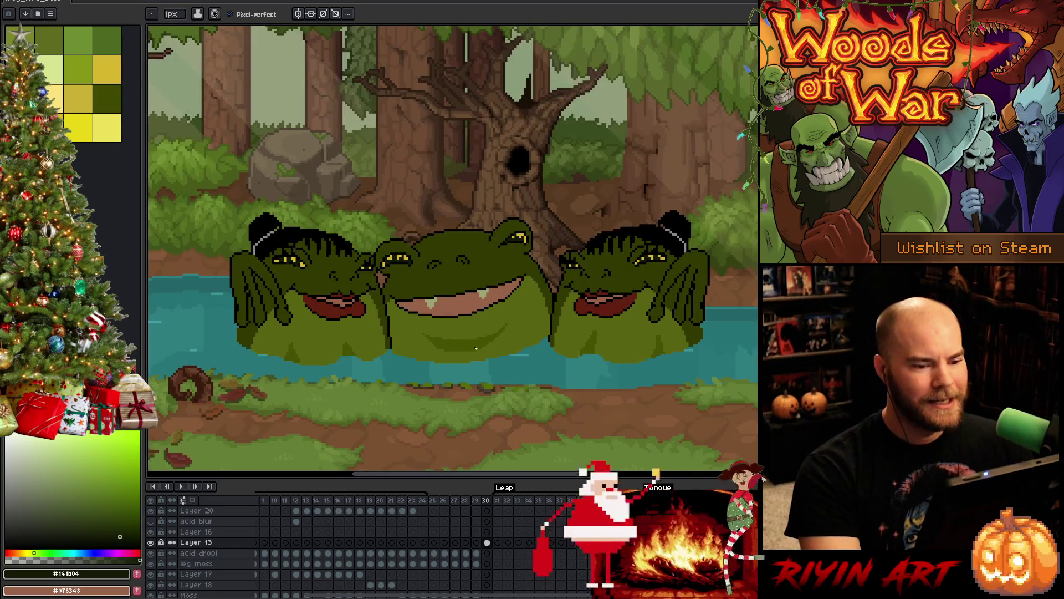
{"action": "scroll", "coordinate": [464, 331], "scroll_direction": "down", "scroll_amount": 1}
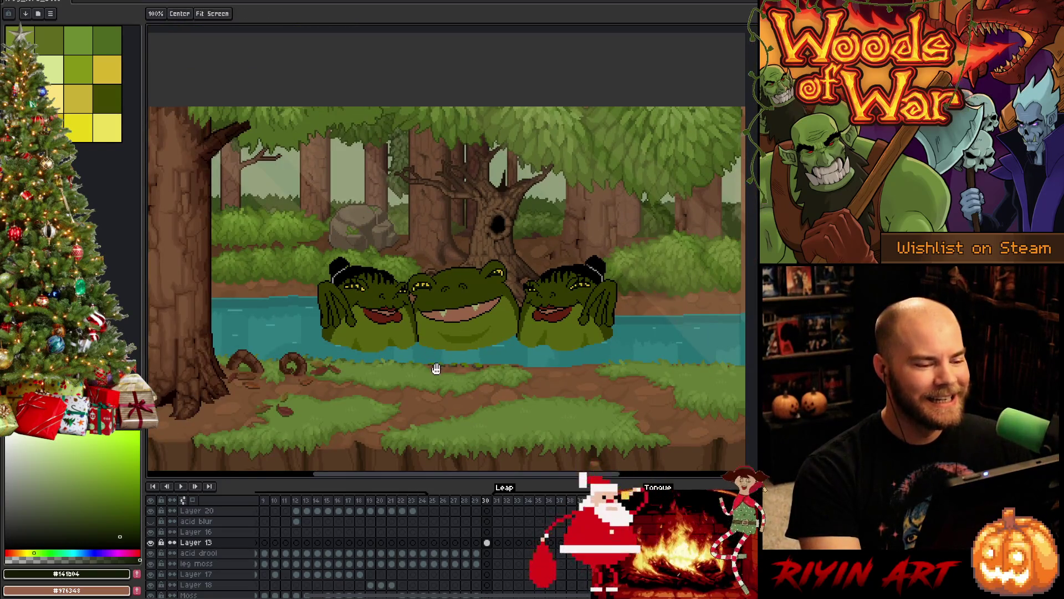
{"action": "scroll", "coordinate": [432, 332], "scroll_direction": "up", "scroll_amount": 3}
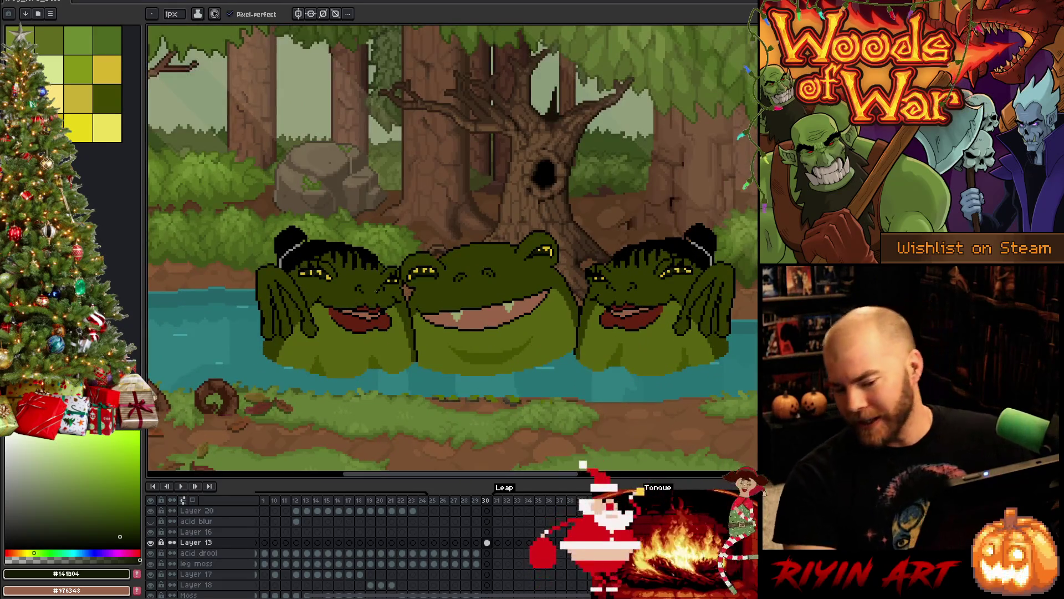
{"action": "left_click", "coordinate": [77, 128]}
{"action": "key", "text": "g"}
{"action": "left_click", "coordinate": [315, 245]}
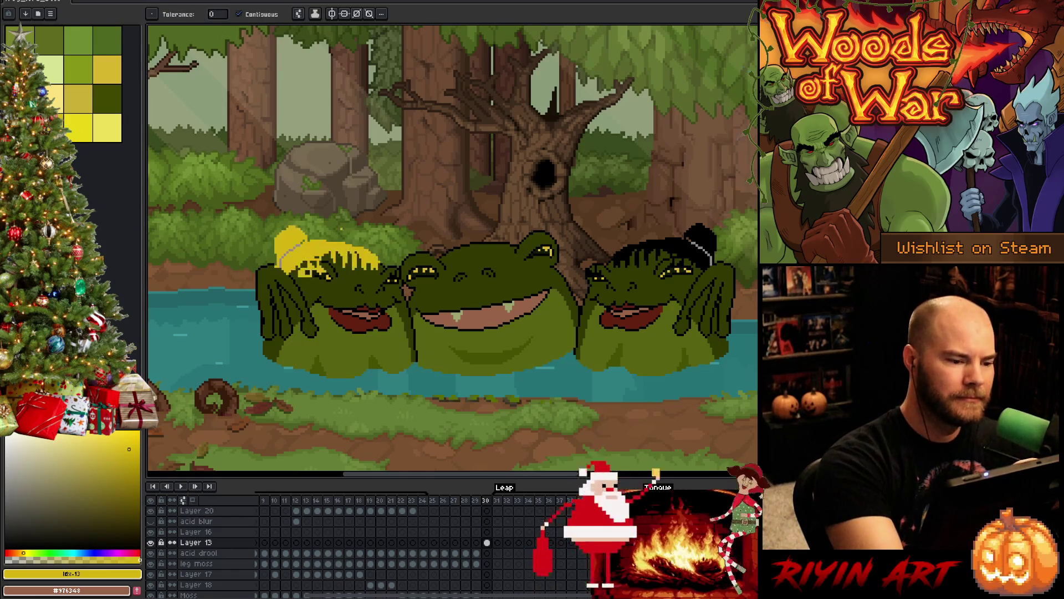
{"action": "key", "text": "ctrl+z"}
{"action": "scroll", "coordinate": [363, 221], "scroll_direction": "up", "scroll_amount": 2}
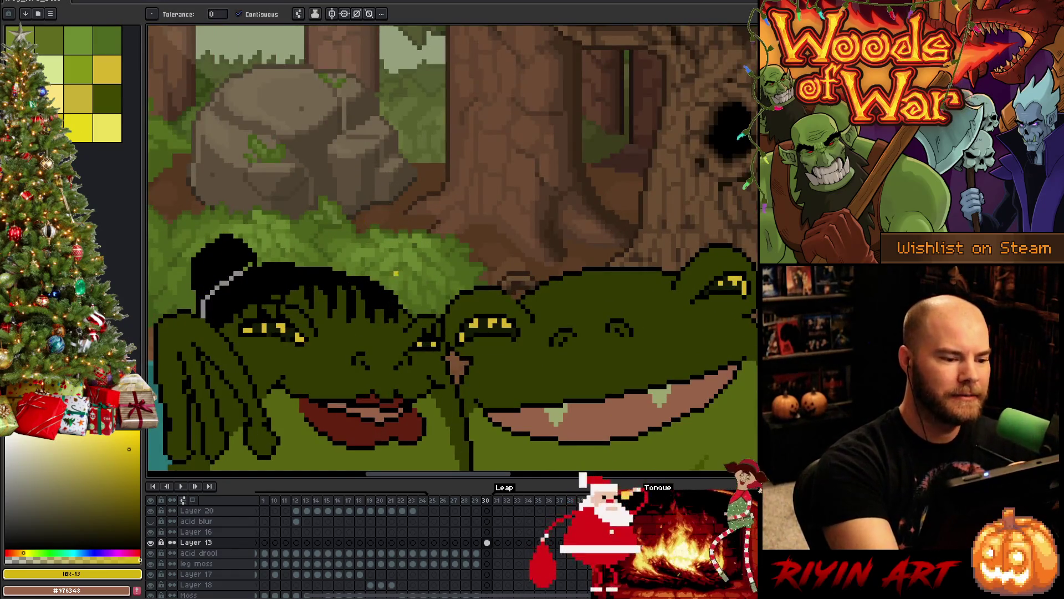
{"action": "key", "text": "q"}
{"action": "mouse_move", "coordinate": [405, 278]}
{"action": "left_mouse_down"}
{"action": "mouse_move", "coordinate": [405, 309]}
{"action": "mouse_move", "coordinate": [324, 320]}
{"action": "mouse_move", "coordinate": [256, 302]}
{"action": "mouse_move", "coordinate": [238, 324]}
{"action": "mouse_move", "coordinate": [191, 320]}
{"action": "mouse_move", "coordinate": [402, 274]}
{"action": "left_mouse_up"}
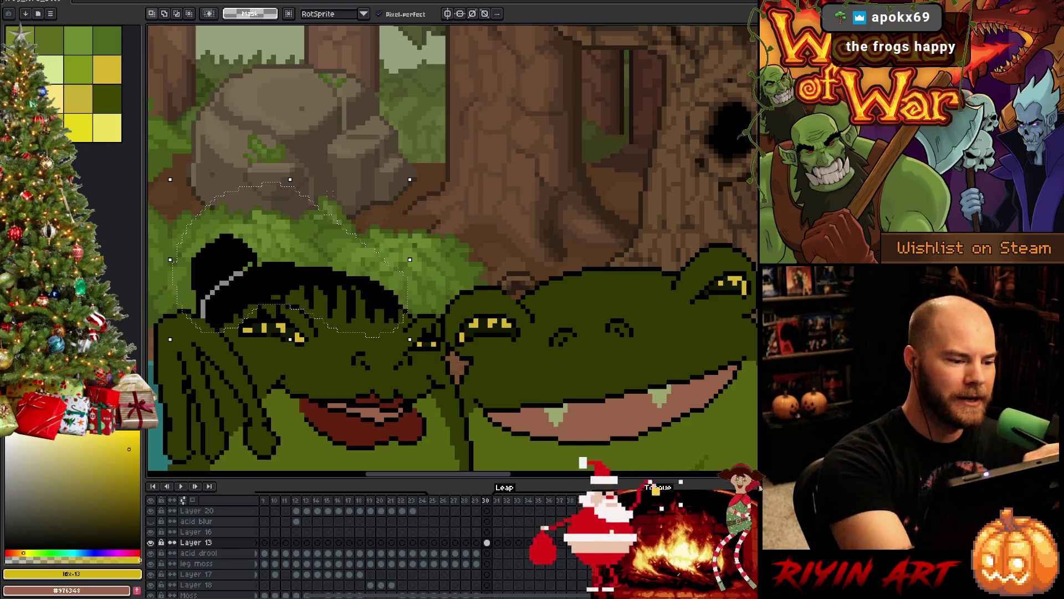
{"action": "key", "text": "g"}
{"action": "left_click", "coordinate": [293, 259]}
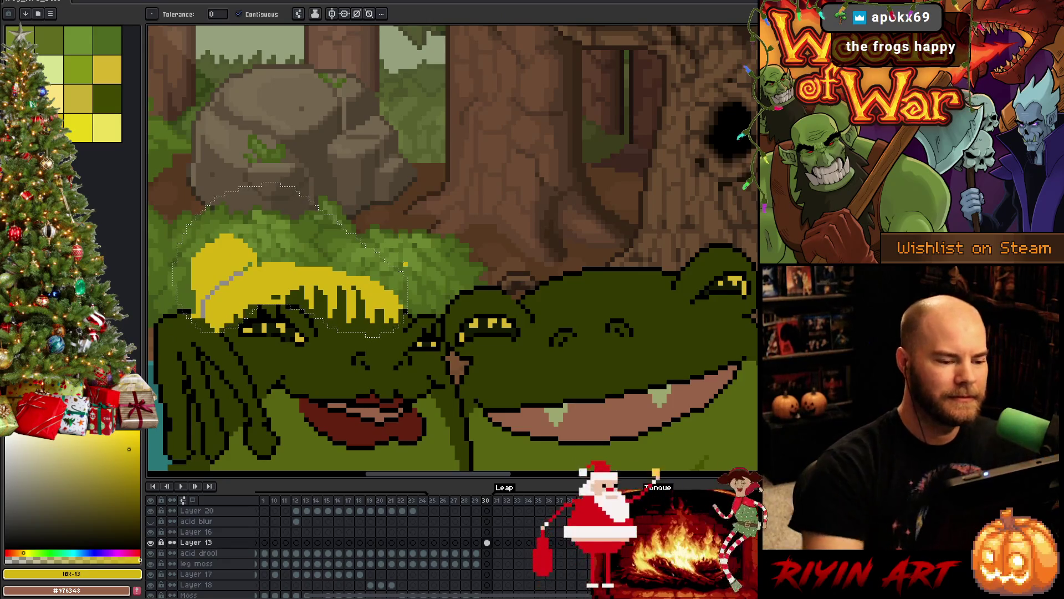
{"action": "scroll", "coordinate": [448, 291], "scroll_direction": "down", "scroll_amount": 3}
{"action": "scroll", "coordinate": [448, 291], "scroll_direction": "up", "scroll_amount": 2}
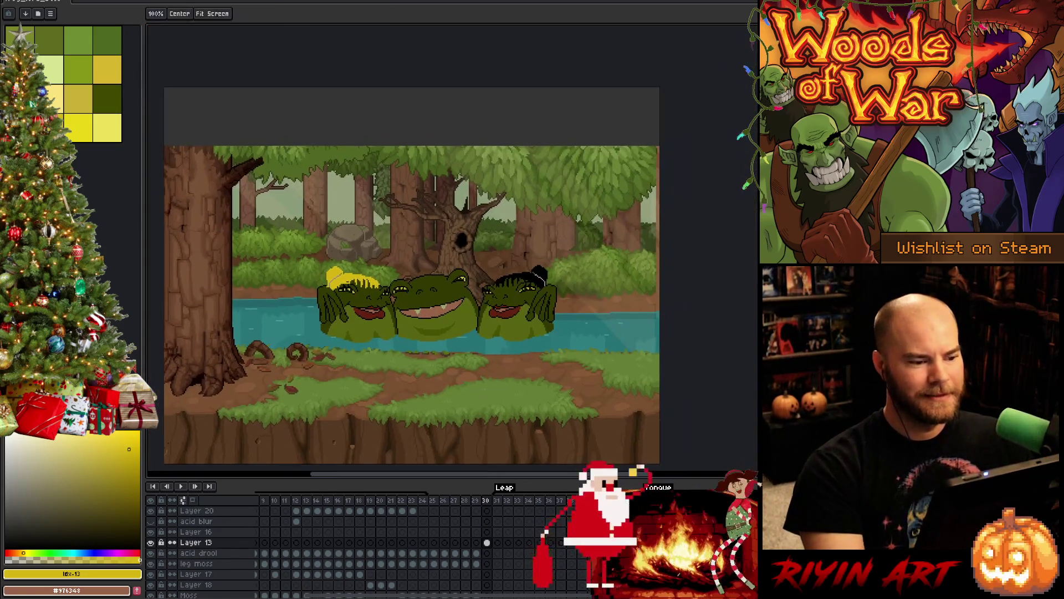
{"action": "scroll", "coordinate": [472, 324], "scroll_direction": "up", "scroll_amount": 1}
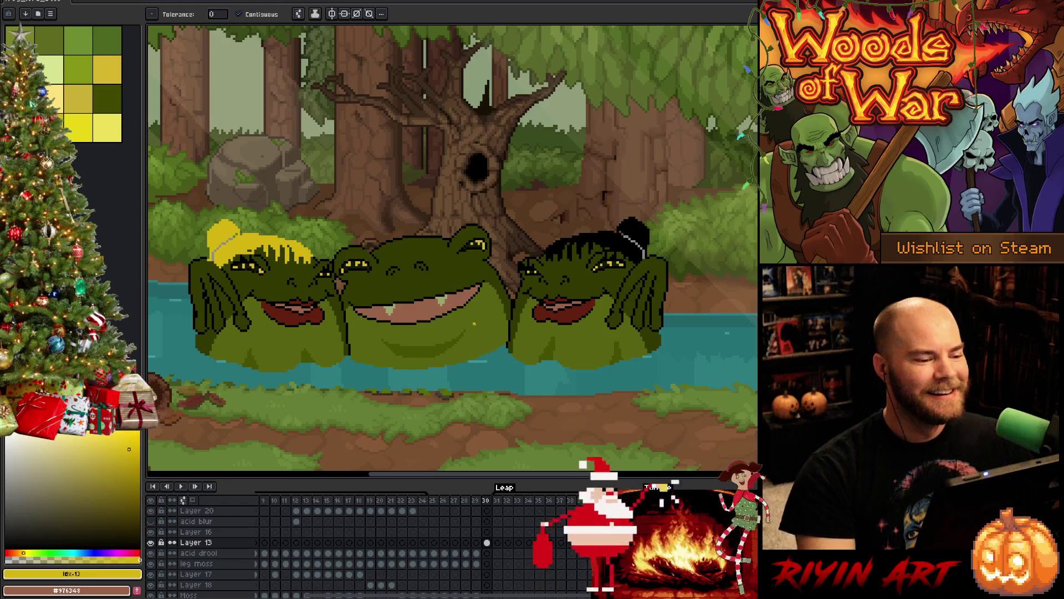
{"action": "scroll", "coordinate": [418, 337], "scroll_direction": "down", "scroll_amount": 1}
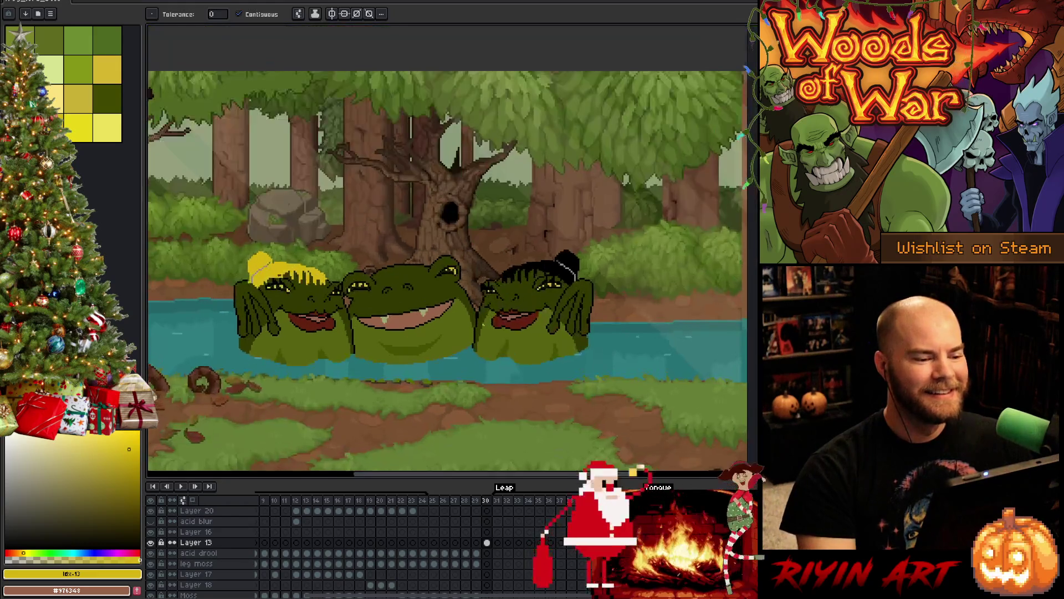
{"action": "left_click_drag", "start_coordinate": [475, 341], "coordinate": [492, 327]}
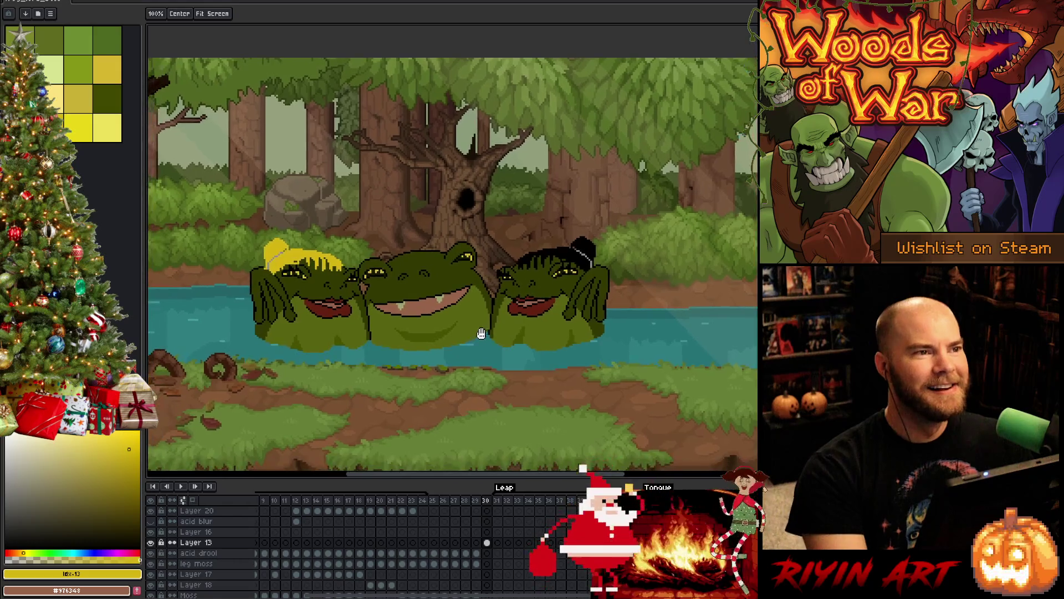
{"action": "scroll", "coordinate": [483, 320], "scroll_direction": "up", "scroll_amount": 1}
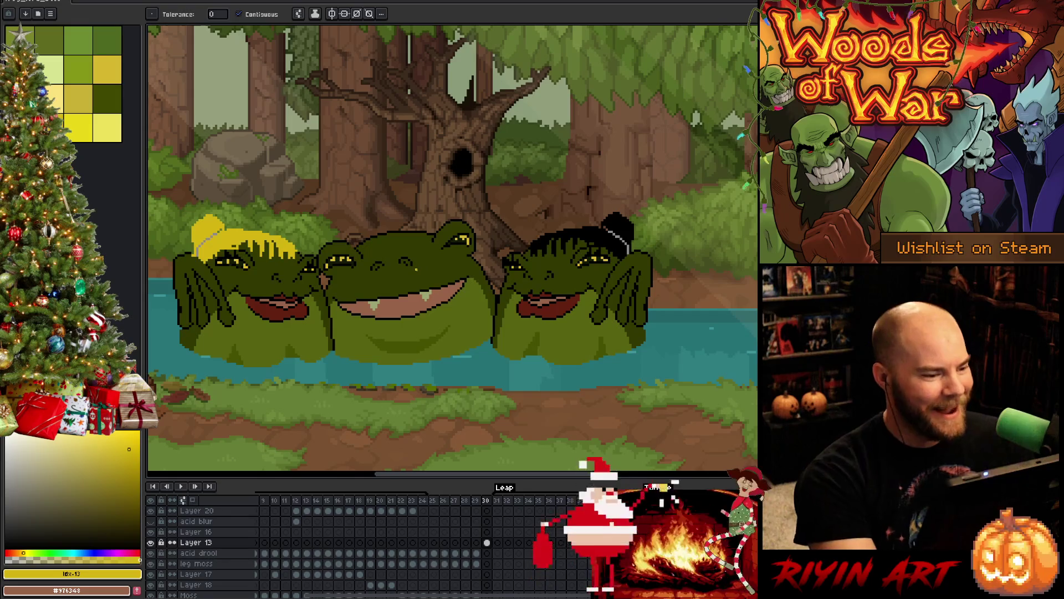
{"action": "key", "text": "ctrl+z"}
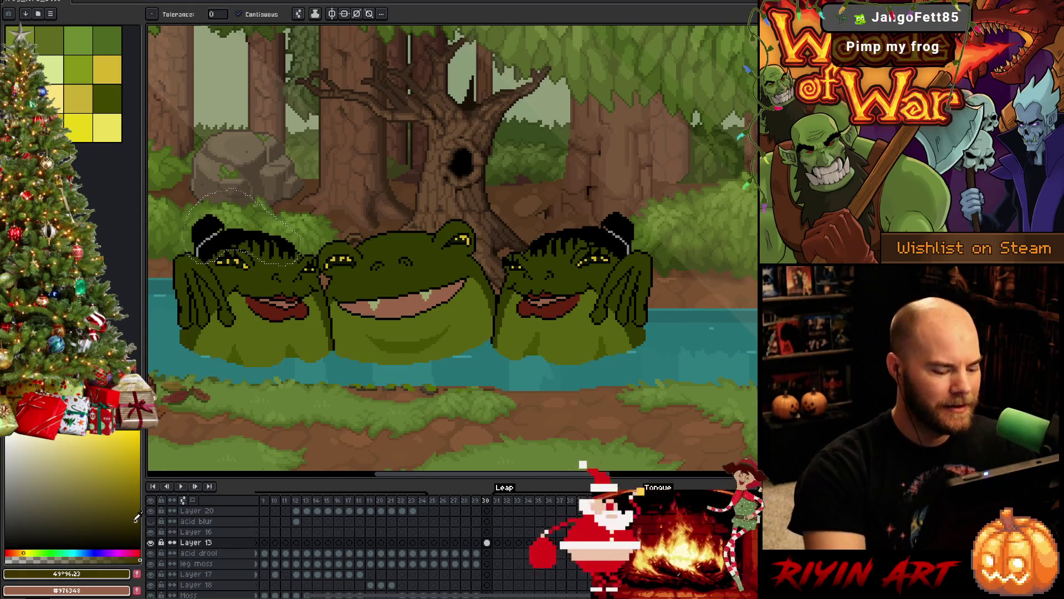
{"action": "key", "text": "Delete"}
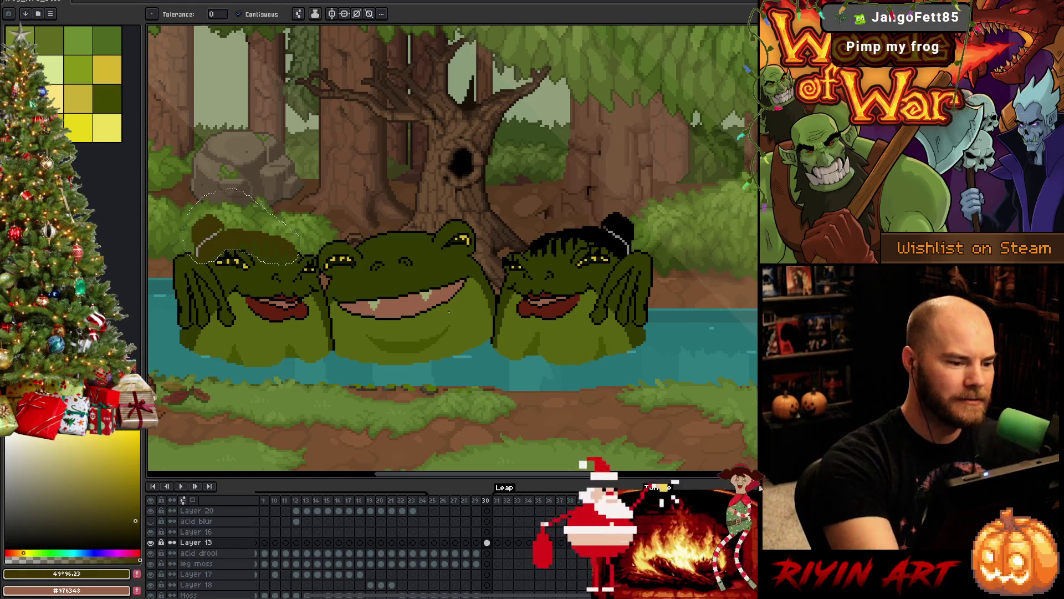
{"action": "left_click", "coordinate": [137, 533]}
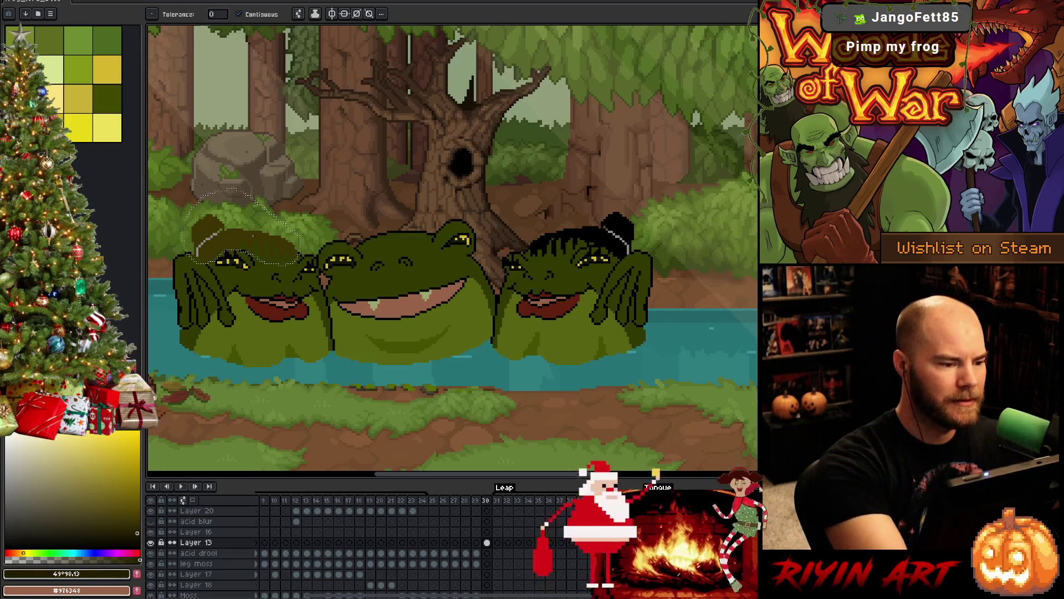
{"action": "key", "text": "ctrl+d"}
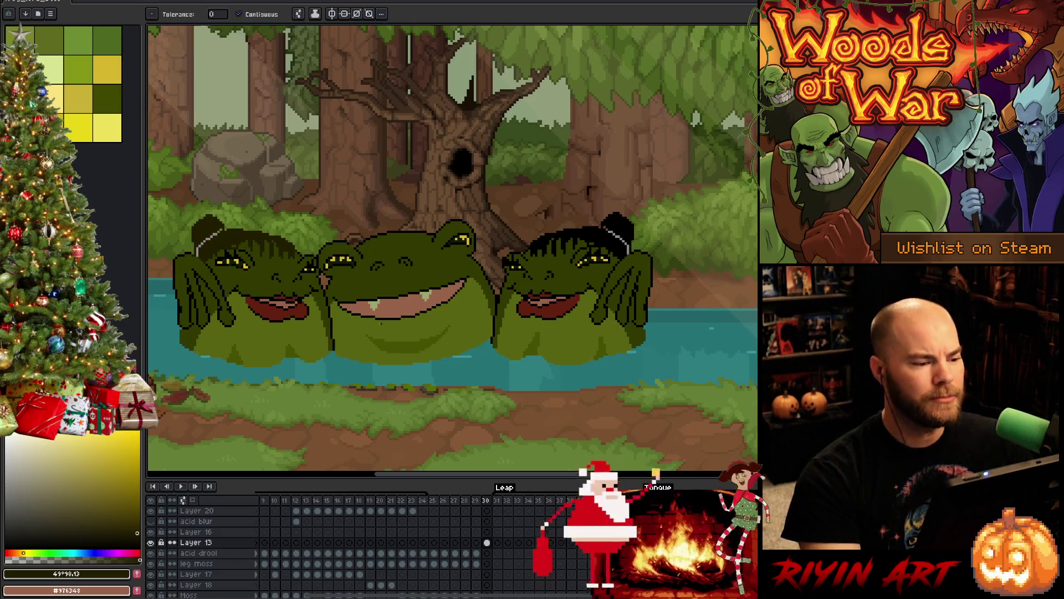
{"action": "scroll", "coordinate": [380, 323], "scroll_direction": "up", "scroll_amount": 2}
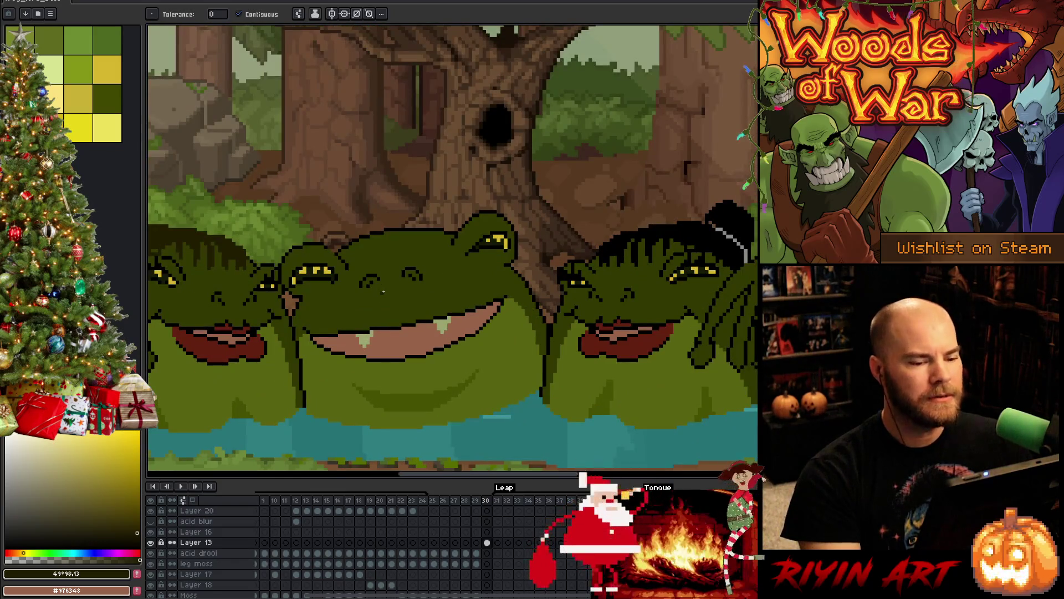
{"action": "scroll", "coordinate": [384, 292], "scroll_direction": "down", "scroll_amount": 2}
{"action": "scroll", "coordinate": [388, 300], "scroll_direction": "up", "scroll_amount": 1}
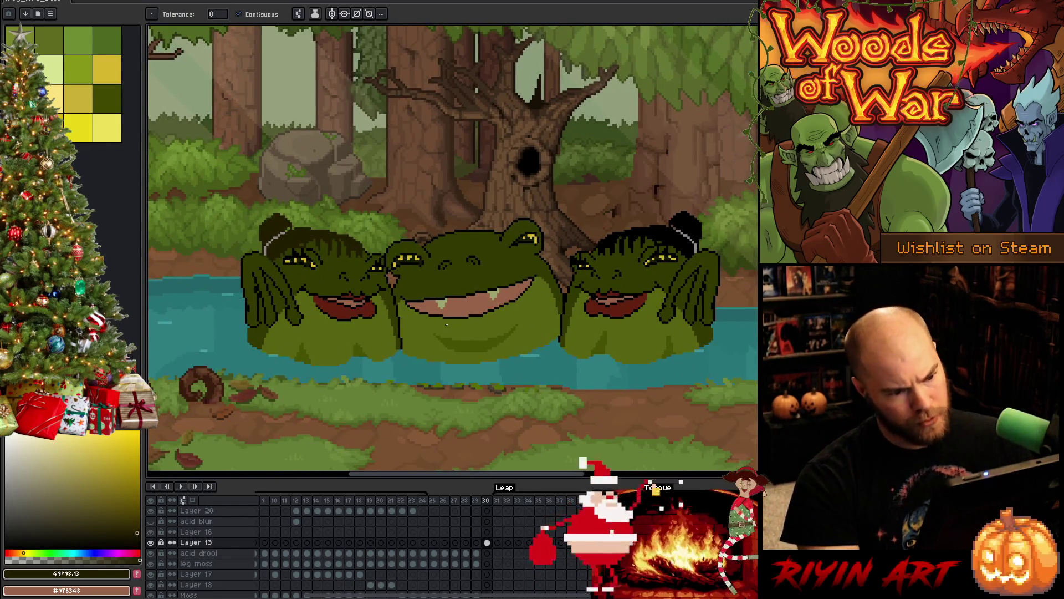
{"action": "scroll", "coordinate": [447, 324], "scroll_direction": "down", "scroll_amount": 1}
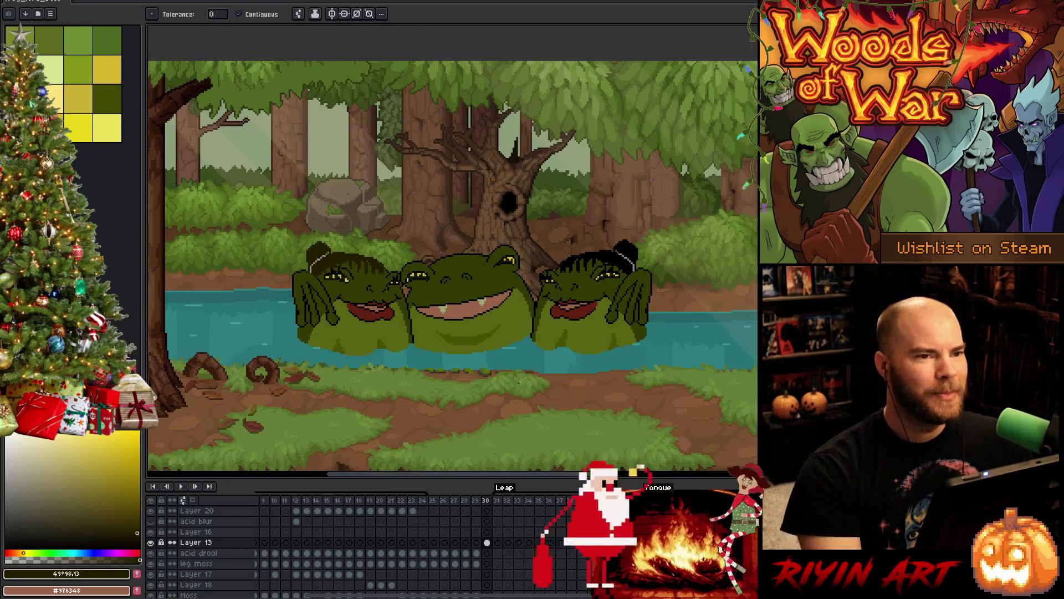
{"action": "scroll", "coordinate": [519, 381], "scroll_direction": "up", "scroll_amount": 1}
{"action": "left_click_drag", "start_coordinate": [529, 385], "coordinate": [505, 395]}
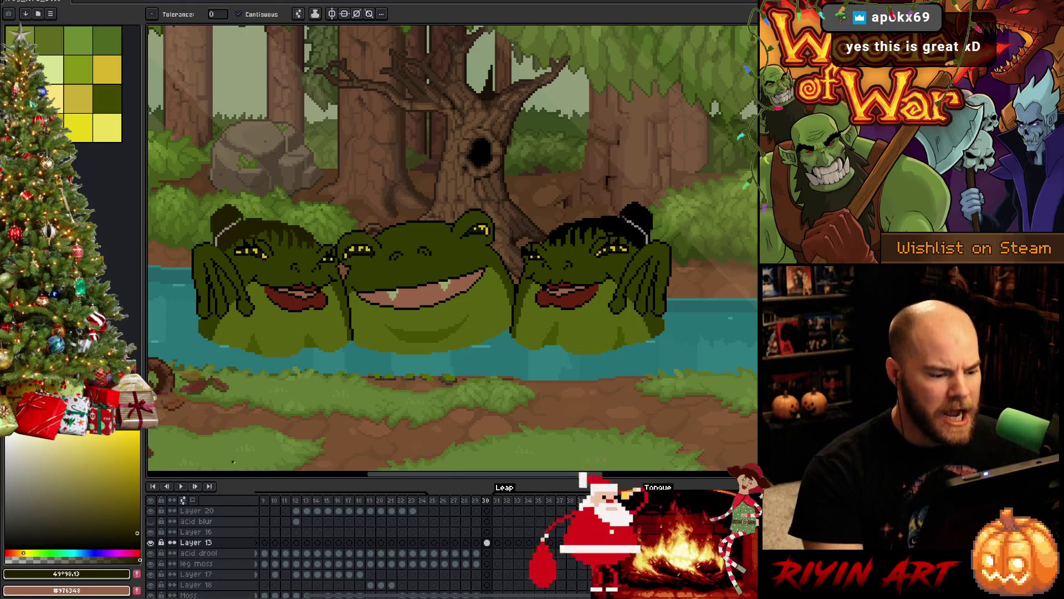
{"action": "left_click", "coordinate": [296, 500]}
Step: Jump to frame 14 and step ahead through the frames to frame 20
{"action": "left_click", "coordinate": [306, 501]}
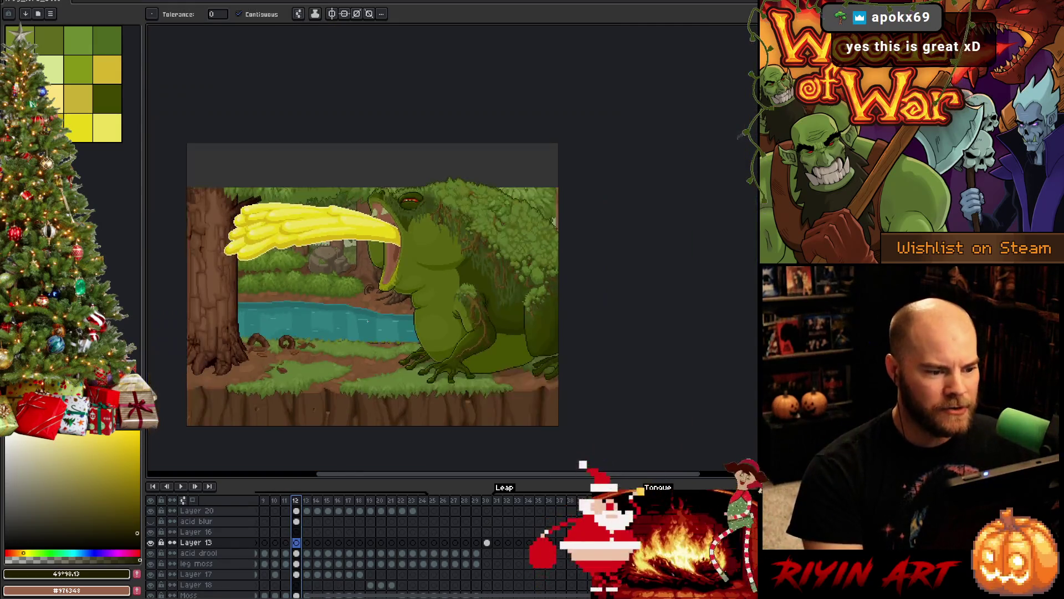
{"action": "key", "text": "period"}
{"action": "key", "text": "period"}
{"action": "key", "text": "period"}
{"action": "key", "text": "period"}
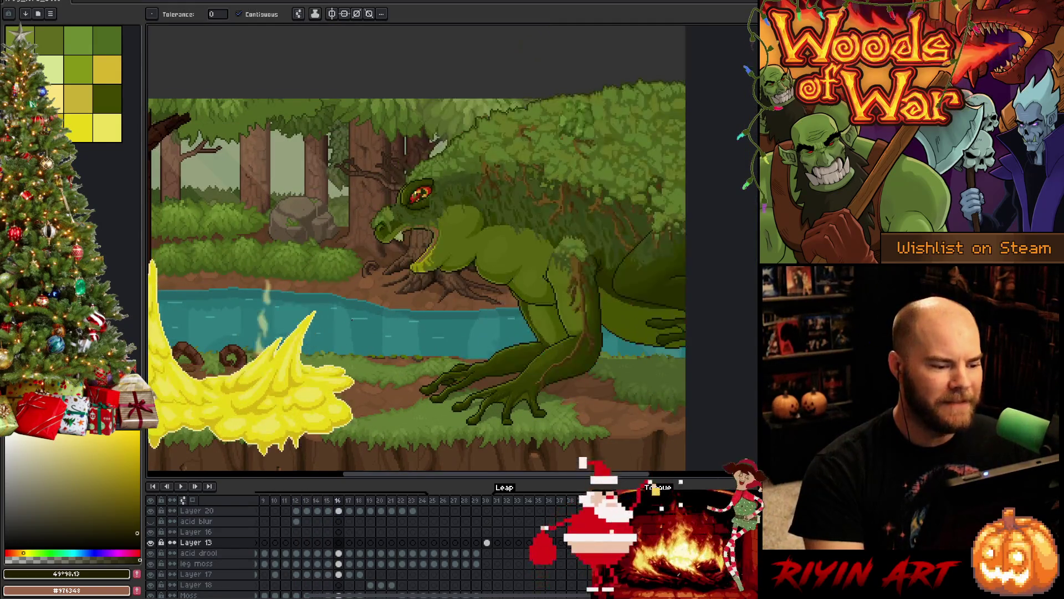
{"action": "left_click_drag", "start_coordinate": [367, 319], "coordinate": [464, 327]}
{"action": "key", "text": "period"}
{"action": "key", "text": "period"}
{"action": "key", "text": "period"}
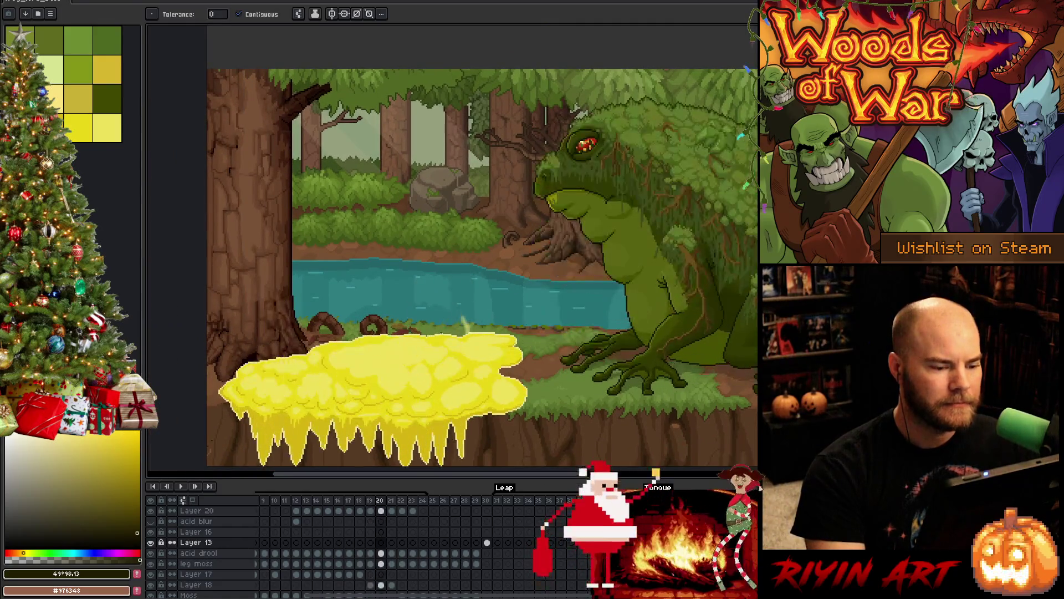
{"action": "key", "text": "w"}
Step: Play the animation, then stop on frame 13 and zoom in
{"action": "key", "text": "Return"}
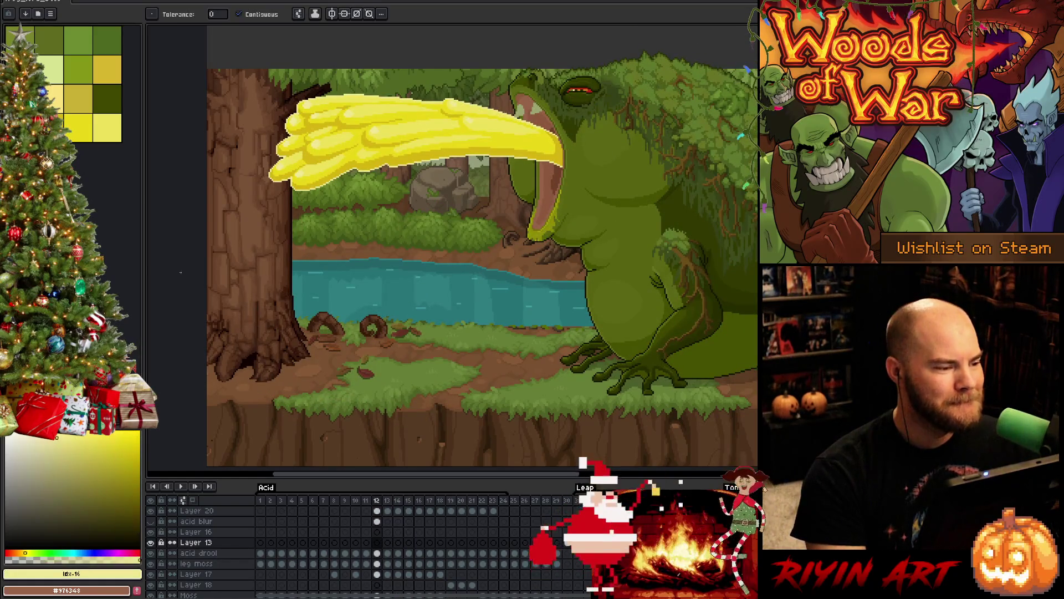
{"action": "key", "text": "Right"}
{"action": "scroll", "coordinate": [244, 274], "scroll_direction": "up", "scroll_amount": 3}
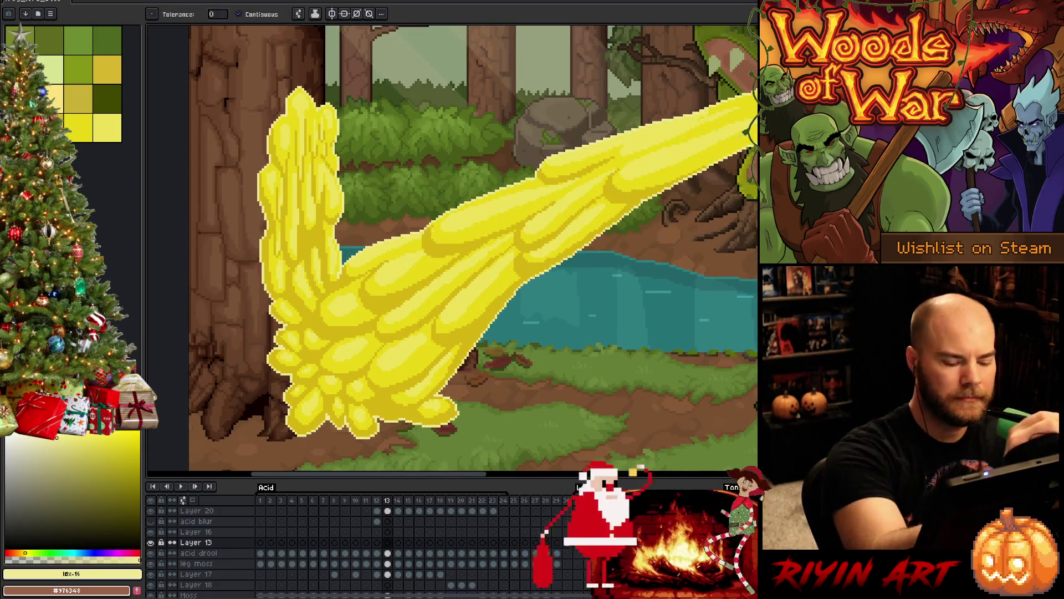
Step: Set a 4px pencil, select Layer 20 and add a new Layer 21 above it
{"action": "key", "text": "b"}
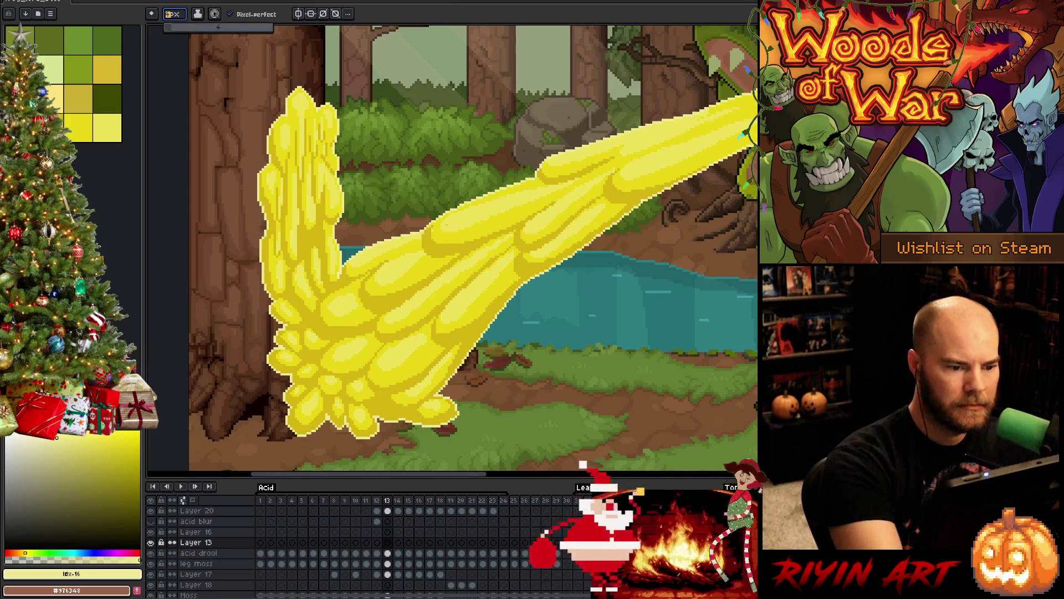
{"action": "left_click", "coordinate": [452, 202]}
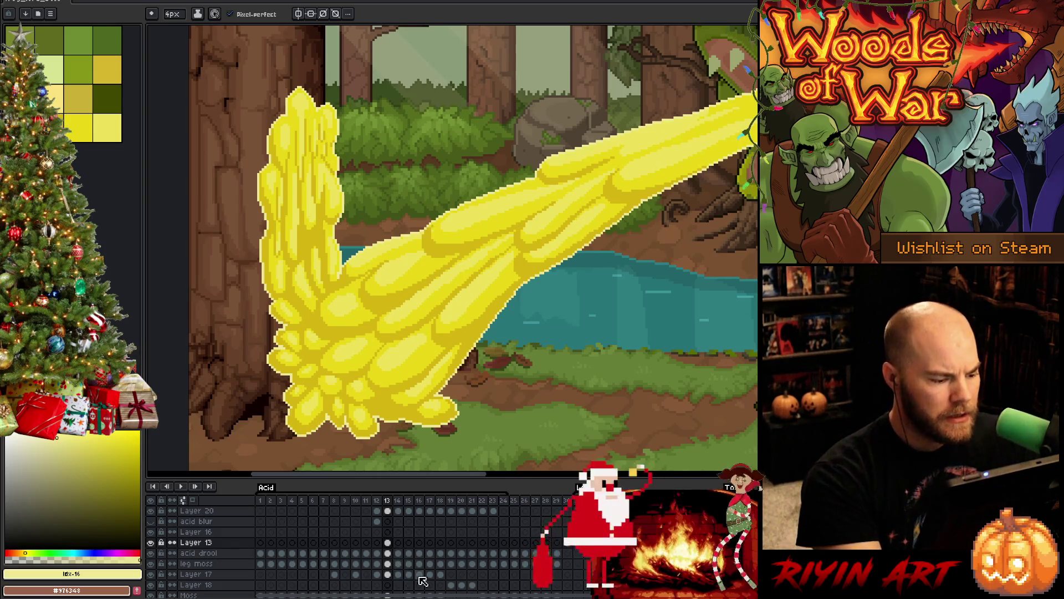
{"action": "key", "text": "v"}
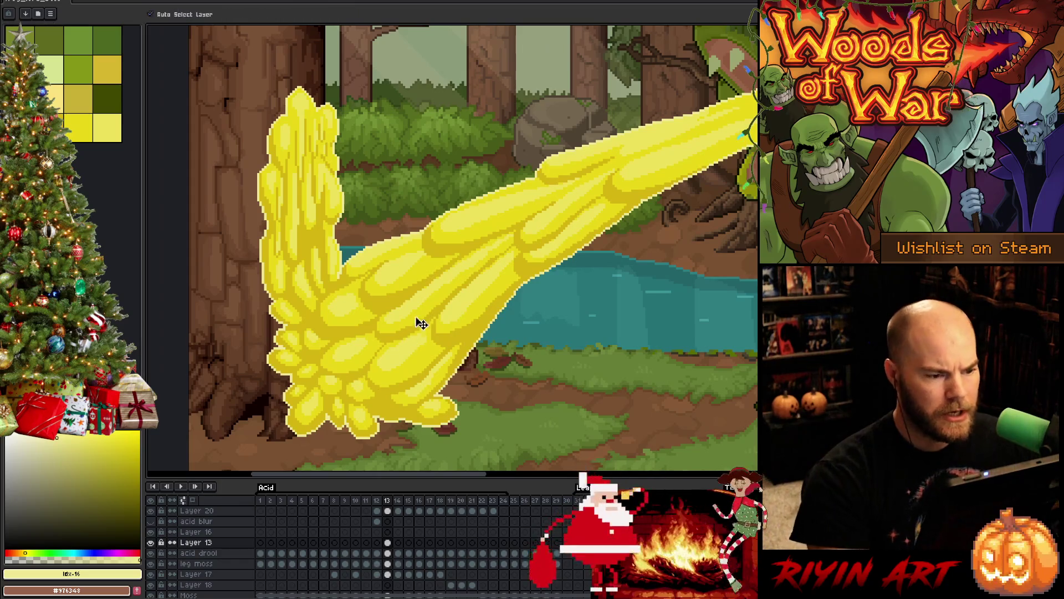
{"action": "left_click", "coordinate": [469, 251]}
{"action": "scroll", "coordinate": [391, 528], "scroll_direction": "up", "scroll_amount": 3}
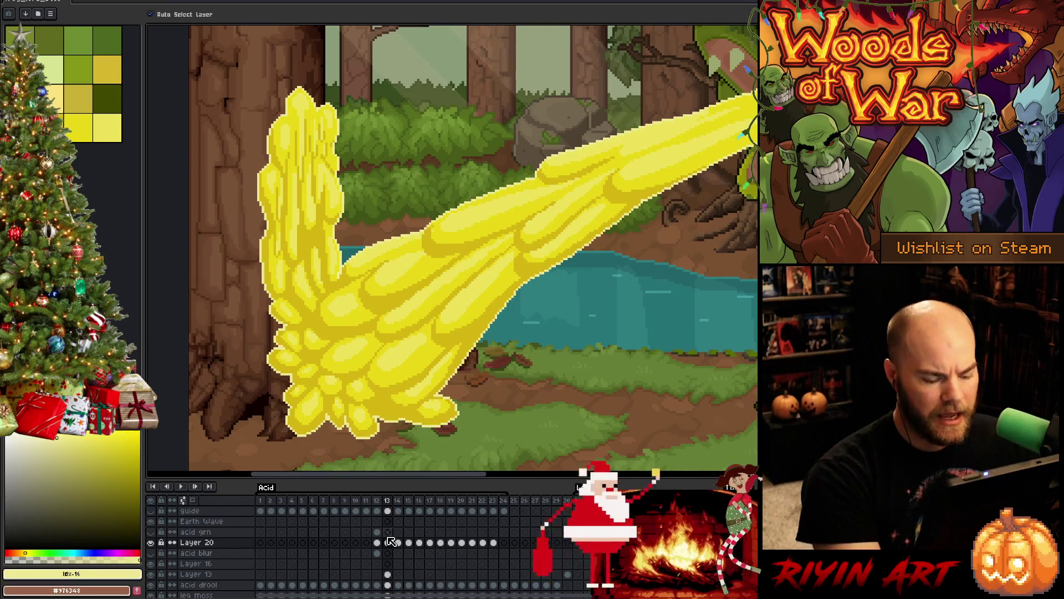
{"action": "key", "text": "shift+n"}
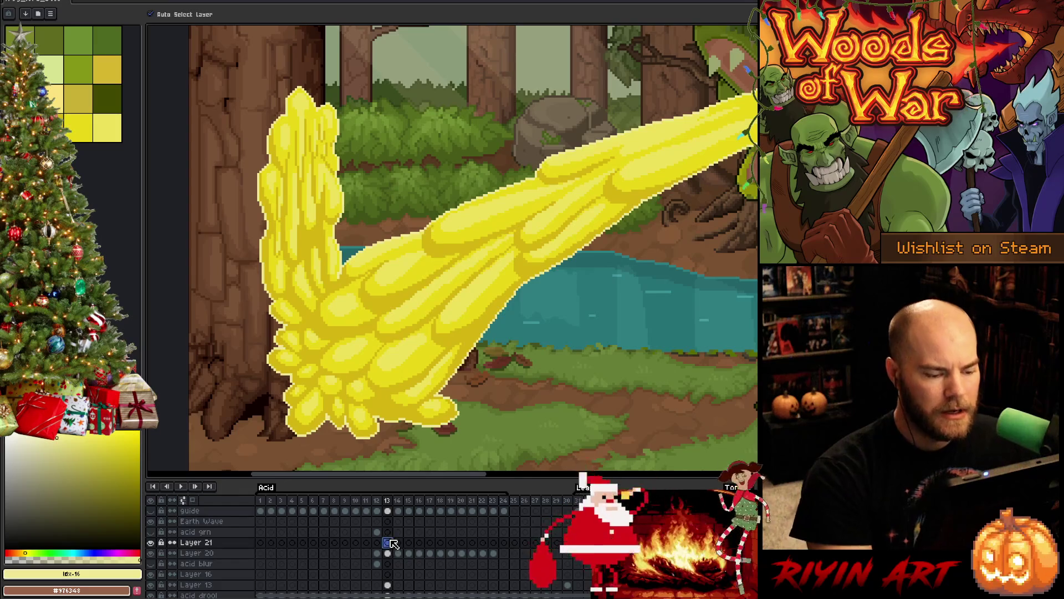
Step: Paint pale-yellow #efe793 highlight blobs along frame 13's acid stream with a 2px brush
{"action": "key", "text": "b"}
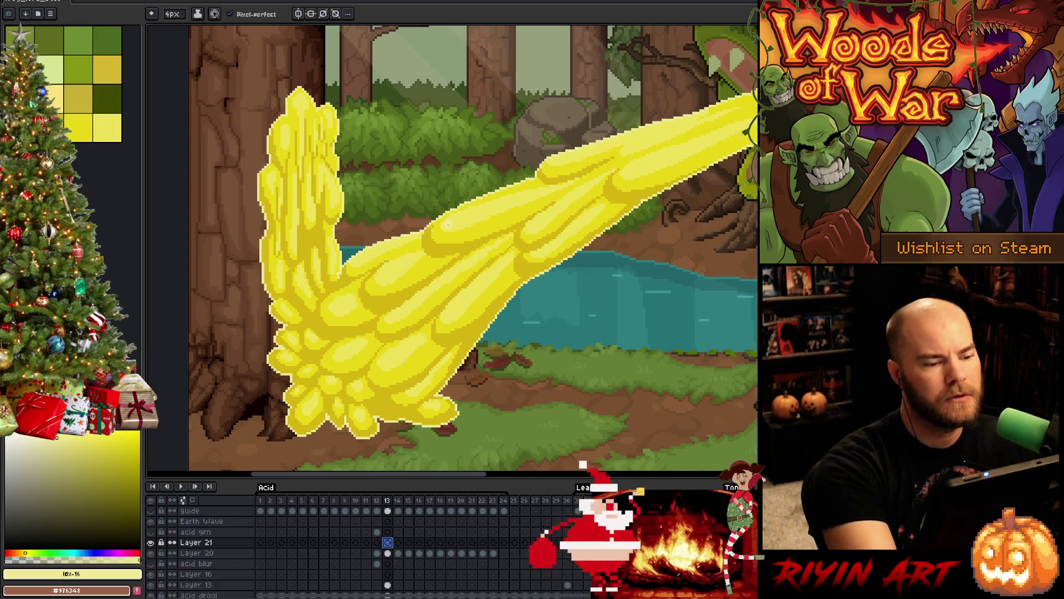
{"action": "left_click", "coordinate": [446, 222]}
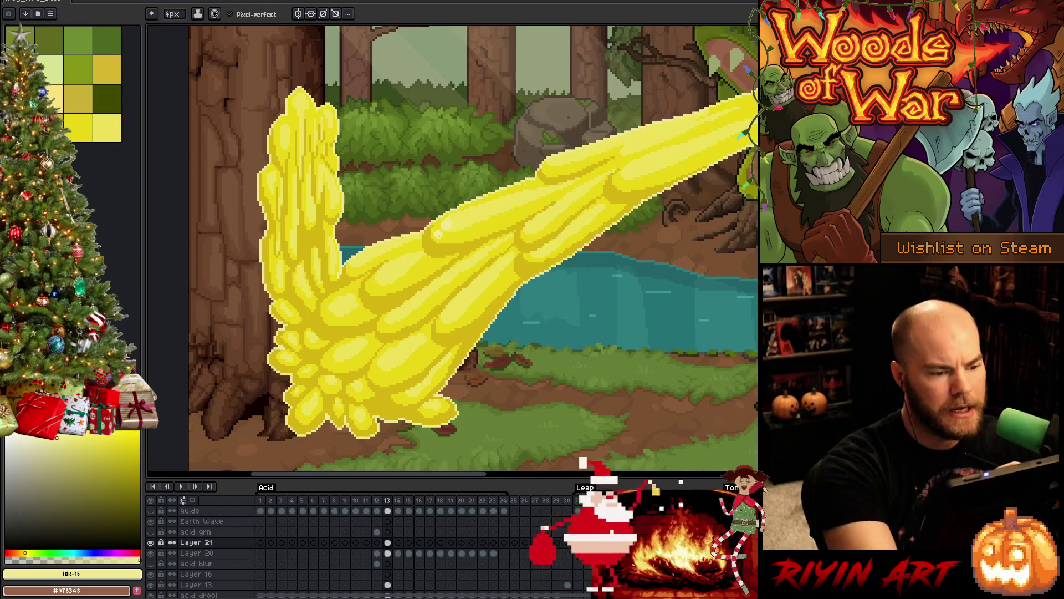
{"action": "left_click", "coordinate": [438, 234], "text": "alt"}
{"action": "left_click", "coordinate": [448, 222], "text": "alt"}
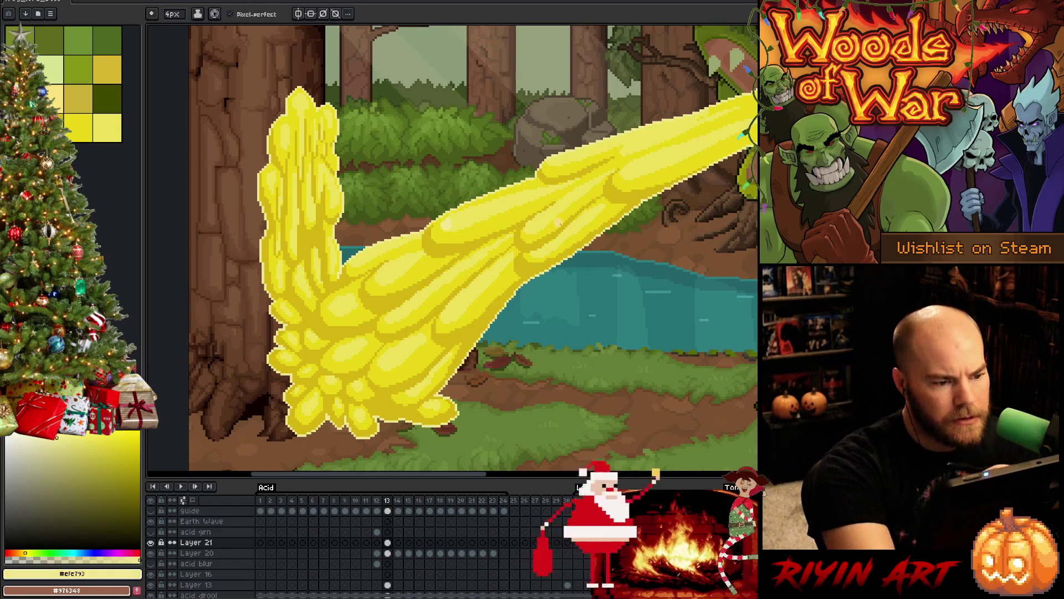
{"action": "left_click_drag", "start_coordinate": [546, 162], "coordinate": [477, 185]}
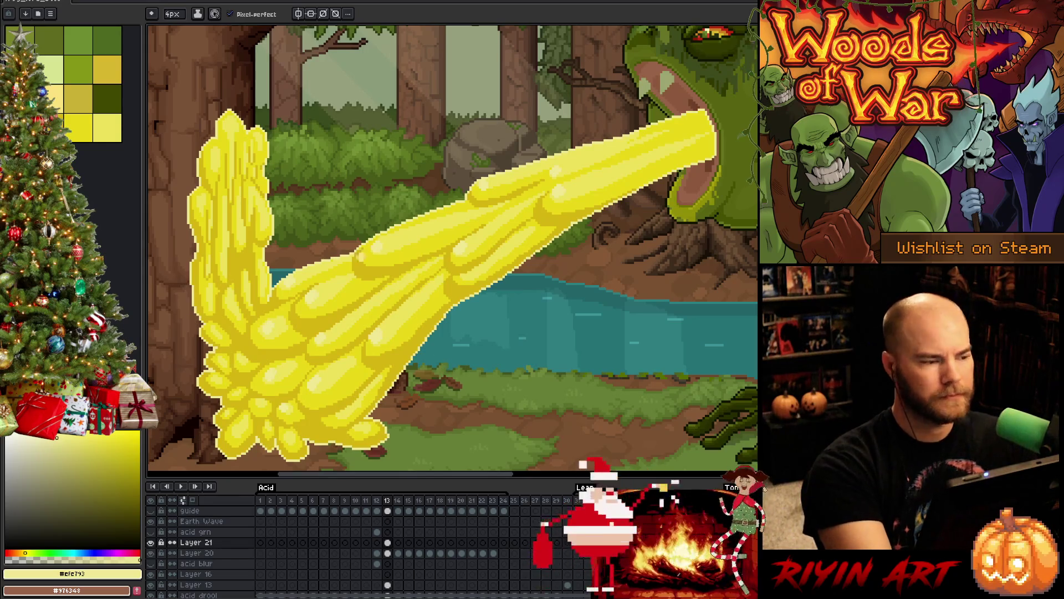
{"action": "left_click_drag", "start_coordinate": [181, 14], "coordinate": [174, 27]}
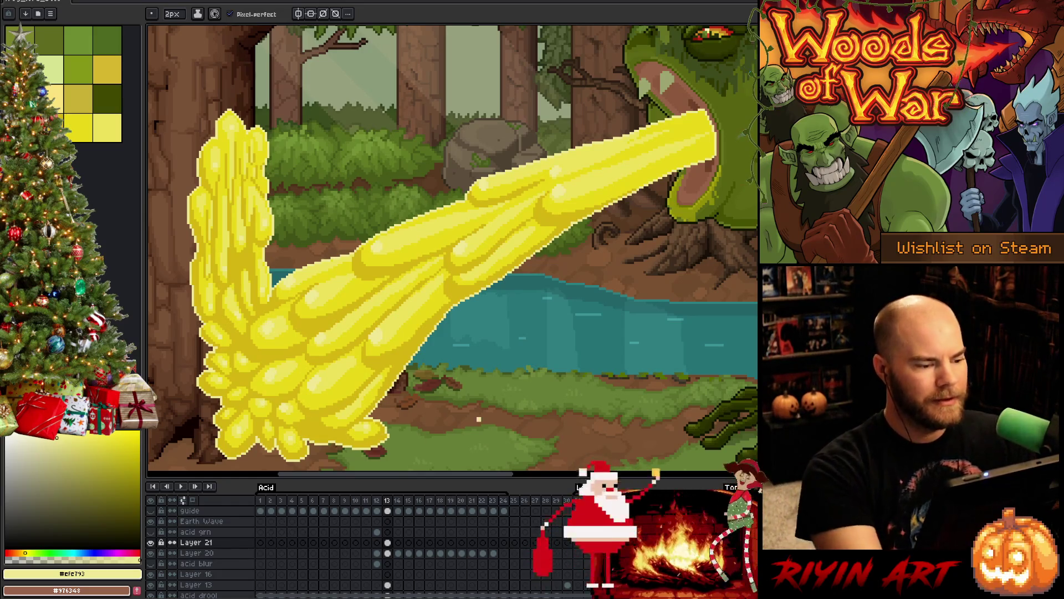
{"action": "key", "text": "period"}
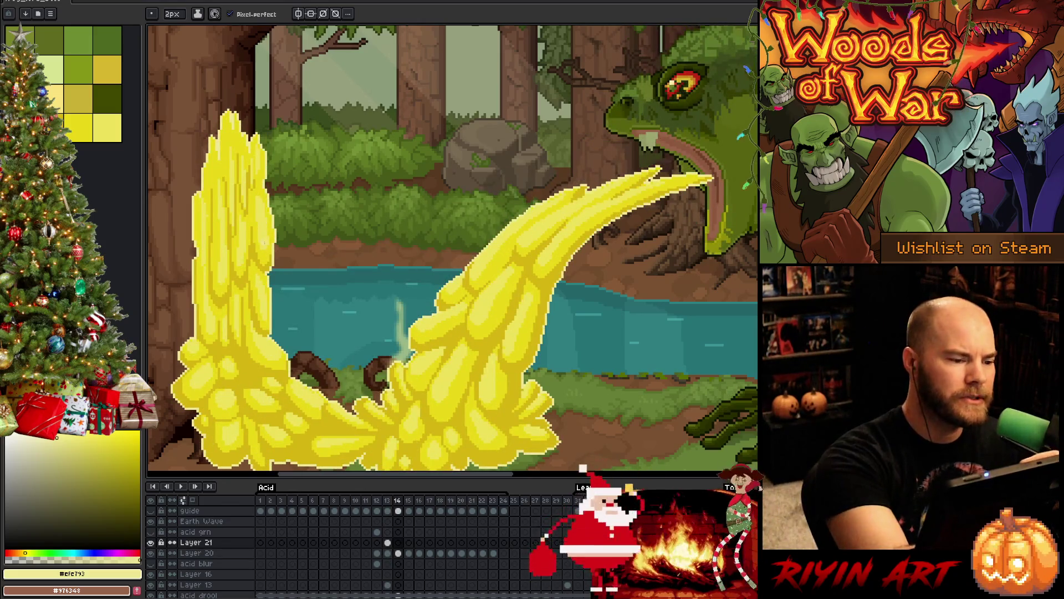
Step: Dab the first Layer 21 highlight on frame 14's acid and set the brush to 4px
{"action": "left_click", "coordinate": [265, 242]}
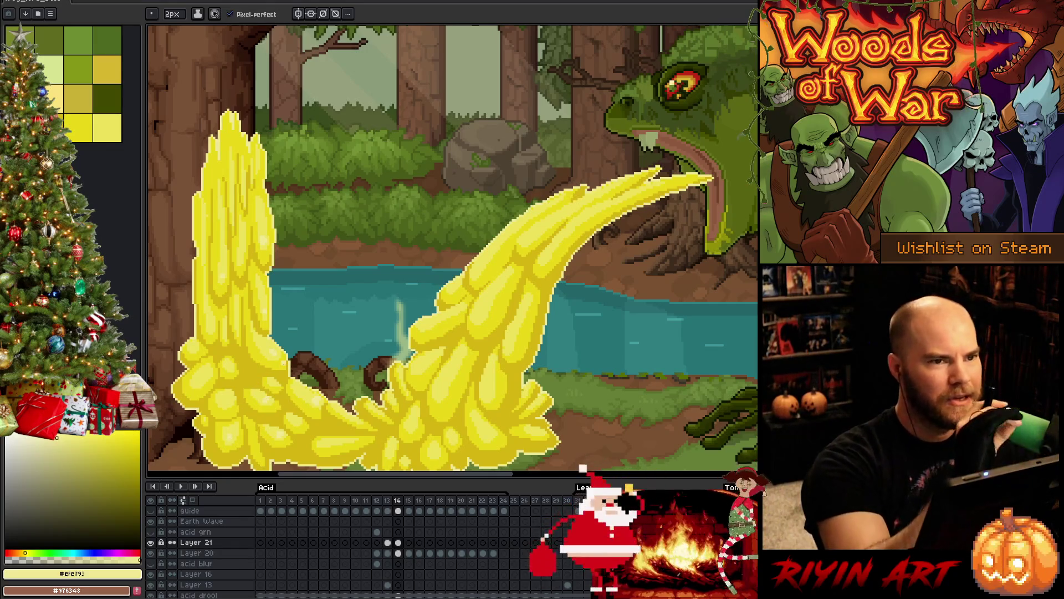
{"action": "left_click", "coordinate": [556, 542]}
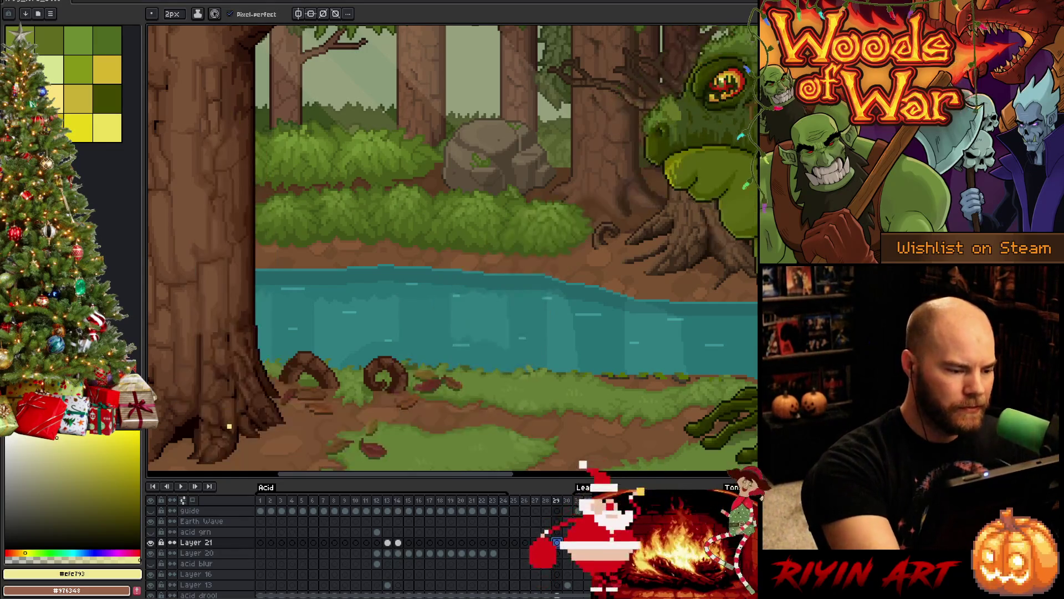
{"action": "left_click", "coordinate": [397, 531]}
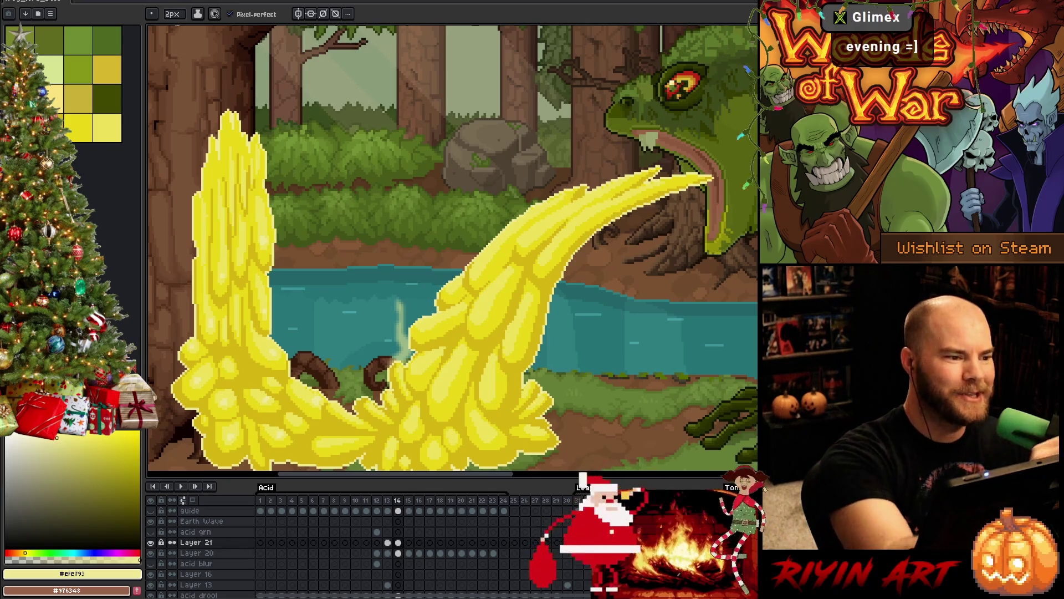
{"action": "left_click", "coordinate": [173, 14]}
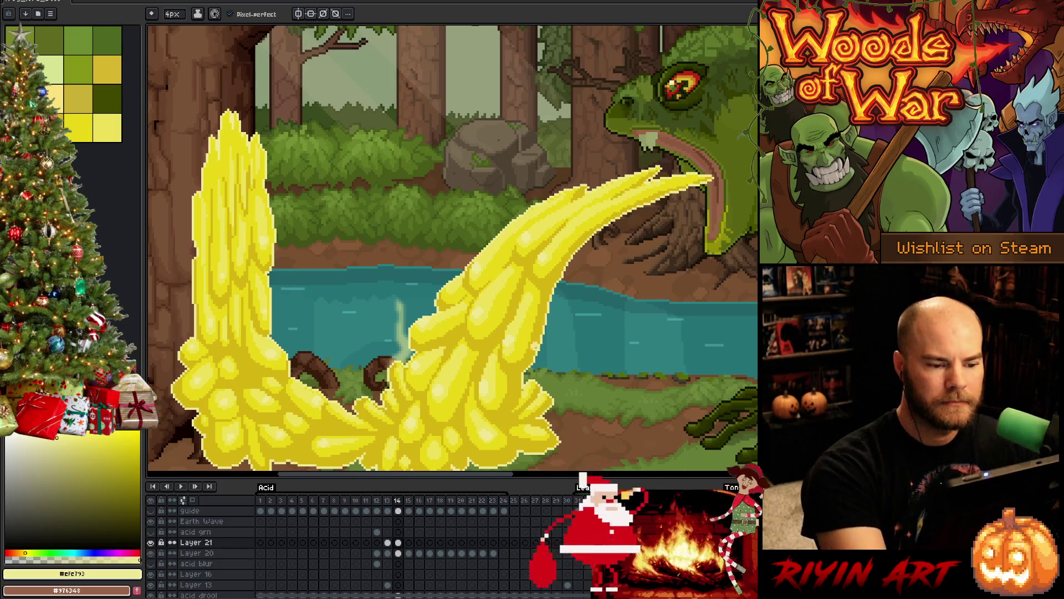
{"action": "left_click_drag", "start_coordinate": [550, 349], "coordinate": [550, 313]}
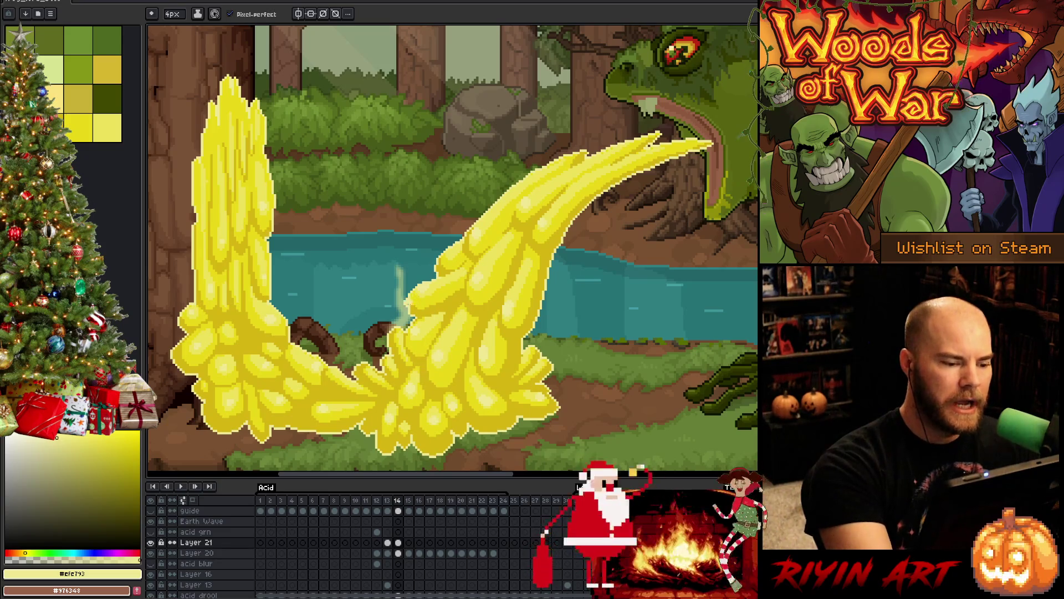
Step: Set a 2px brush, resample the light yellow from the acid, and go to frame 15
{"action": "left_click", "coordinate": [172, 13]}
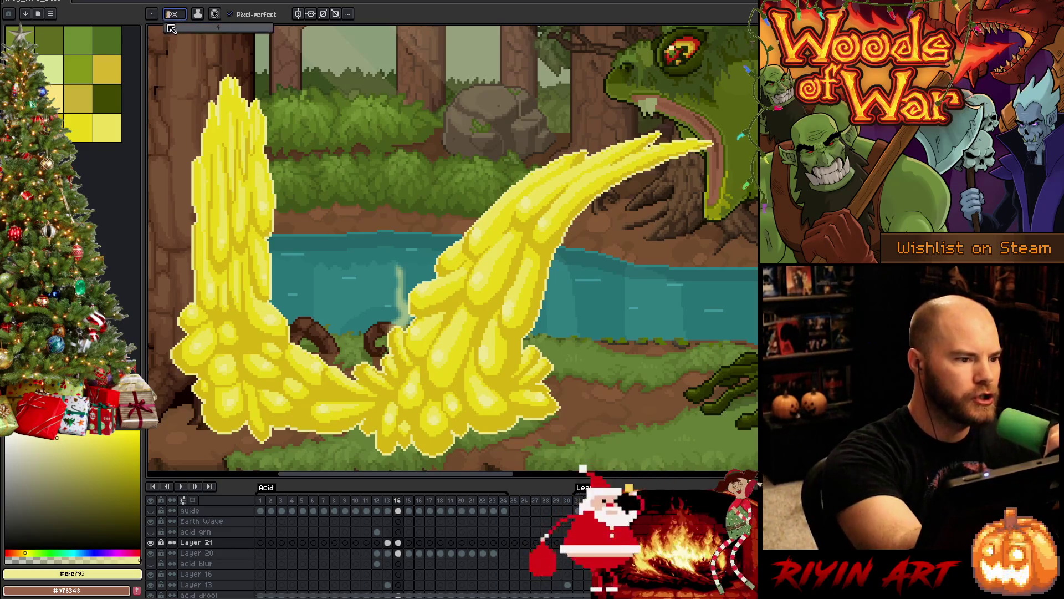
{"action": "type", "text": "2"}
{"action": "key", "text": "Return"}
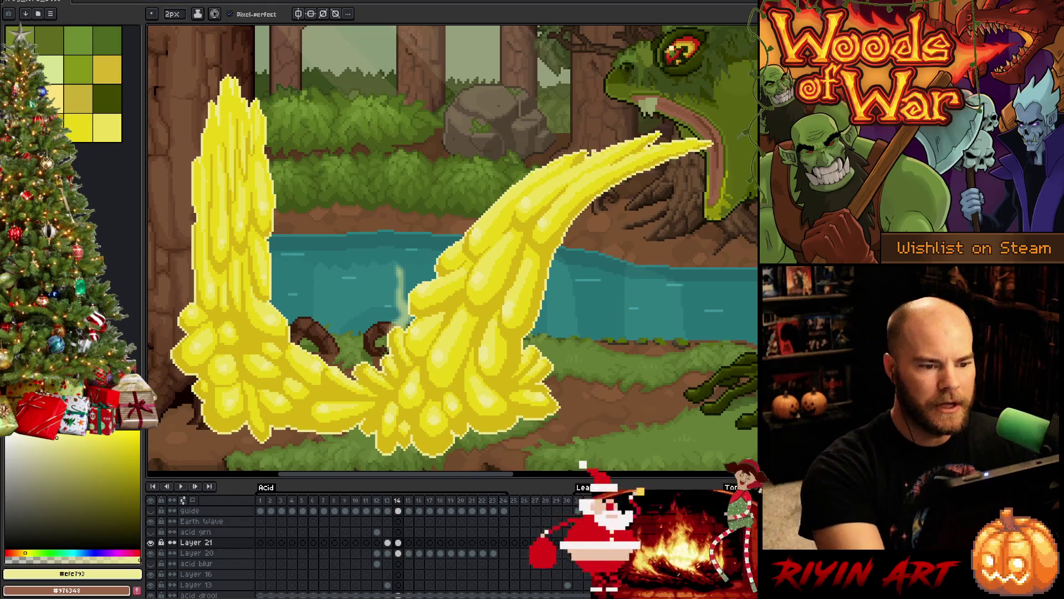
{"action": "left_click", "coordinate": [107, 127]}
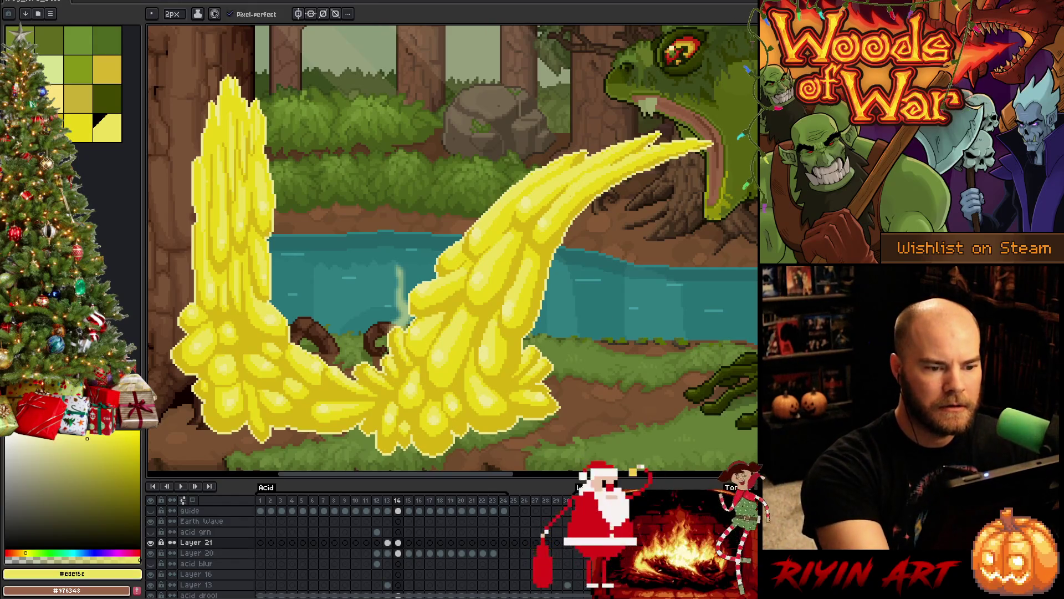
{"action": "left_click", "coordinate": [550, 190], "text": "alt"}
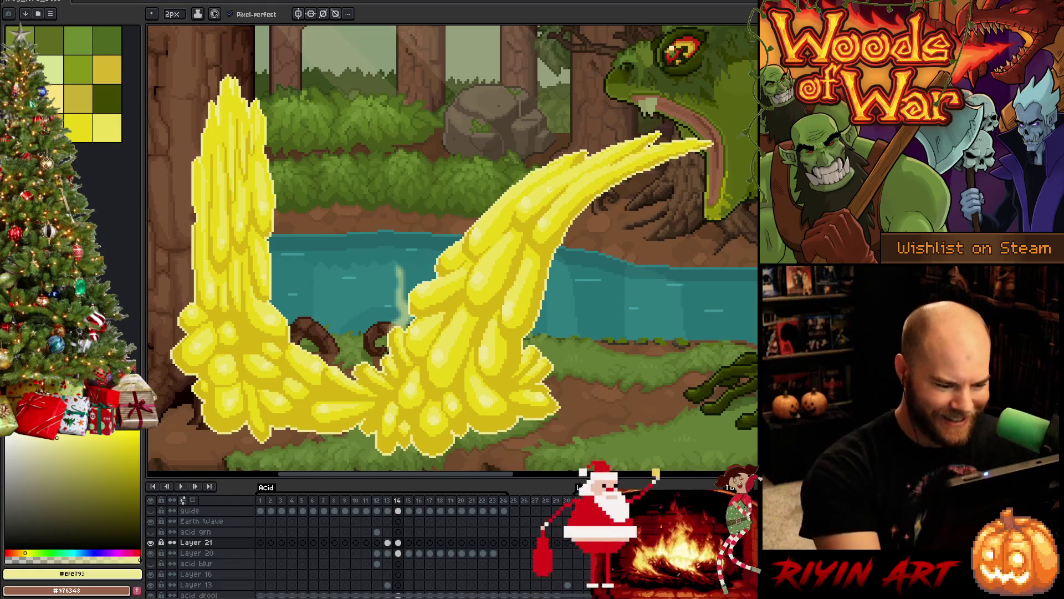
{"action": "left_click", "coordinate": [408, 542]}
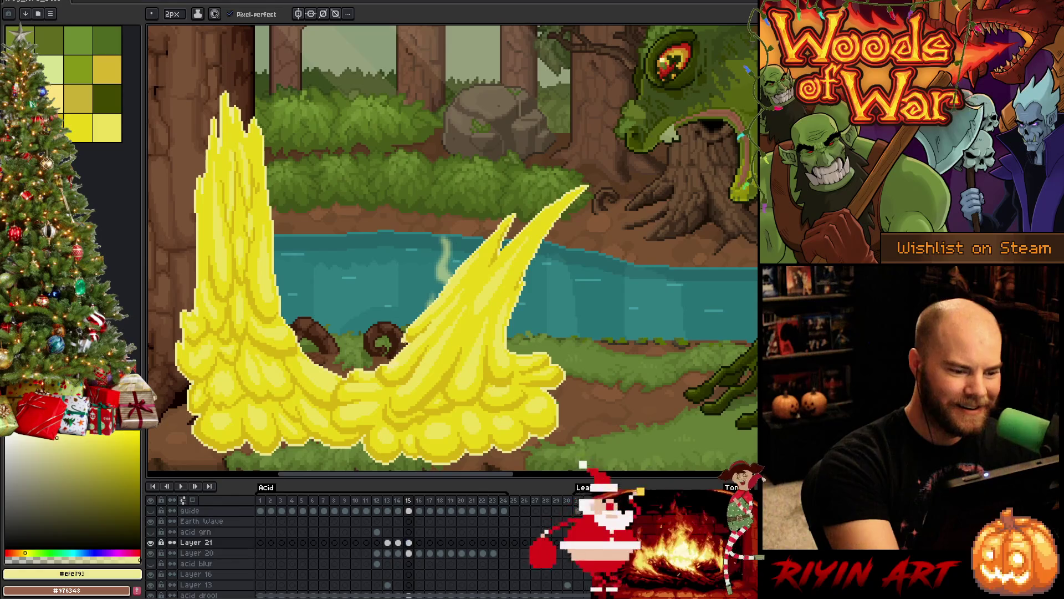
Step: Paint pale-yellow highlights on frame 15's acid splash with a 2px brush and save the file
{"action": "left_click", "coordinate": [172, 13]}
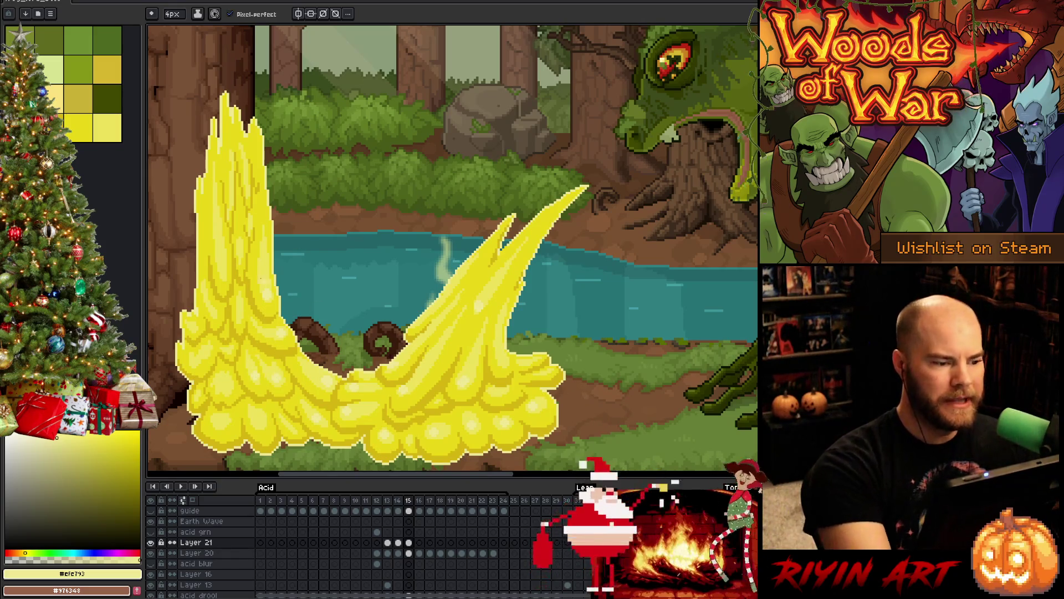
{"action": "left_click", "coordinate": [172, 14]}
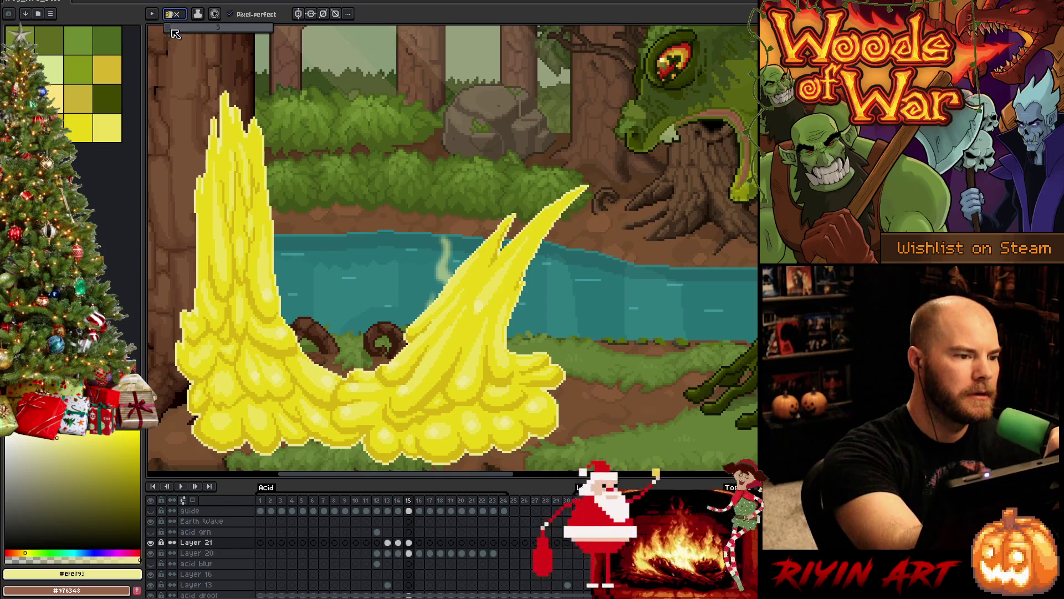
{"action": "type", "text": "2"}
{"action": "key", "text": "Return"}
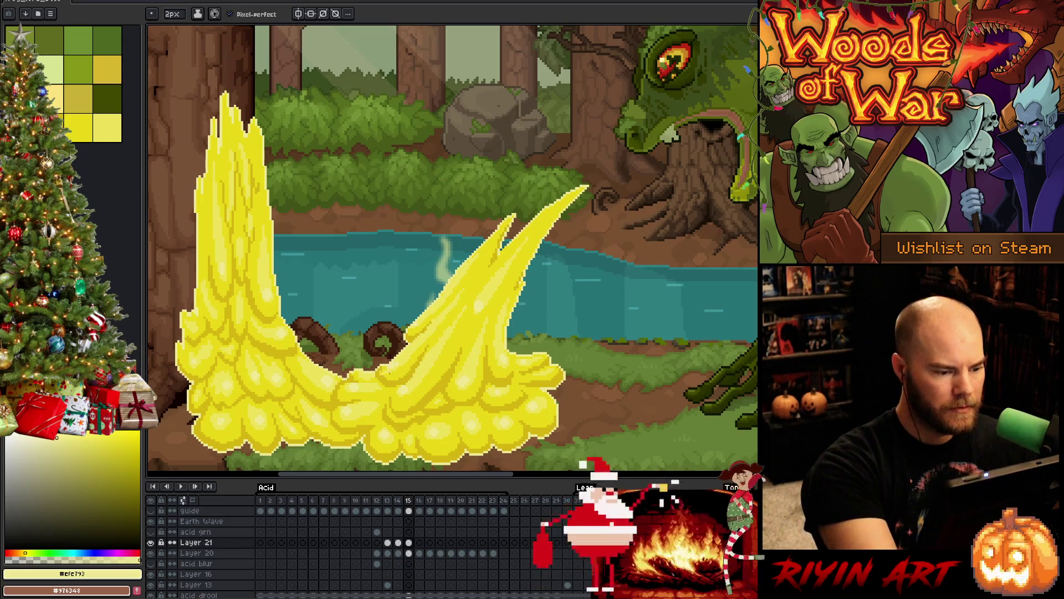
{"action": "key", "text": "ctrl+s"}
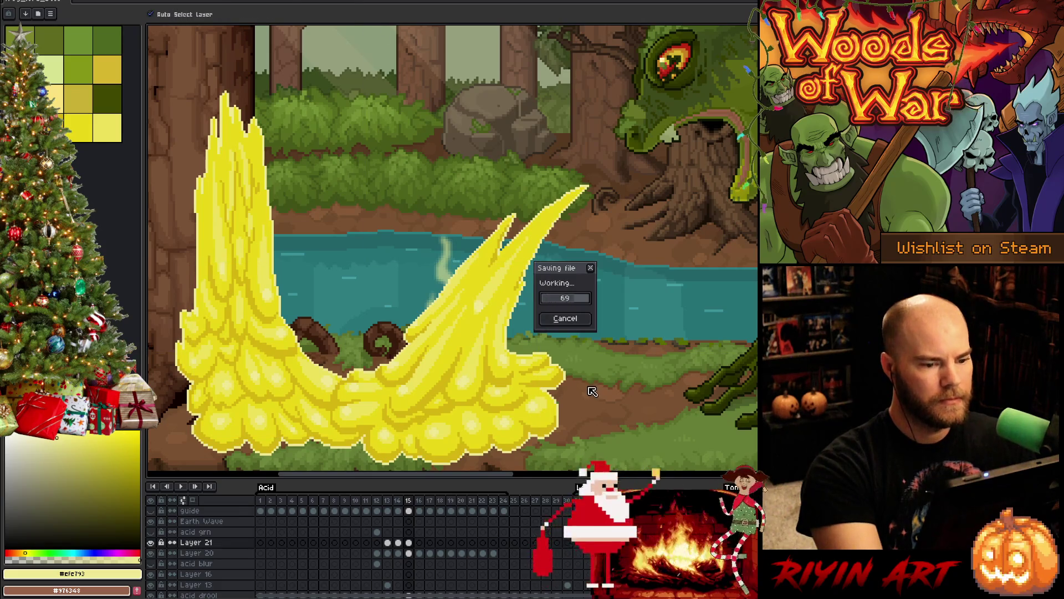
Step: On frame 16, paint light-yellow highlight streaks across the acid pool, resampling the yellows
{"action": "key", "text": "Right"}
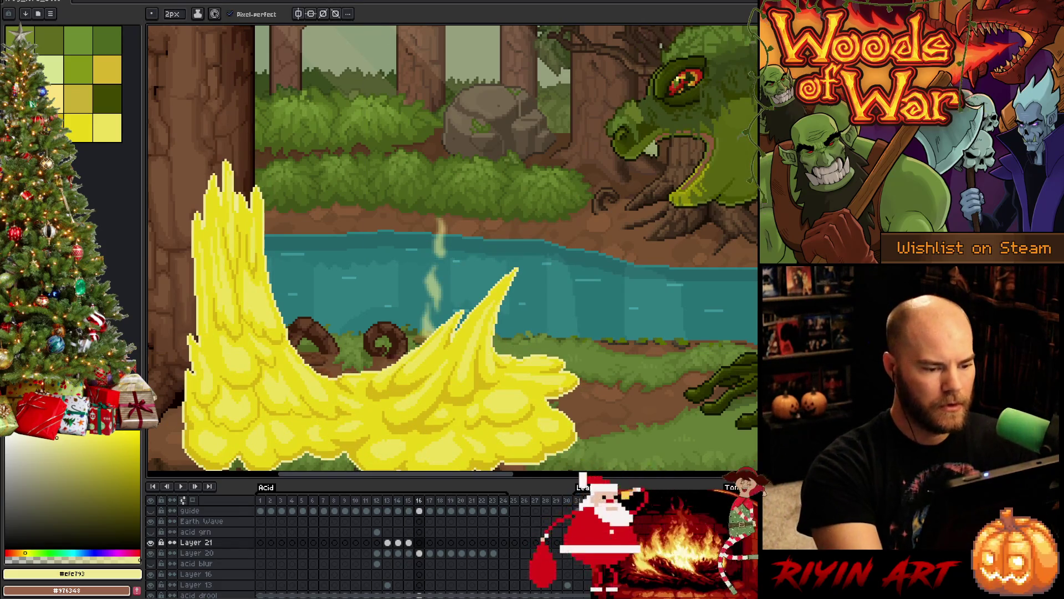
{"action": "left_click_drag", "start_coordinate": [463, 370], "coordinate": [461, 361]}
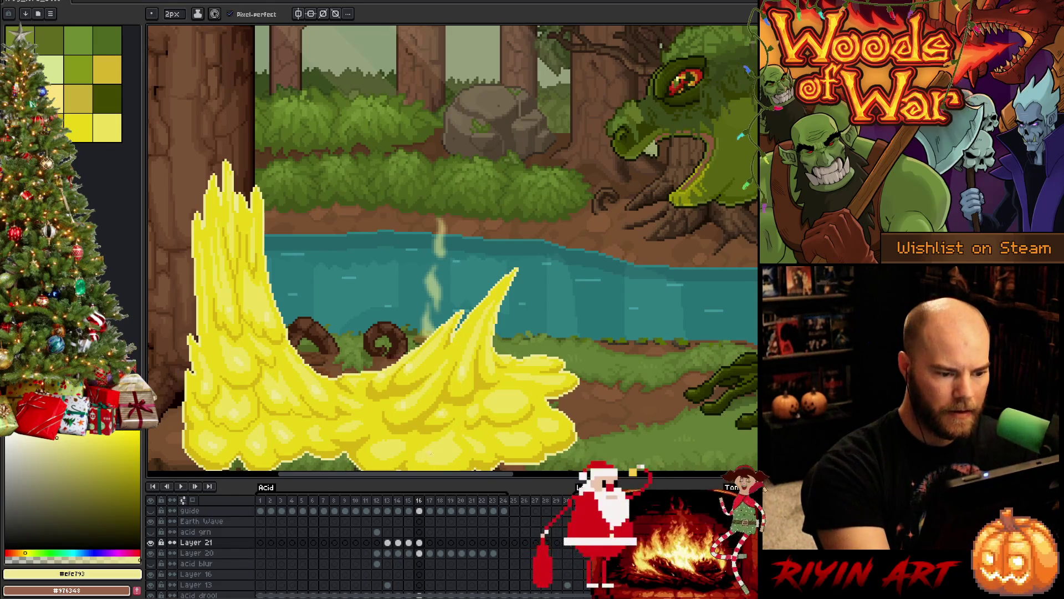
{"action": "left_click", "coordinate": [408, 401], "text": "alt"}
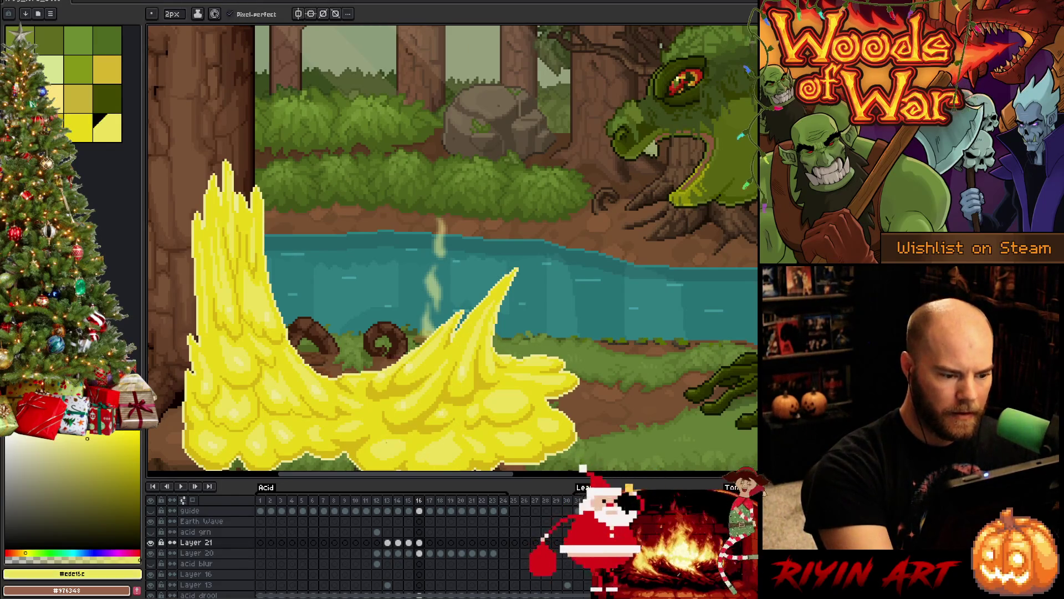
{"action": "left_click", "coordinate": [409, 399], "text": "alt"}
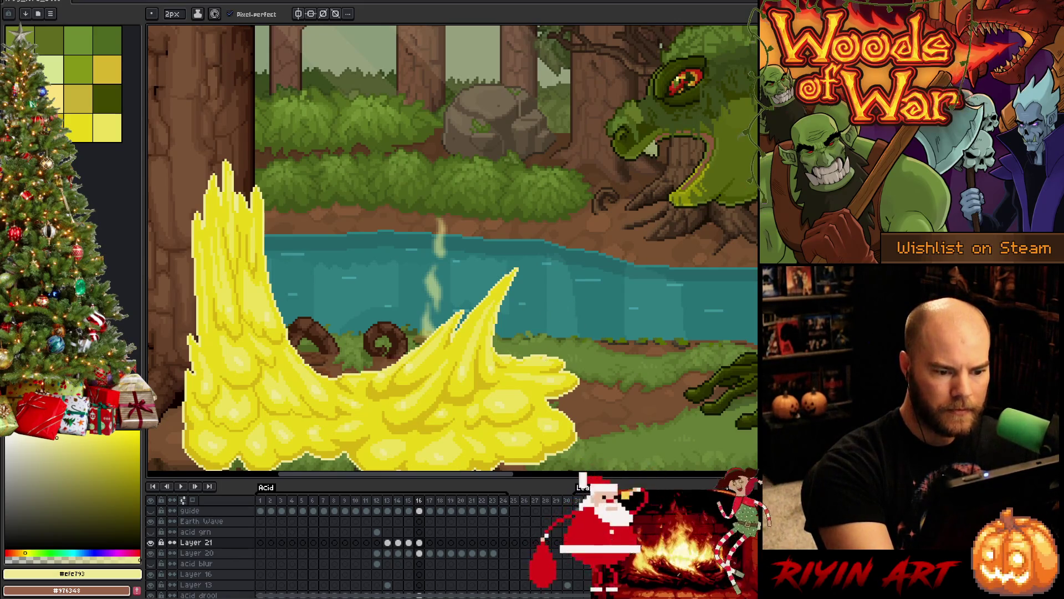
{"action": "left_click_drag", "start_coordinate": [645, 305], "coordinate": [675, 261]}
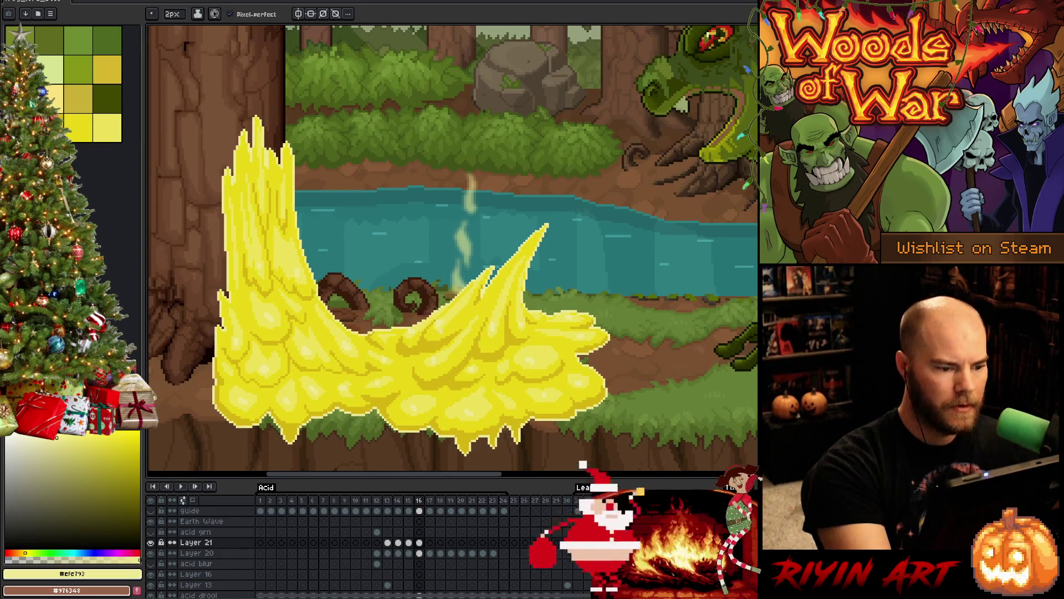
Step: Compare splash frames 15 and 16, then advance to frame 17
{"action": "key", "text": "Left"}
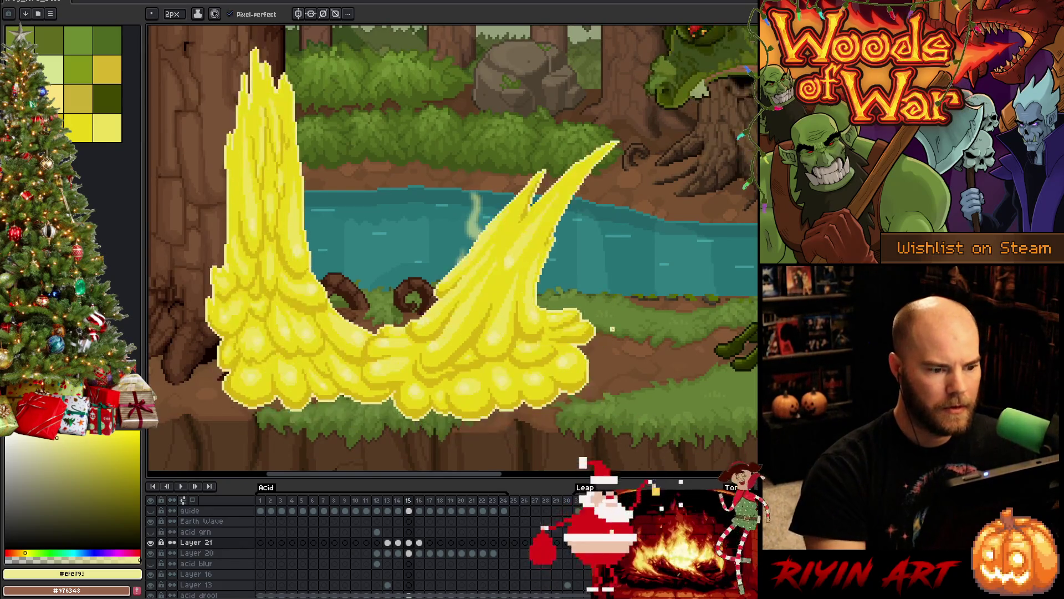
{"action": "key", "text": "Right"}
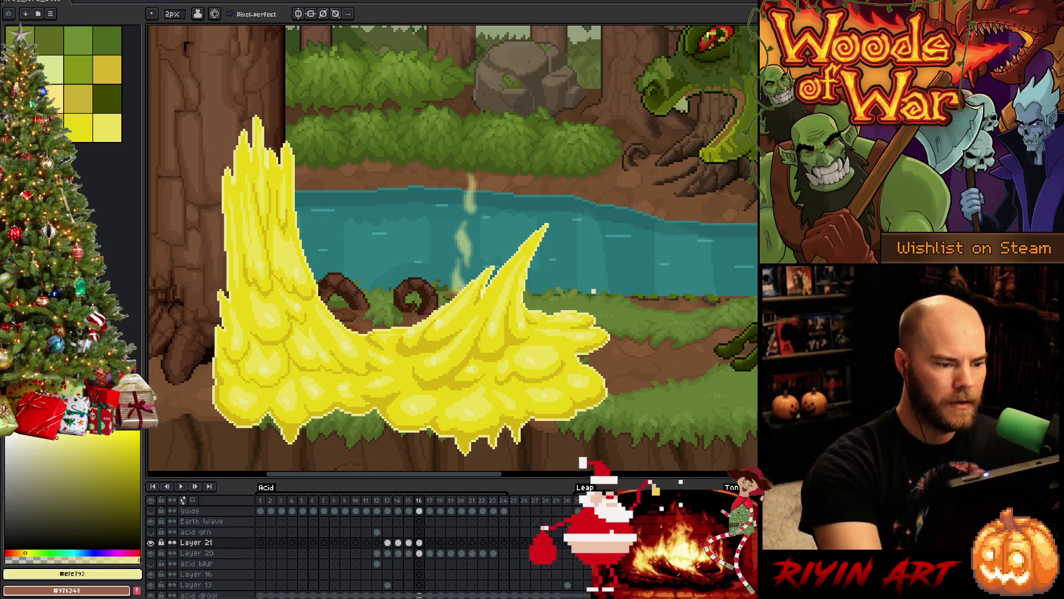
{"action": "key", "text": "Right"}
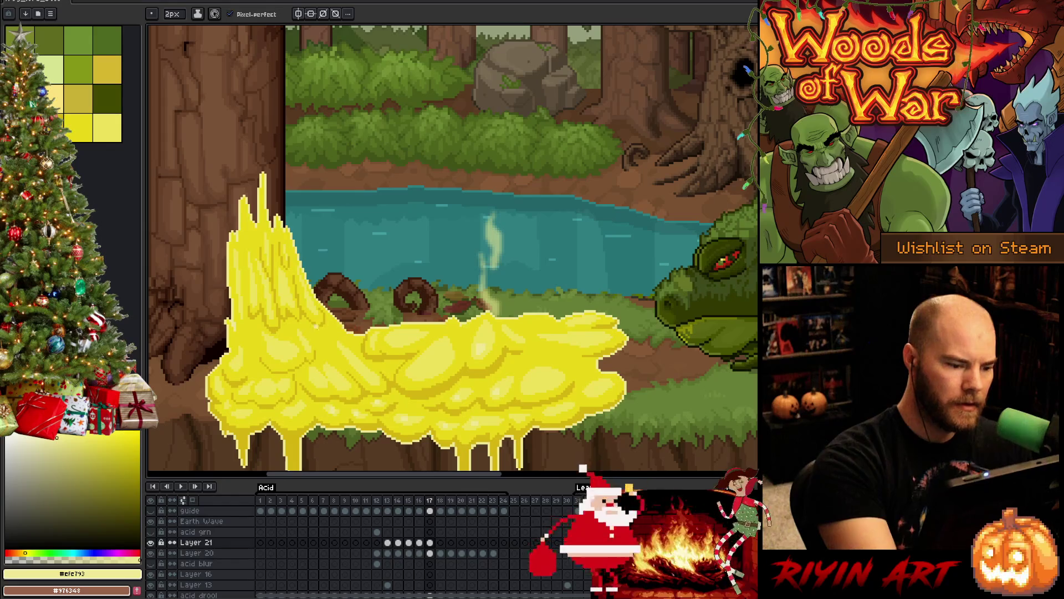
Step: Paint pale-yellow highlights on frame 17's flat pool and tall spike, switching between 4px and 2px brushes
{"action": "left_click", "coordinate": [300, 411], "text": "alt"}
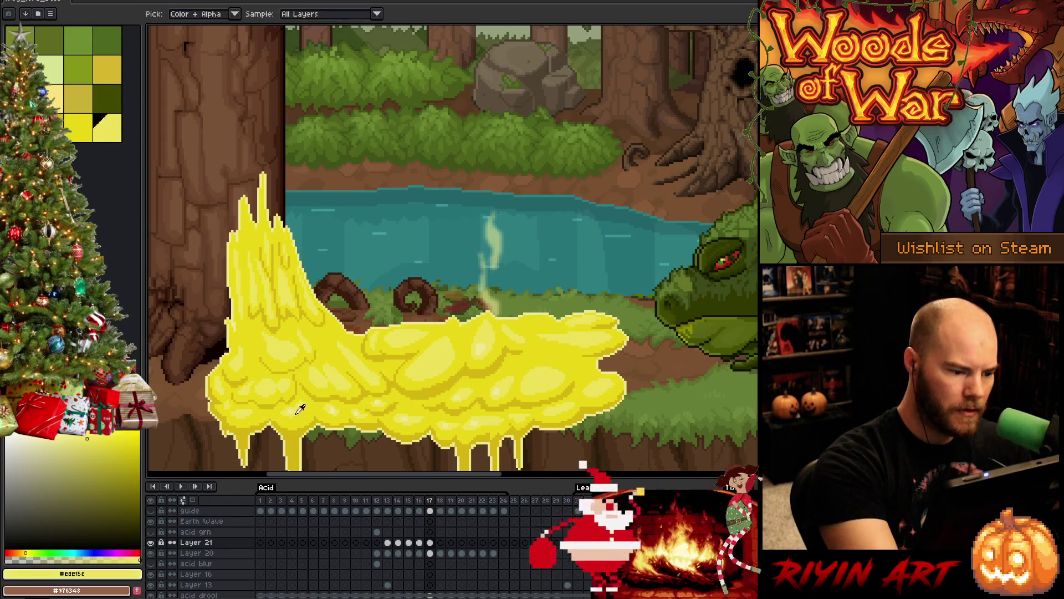
{"action": "left_click", "coordinate": [240, 414], "text": "alt"}
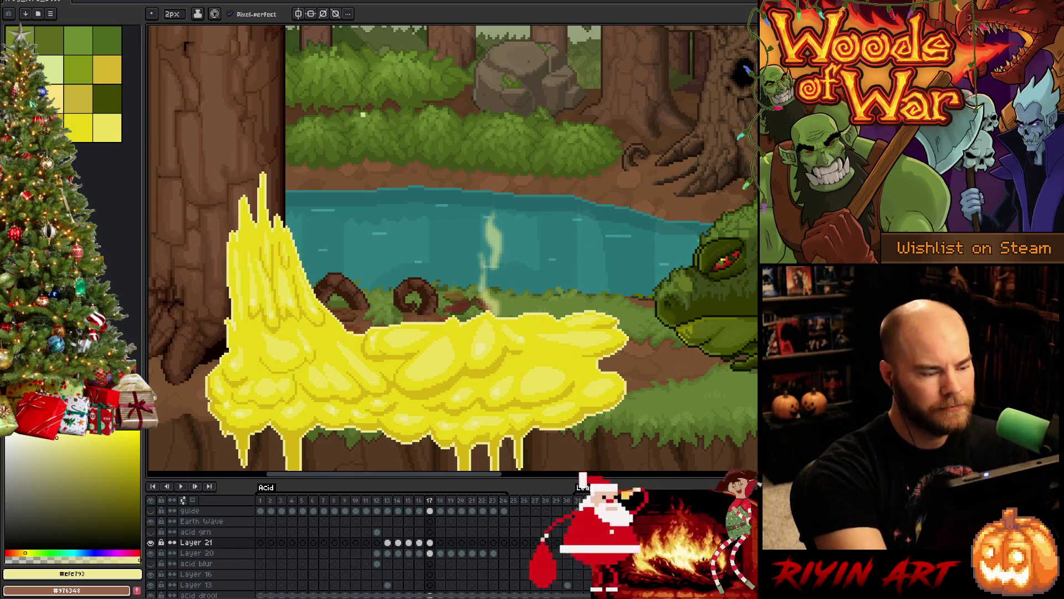
{"action": "left_click", "coordinate": [172, 14]}
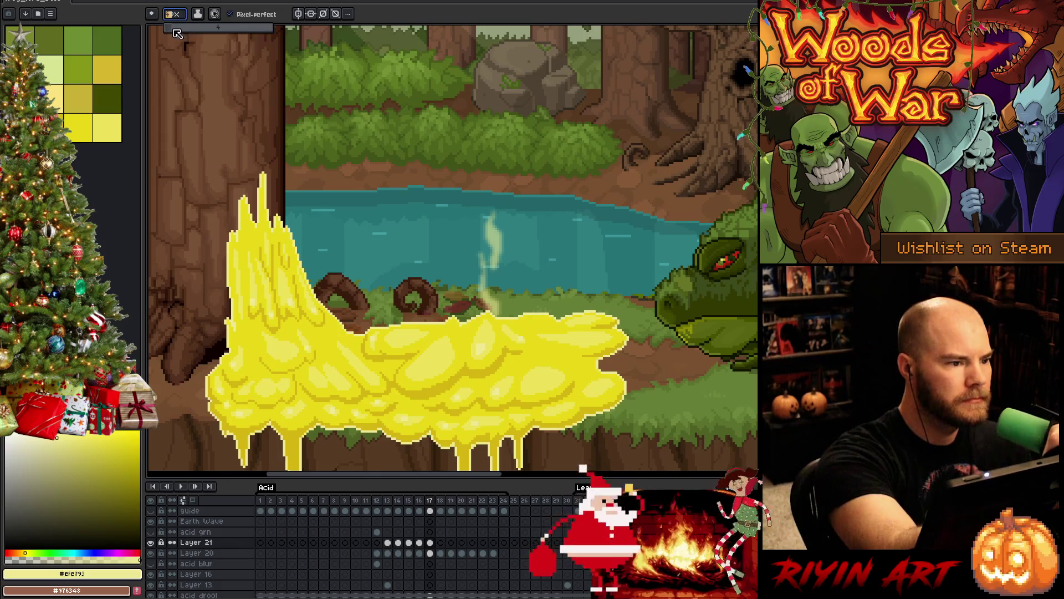
{"action": "type", "text": "4"}
{"action": "key", "text": "Return"}
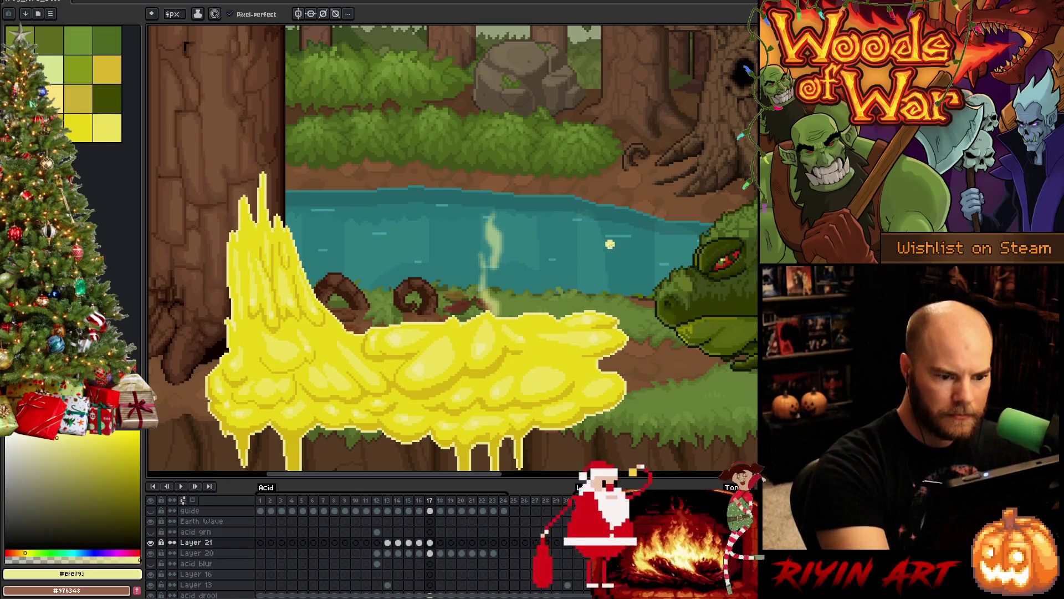
{"action": "left_click", "coordinate": [177, 17]}
{"action": "left_click", "coordinate": [174, 29]}
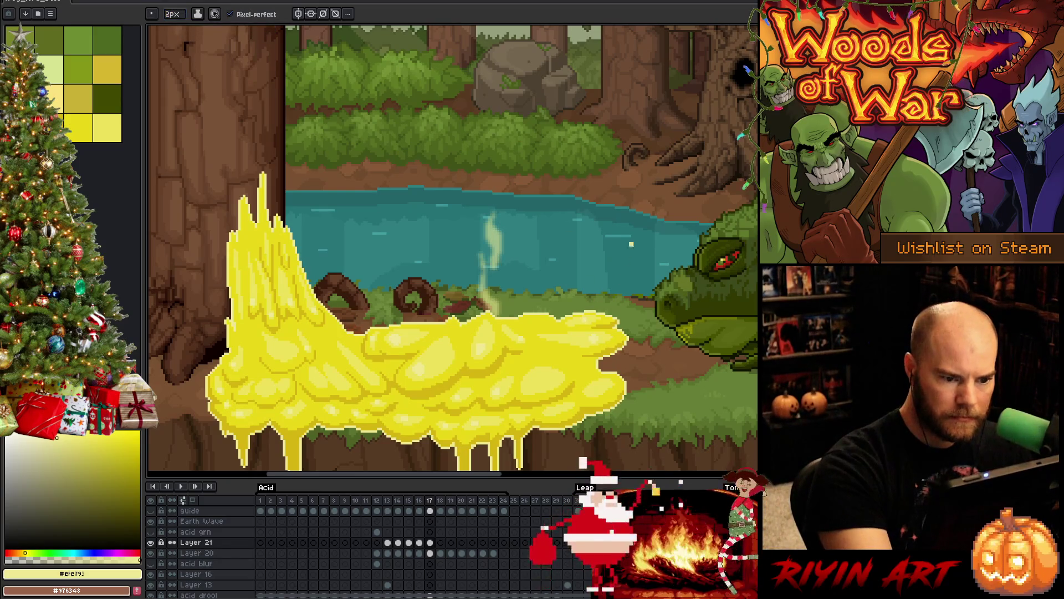
{"action": "left_click", "coordinate": [177, 29]}
{"action": "left_click", "coordinate": [553, 358]}
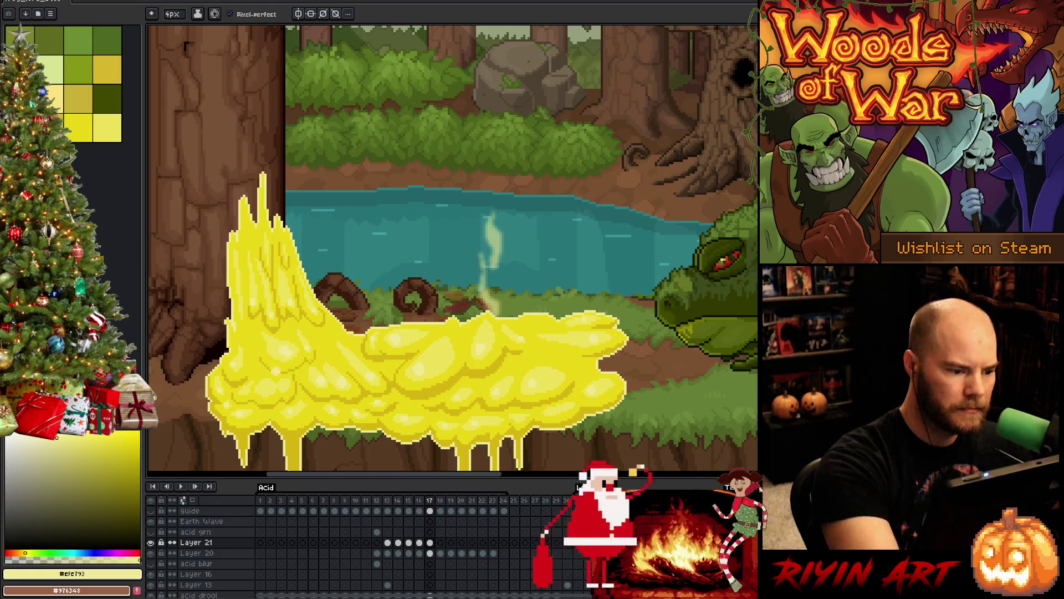
{"action": "left_click", "coordinate": [177, 16]}
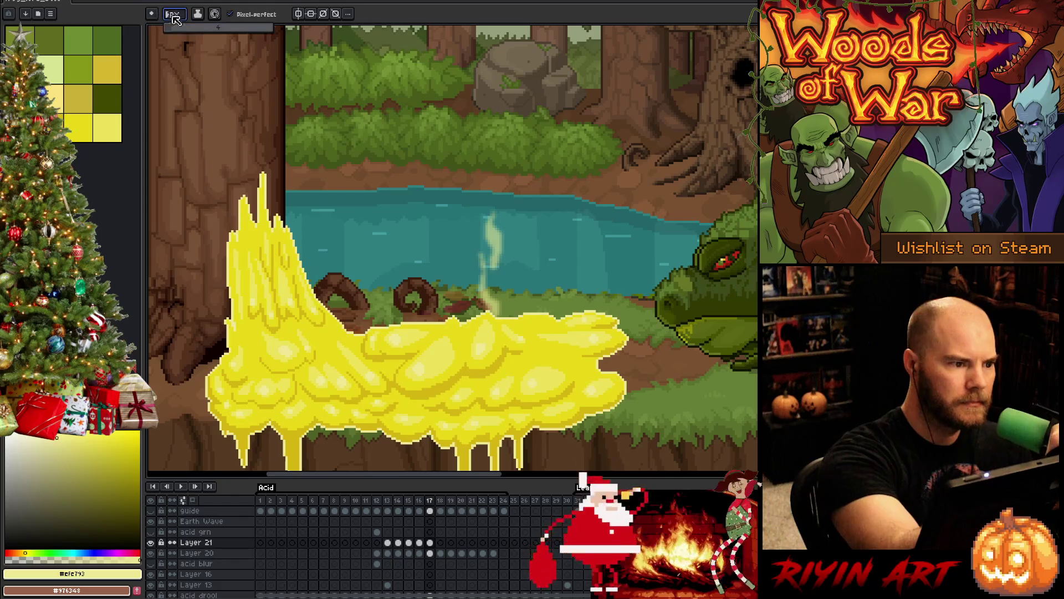
{"action": "left_click", "coordinate": [169, 29]}
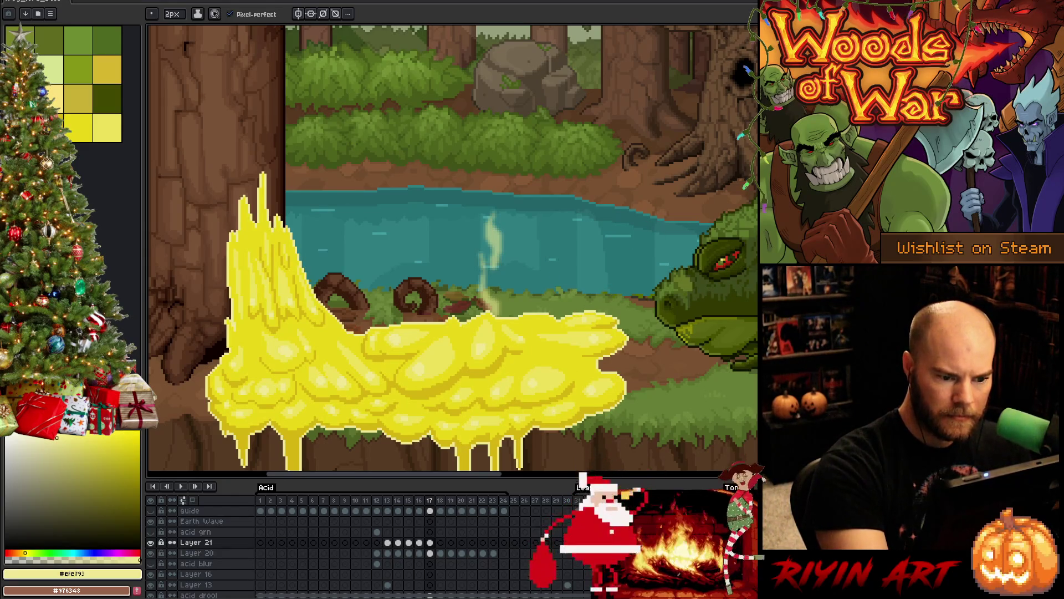
{"action": "right_click", "coordinate": [534, 261]}
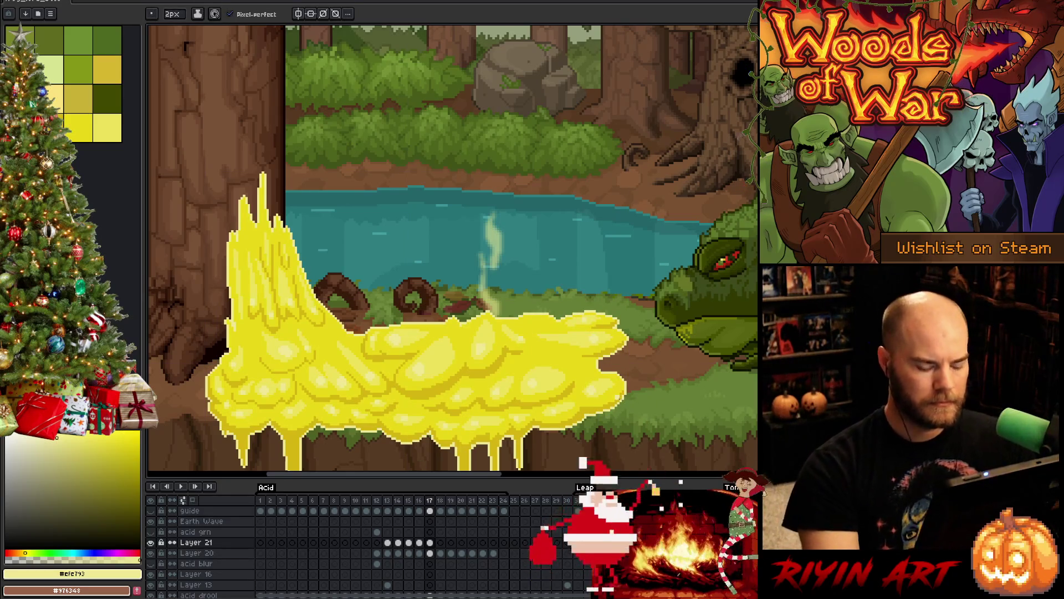
Step: Paint frame 18's acid as a flat lumpy pool with drips on Layer 21 and preview playback
{"action": "scroll", "coordinate": [463, 265], "scroll_direction": "down", "scroll_amount": 4}
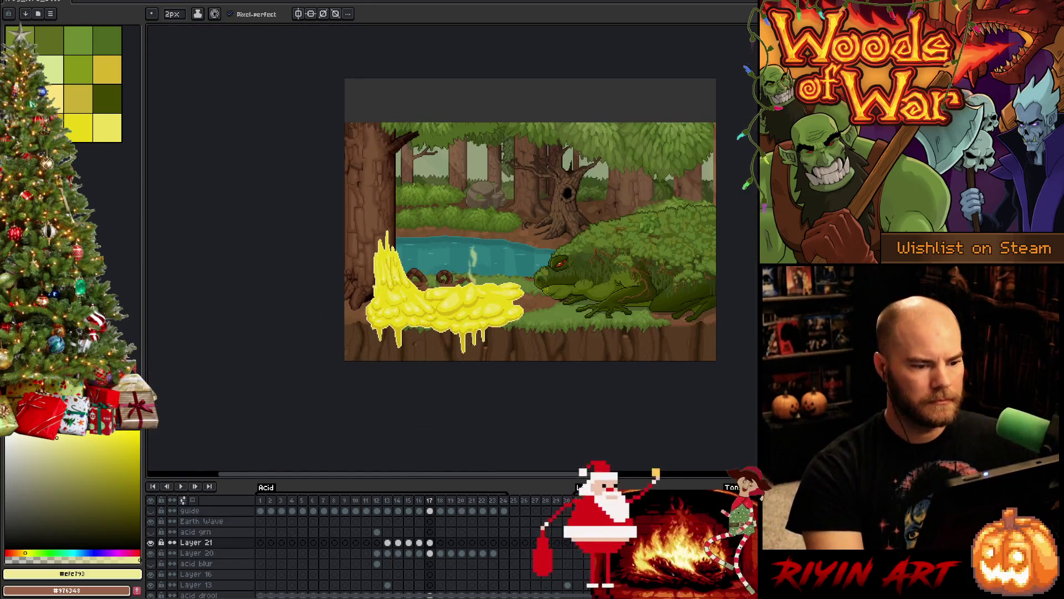
{"action": "scroll", "coordinate": [448, 284], "scroll_direction": "up", "scroll_amount": 1}
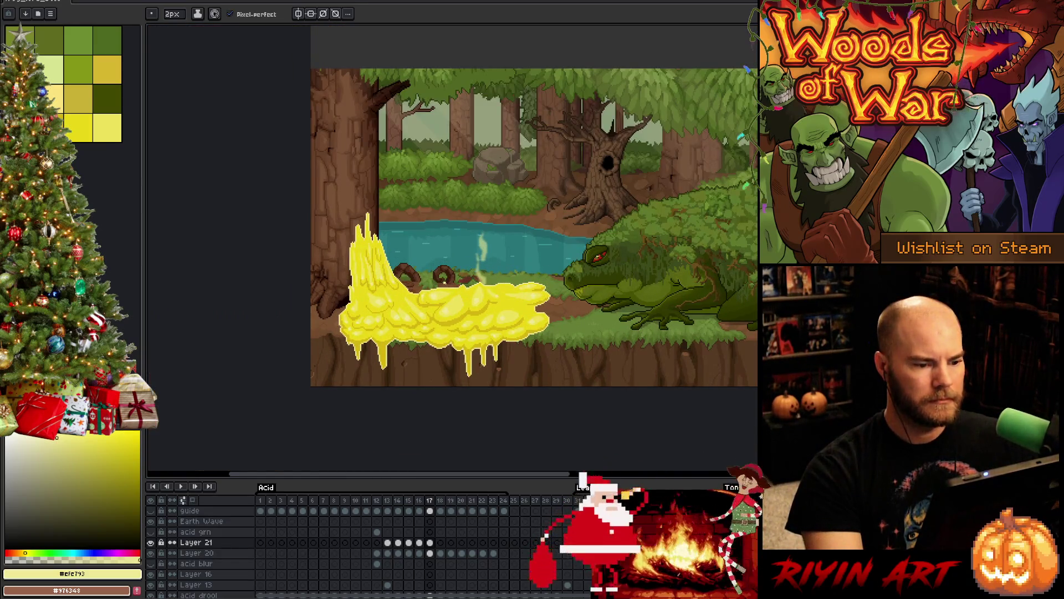
{"action": "key", "text": "Right"}
{"action": "scroll", "coordinate": [448, 282], "scroll_direction": "up", "scroll_amount": 1}
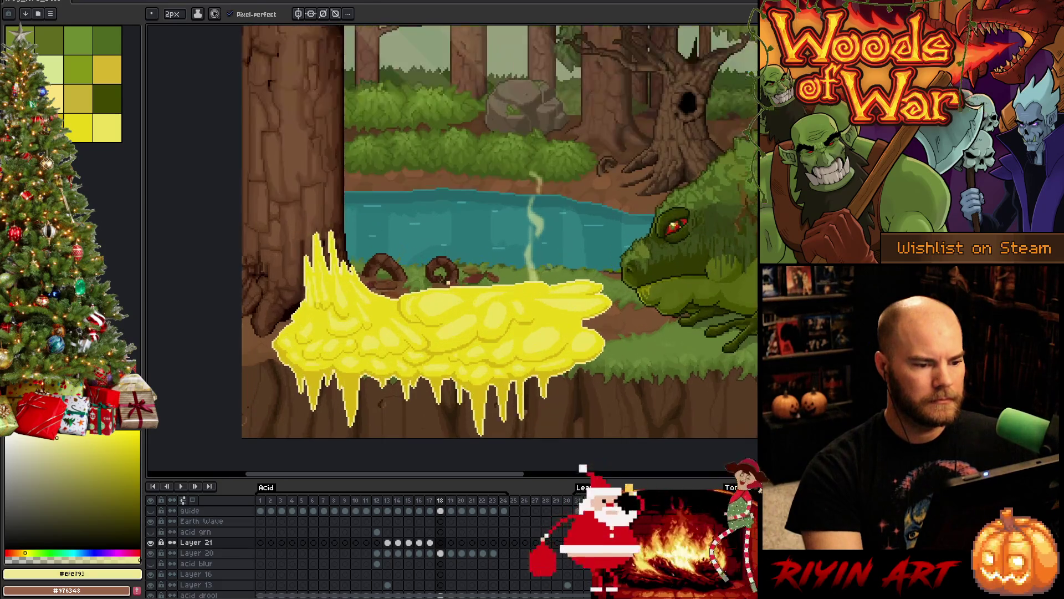
{"action": "scroll", "coordinate": [448, 283], "scroll_direction": "up", "scroll_amount": 1}
{"action": "left_click", "coordinate": [444, 348]}
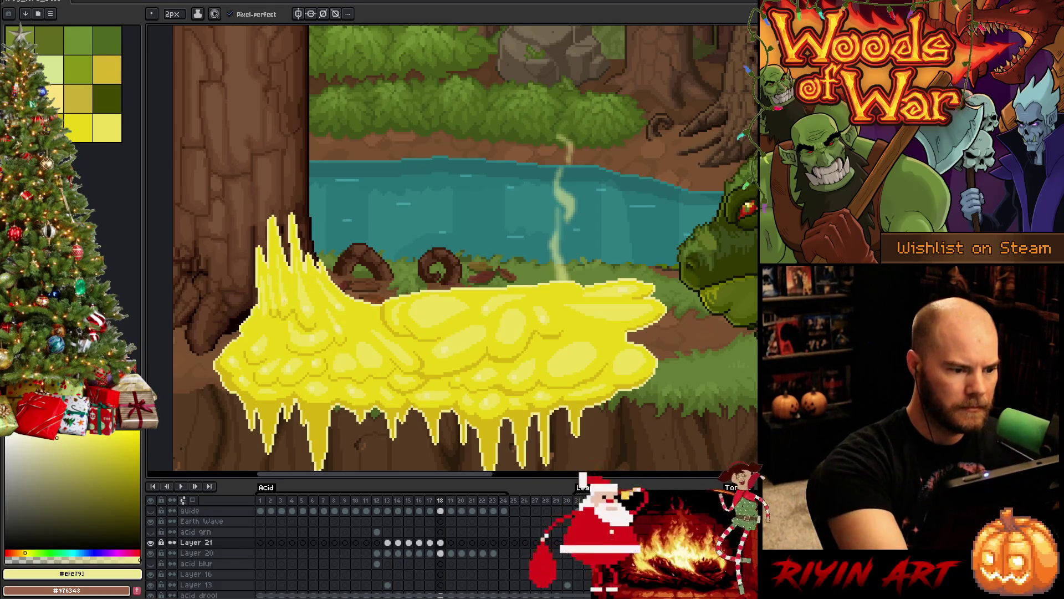
{"action": "key", "text": "Return"}
{"action": "key", "text": "Return"}
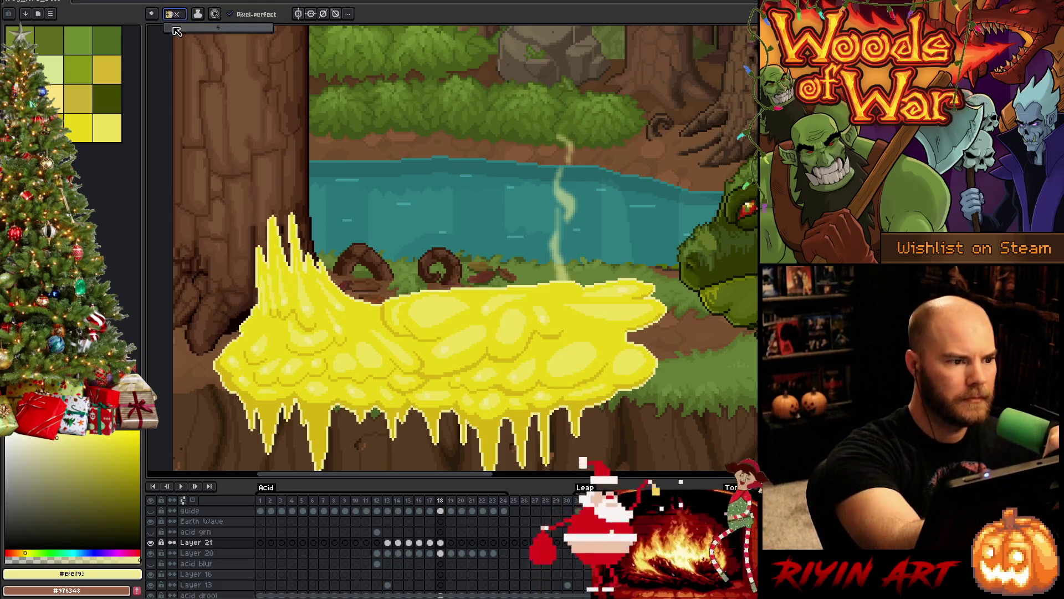
Step: Refine frame 18 with 4px and 2px brushes, flipping against frame 17 to check motion
{"action": "key", "text": "plus"}
{"action": "key", "text": "plus"}
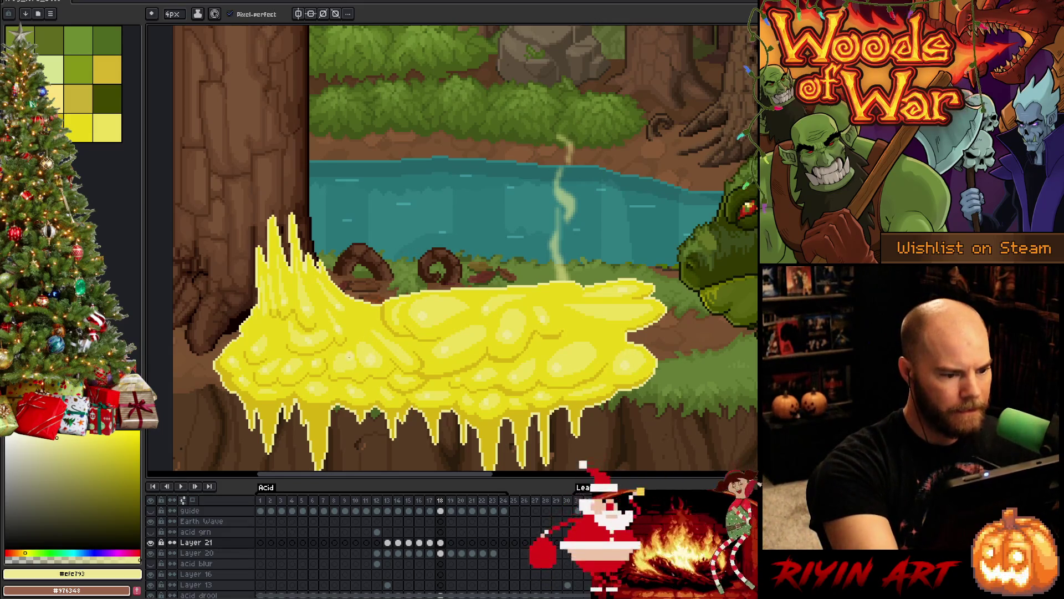
{"action": "left_click", "coordinate": [175, 15]}
{"action": "left_click", "coordinate": [168, 28]}
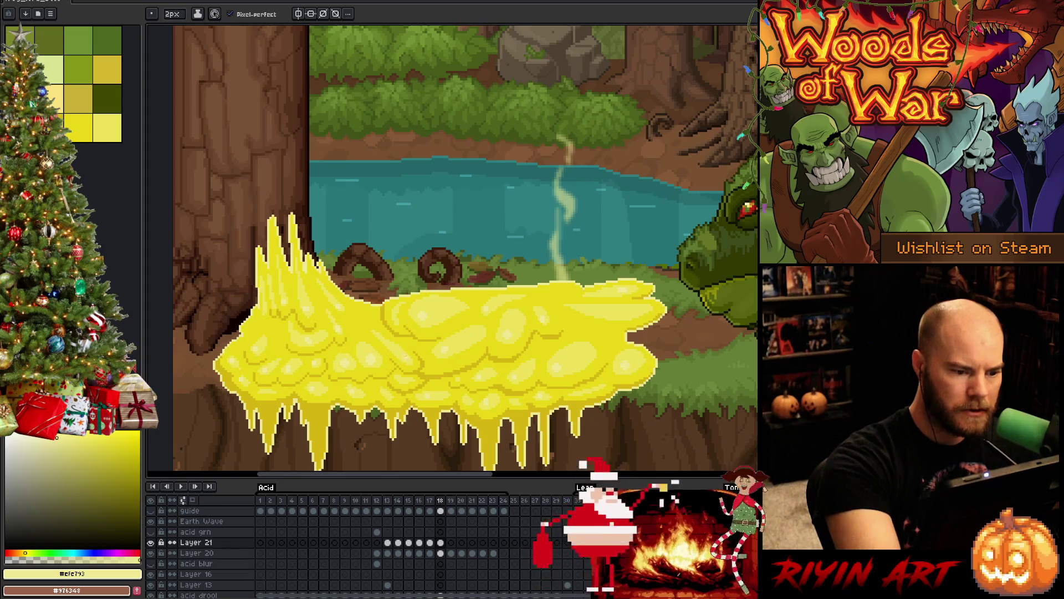
{"action": "left_click", "coordinate": [177, 15]}
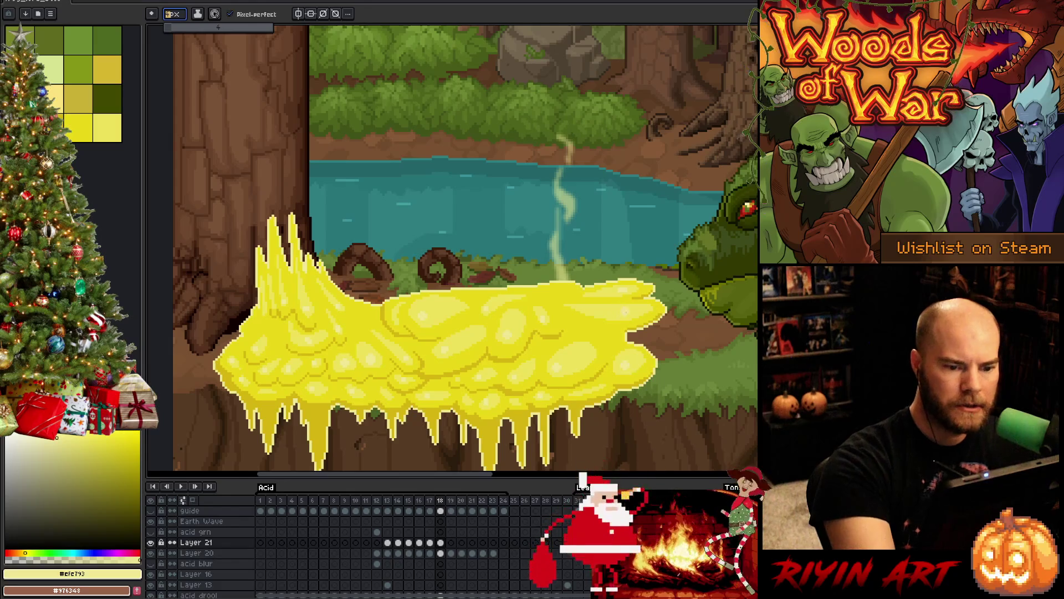
{"action": "left_click", "coordinate": [218, 27]}
{"action": "key", "text": "comma"}
{"action": "key", "text": "period"}
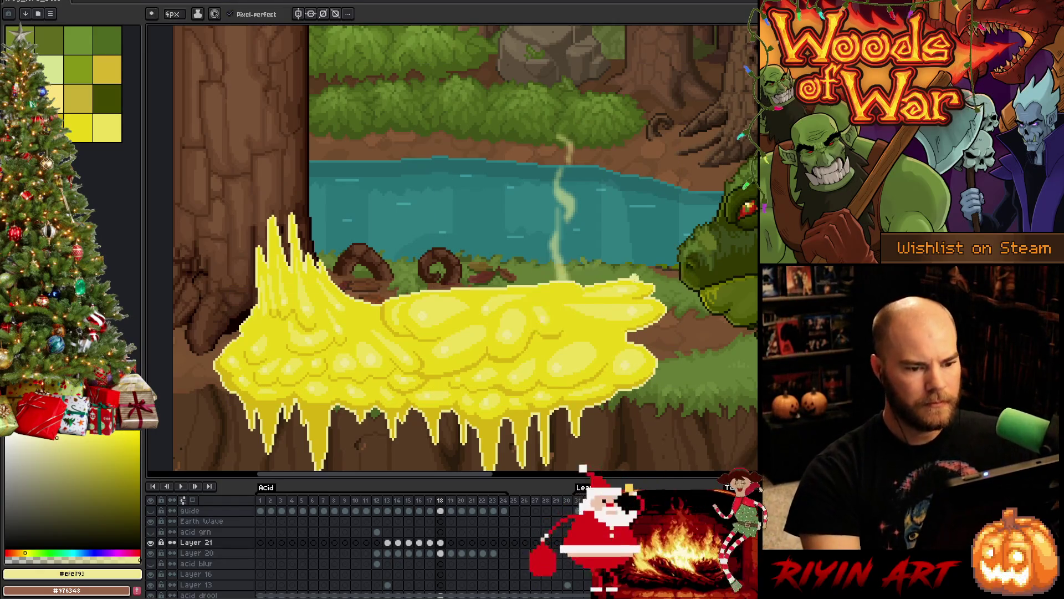
{"action": "scroll", "coordinate": [414, 197], "scroll_direction": "down", "scroll_amount": 2}
{"action": "key", "text": "Left"}
{"action": "key", "text": "Right"}
{"action": "key", "text": "Left"}
{"action": "key", "text": "Right"}
{"action": "key", "text": "Right"}
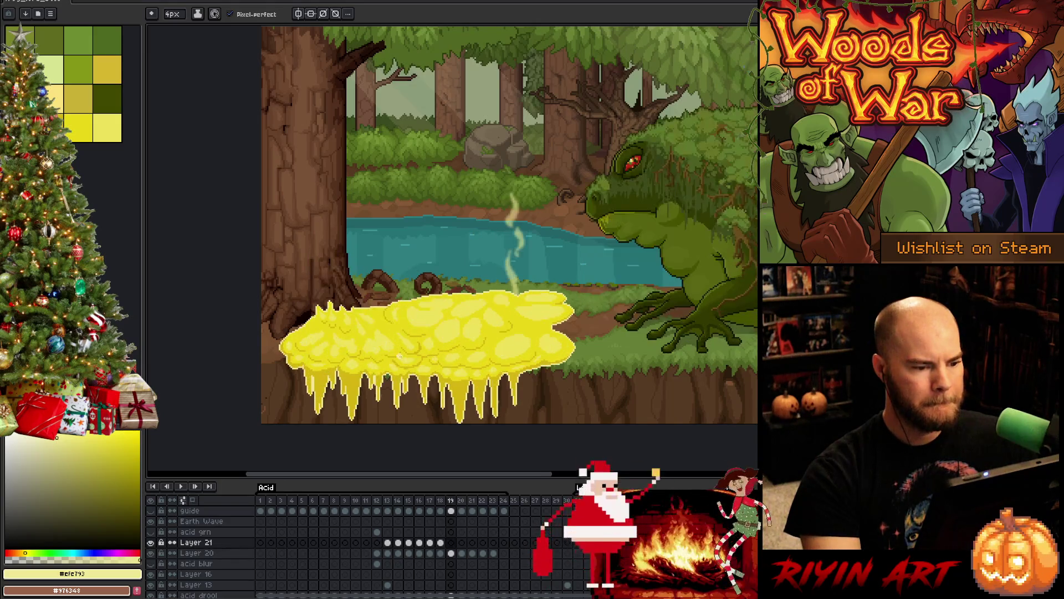
Step: Paint frame 19's flattened bubbling acid pool on Layer 21 with a 2px brush
{"action": "scroll", "coordinate": [419, 342], "scroll_direction": "up", "scroll_amount": 2}
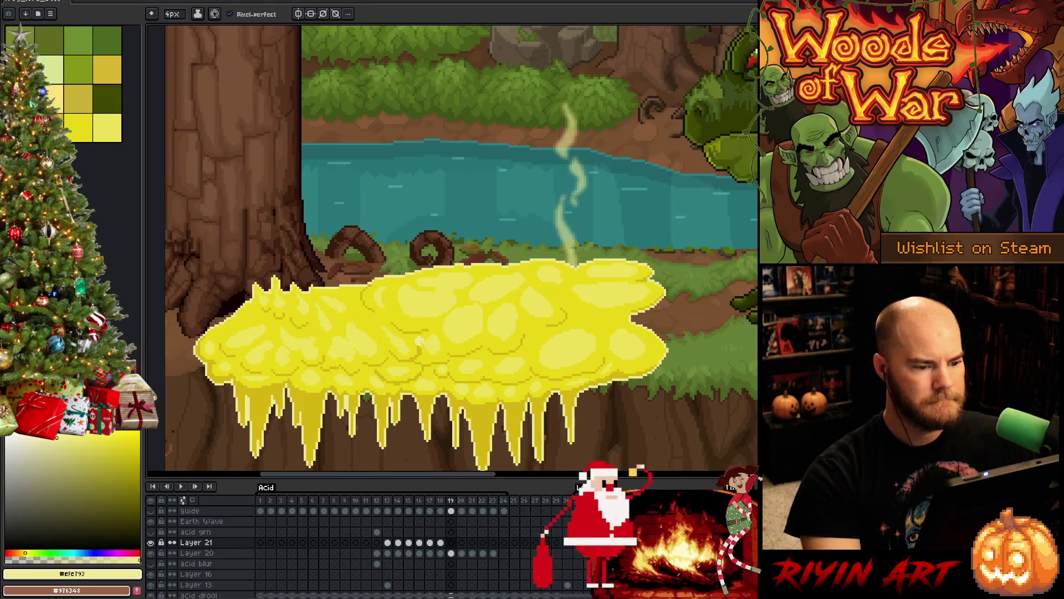
{"action": "left_click", "coordinate": [457, 329]}
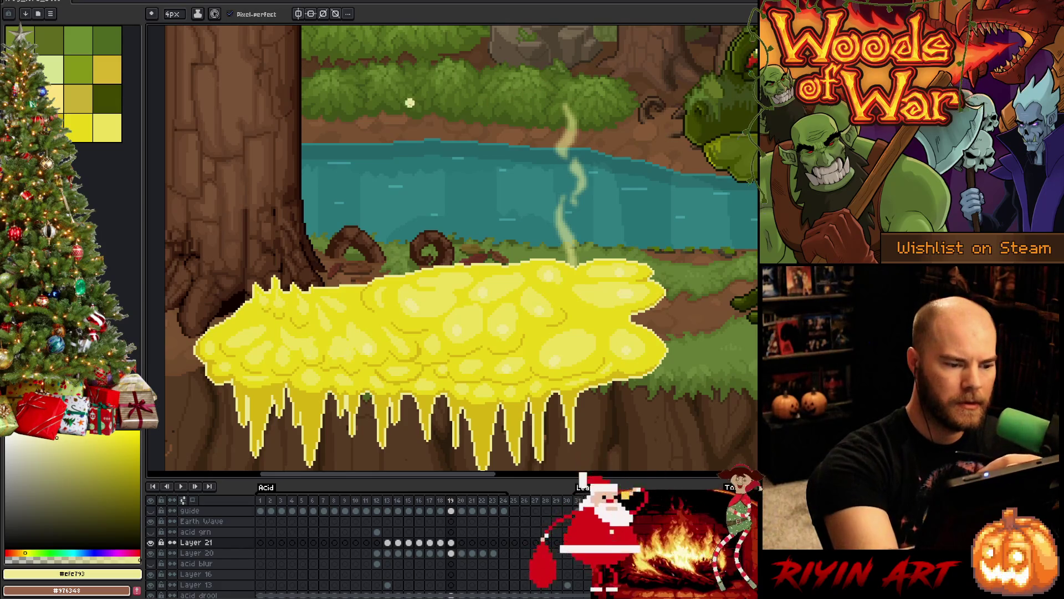
{"action": "left_click", "coordinate": [176, 16]}
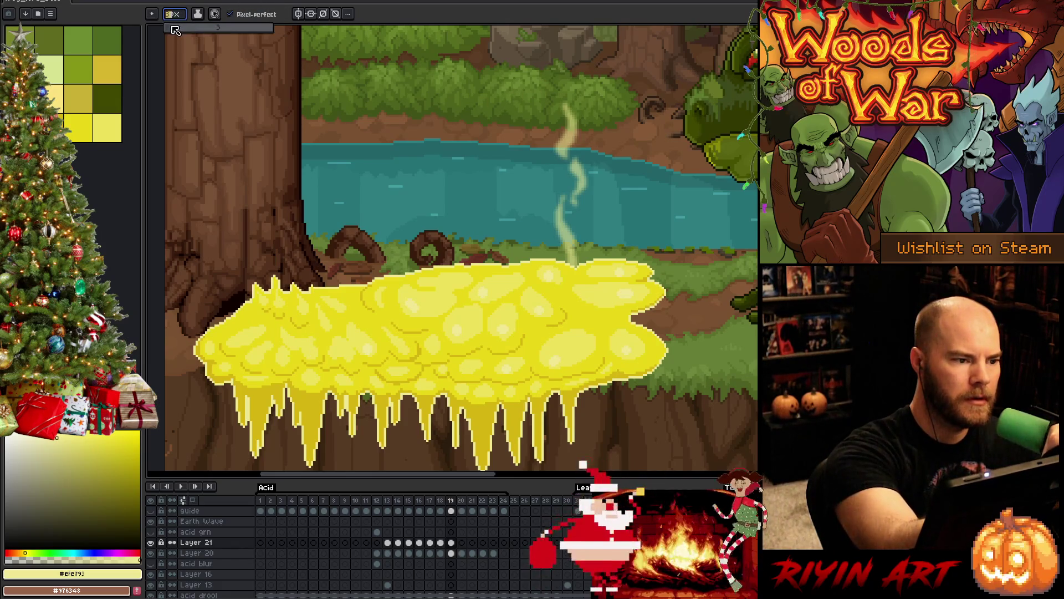
{"action": "key", "text": "Return"}
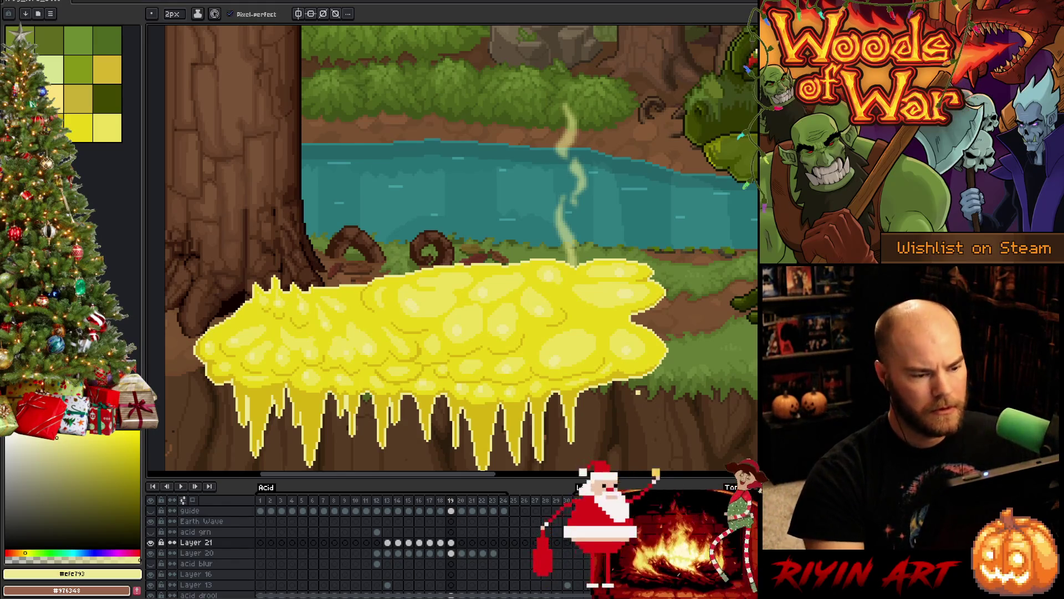
{"action": "scroll", "coordinate": [464, 333], "scroll_direction": "right", "scroll_amount": 5}
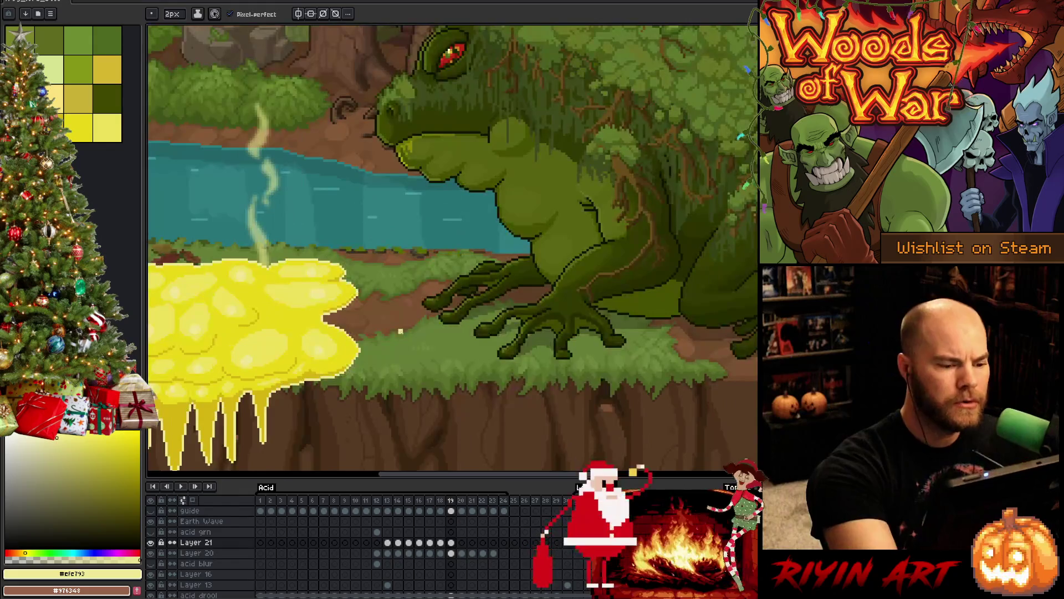
{"action": "left_click_drag", "start_coordinate": [260, 363], "coordinate": [514, 349]}
{"action": "key", "text": "b"}
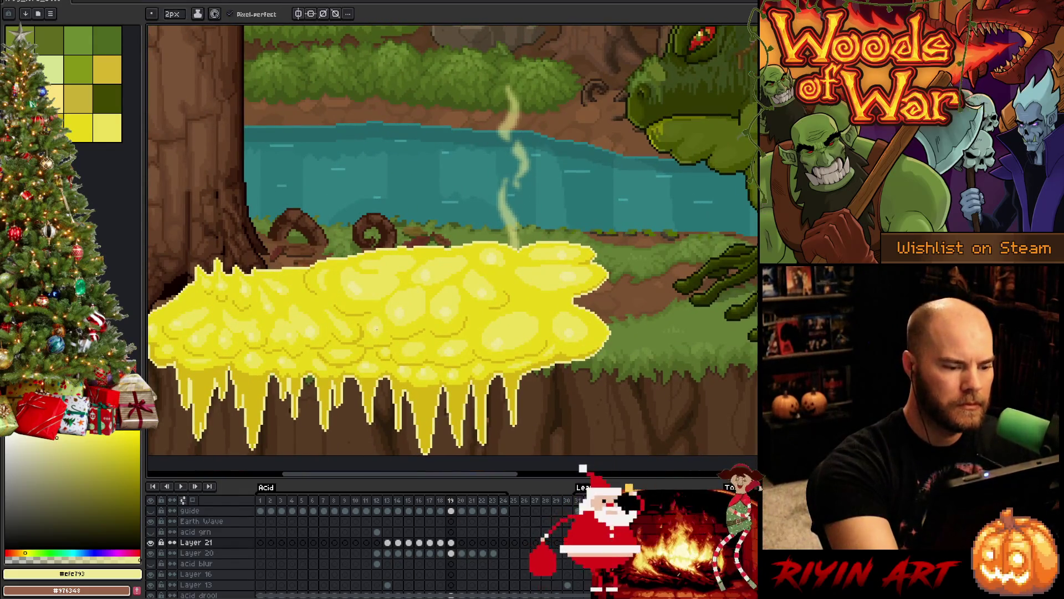
Step: Flip between frame 19 and its neighbour to check the acid motion, then move to frame 20
{"action": "key", "text": "Left"}
{"action": "key", "text": "Right"}
{"action": "key", "text": "Left"}
{"action": "key", "text": "Right"}
{"action": "key", "text": "Left"}
{"action": "key", "text": "Right"}
{"action": "key", "text": "Left"}
{"action": "key", "text": "Right"}
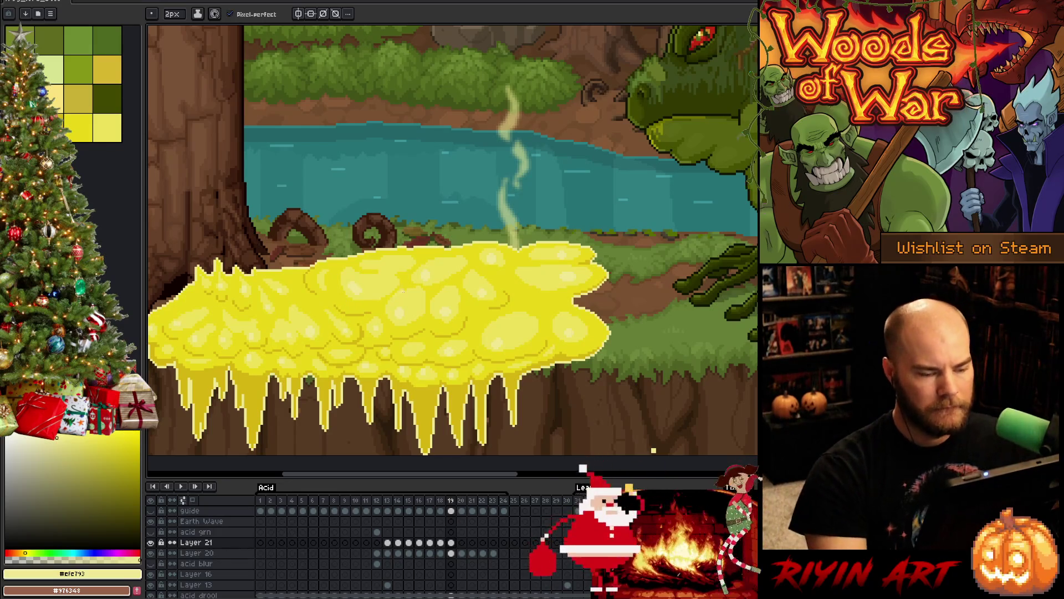
{"action": "scroll", "coordinate": [410, 281], "scroll_direction": "down", "scroll_amount": 2}
{"action": "left_click_drag", "start_coordinate": [410, 281], "coordinate": [443, 304]}
{"action": "key", "text": "Left"}
{"action": "key", "text": "Right"}
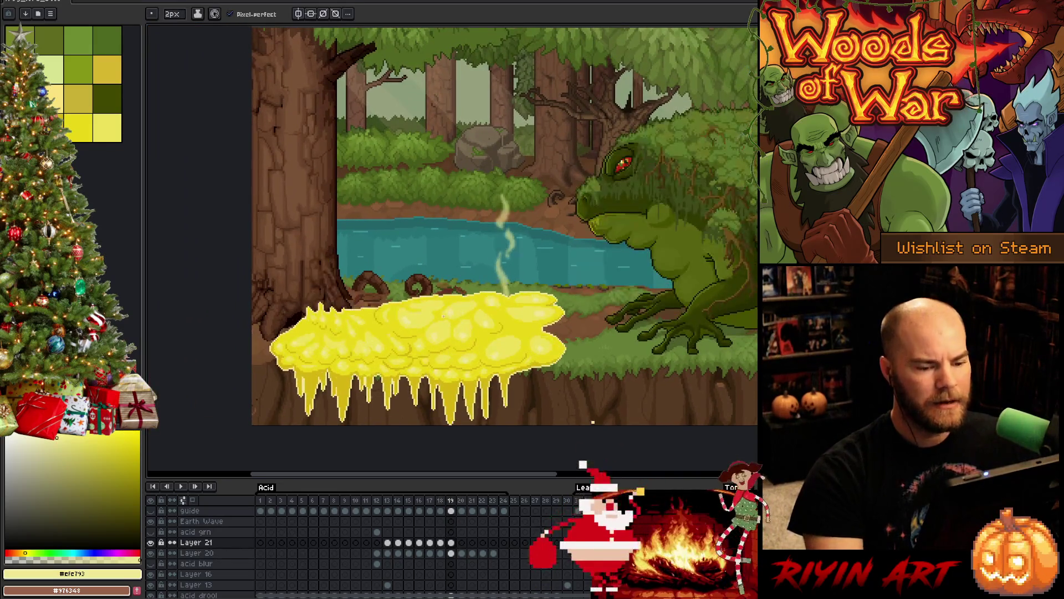
{"action": "key", "text": "Left"}
{"action": "key", "text": "Right"}
{"action": "key", "text": "Right"}
{"action": "key", "text": "Left"}
{"action": "key", "text": "Right"}
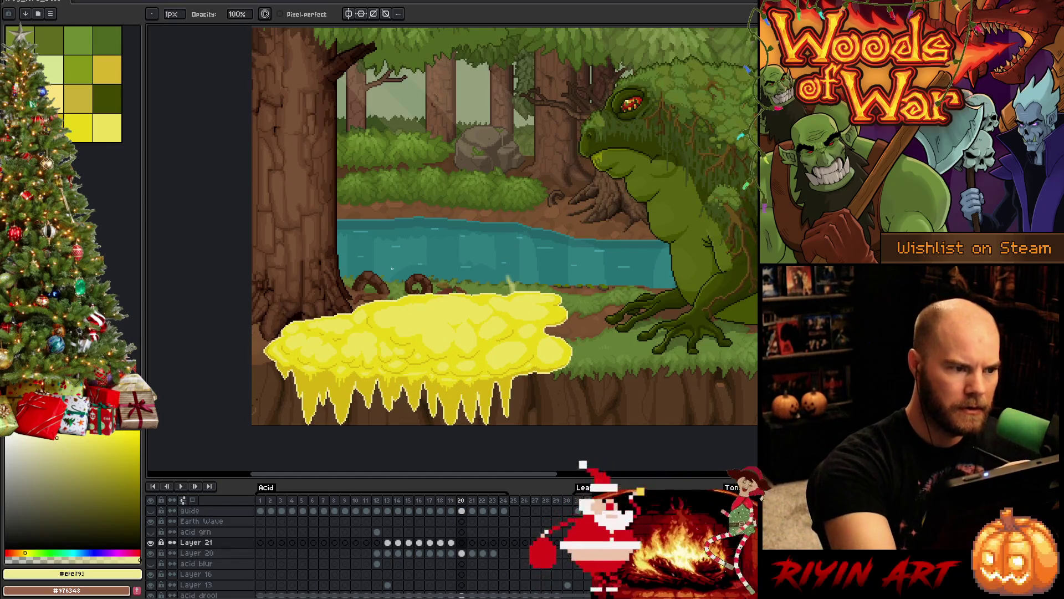
Step: Erase part of frame 20's acid pool, undoing and redoing to compare before keeping it
{"action": "key", "text": "e"}
{"action": "left_click", "coordinate": [428, 341]}
{"action": "key", "text": "ctrl+z"}
{"action": "key", "text": "ctrl+y"}
{"action": "key", "text": "ctrl+z"}
{"action": "key", "text": "ctrl+y"}
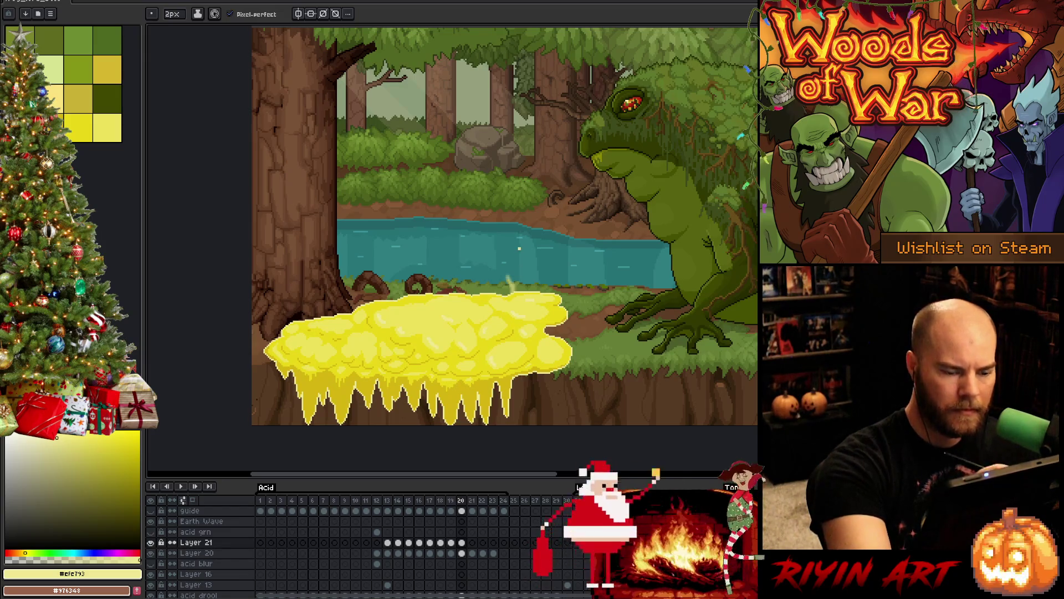
Step: Sample the darker #ede15c and light #efe793 yellows to touch up frame 20's pool
{"action": "key", "text": "comma"}
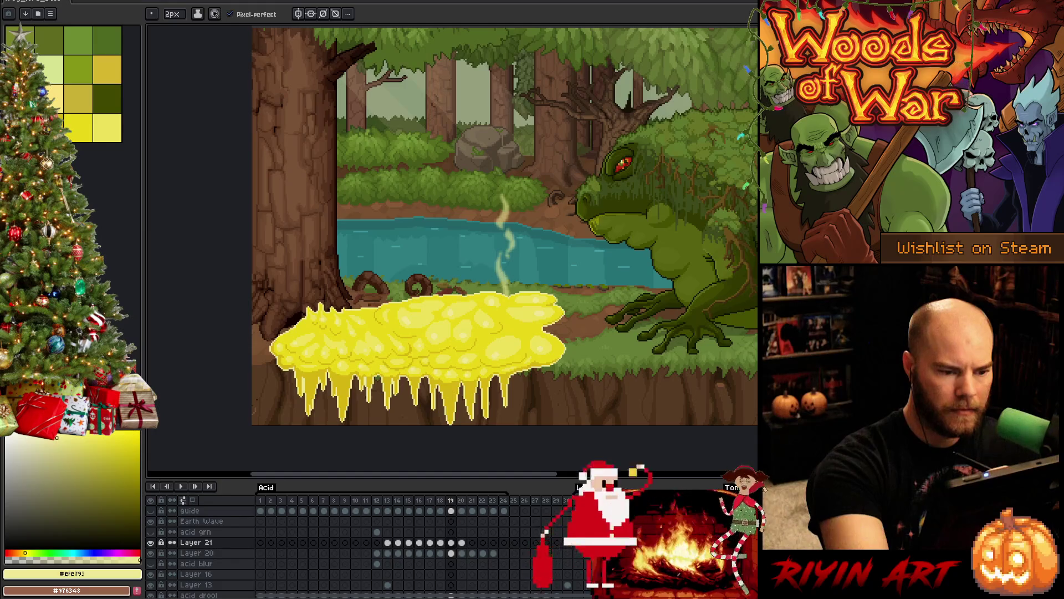
{"action": "key", "text": "i"}
{"action": "left_click", "coordinate": [442, 326]}
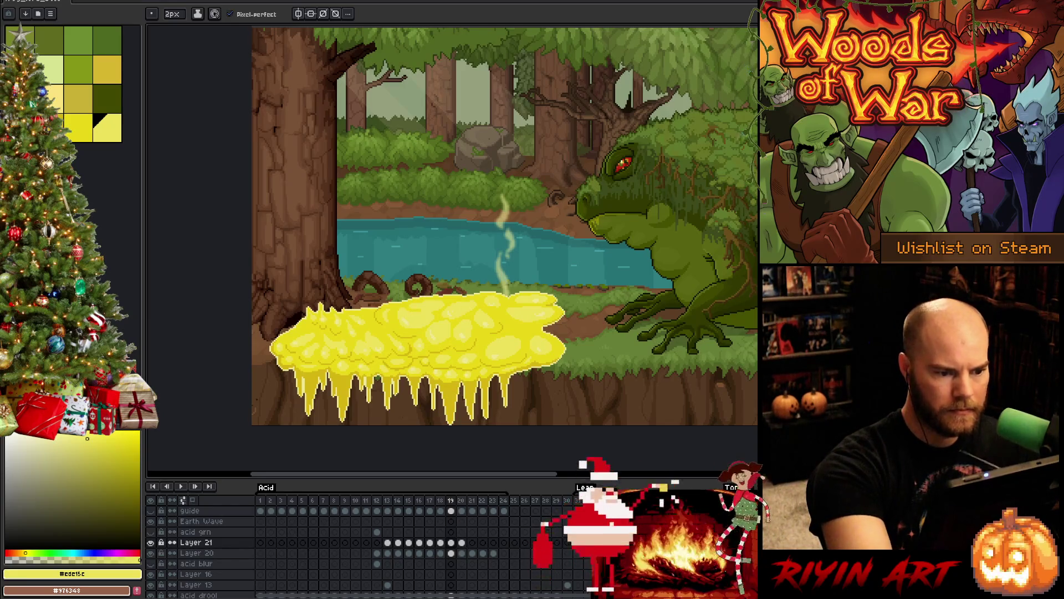
{"action": "key", "text": "Right"}
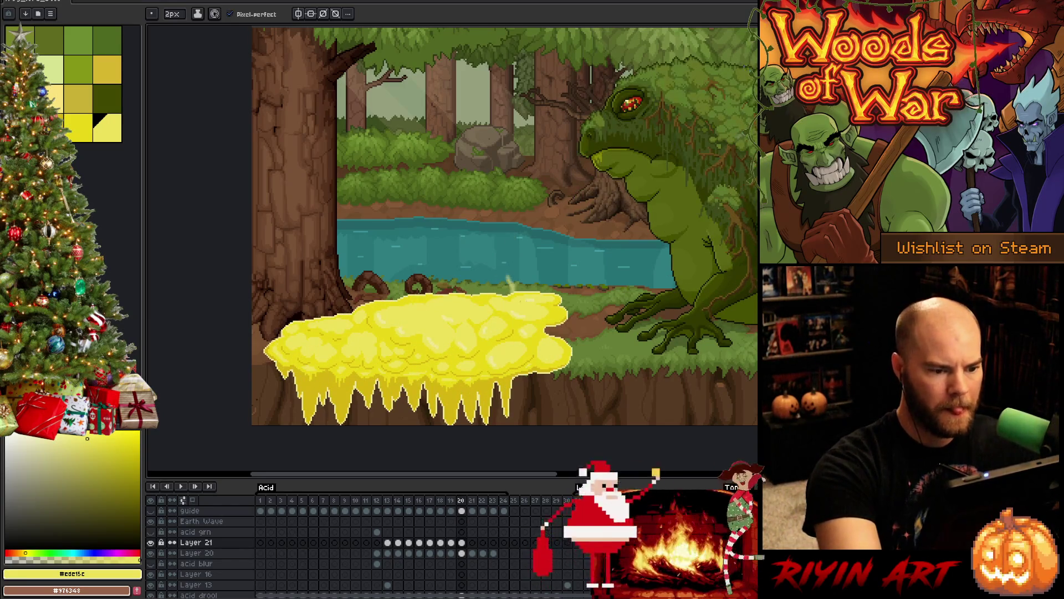
{"action": "left_click", "coordinate": [468, 341], "text": "alt"}
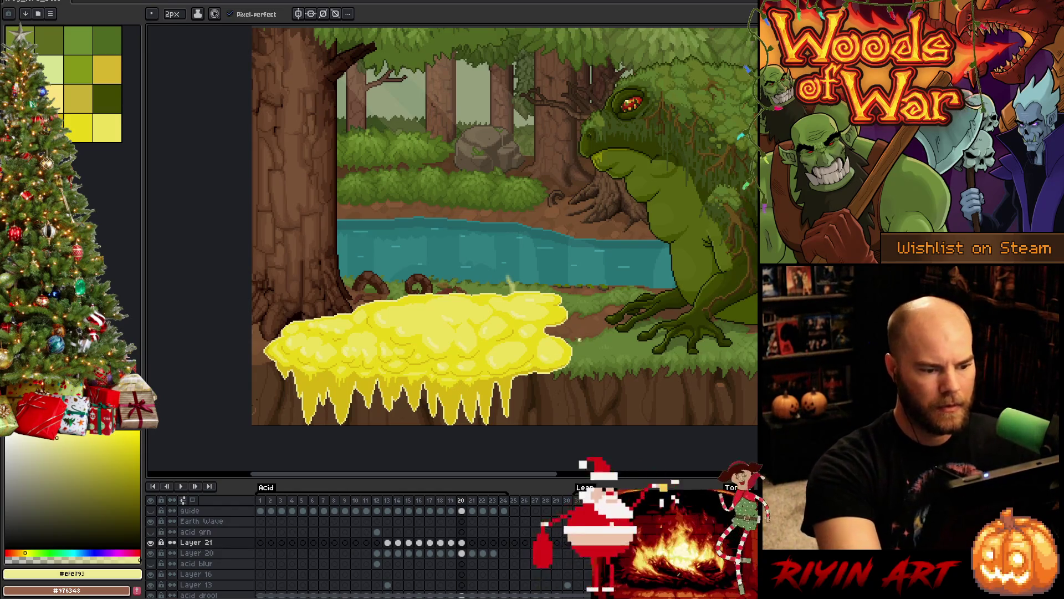
{"action": "key", "text": "Right"}
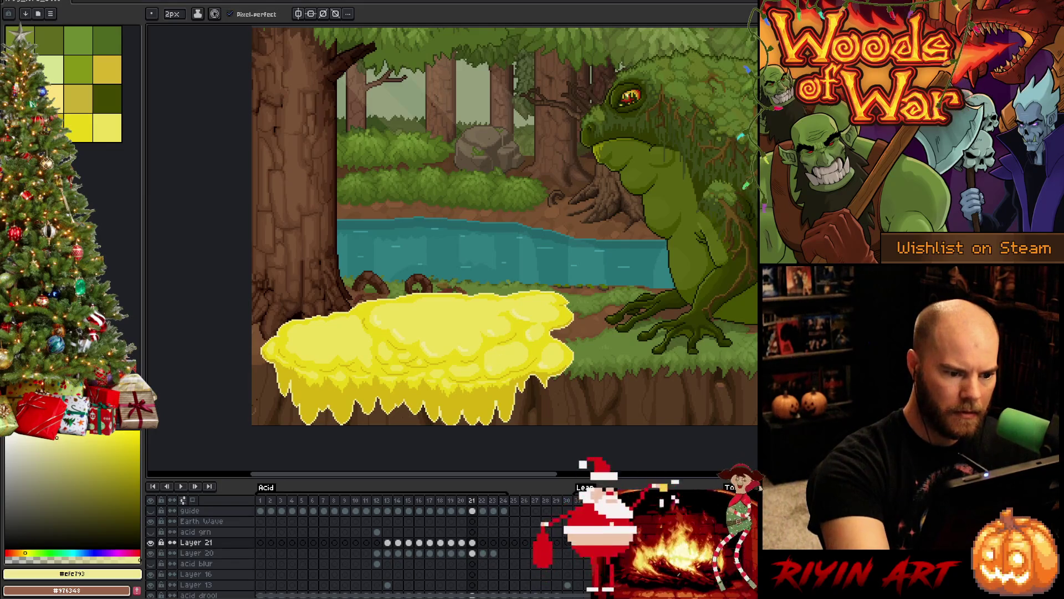
Step: Compare the acid yellows #ede15c and #efe793 with the eyedropper, then move to frame 22
{"action": "left_click", "coordinate": [491, 367], "text": "alt"}
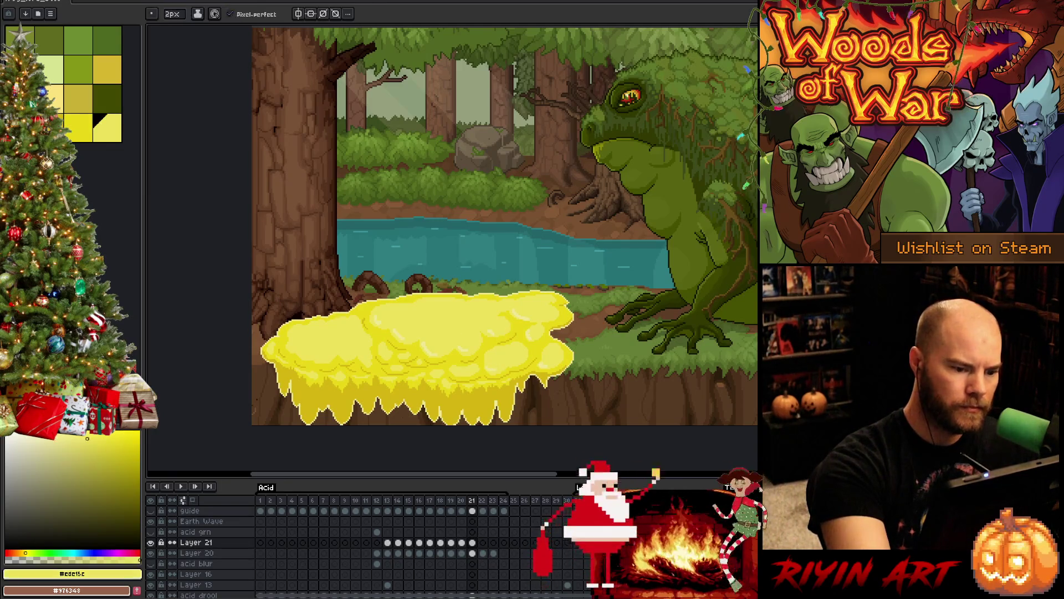
{"action": "left_click", "coordinate": [468, 344], "text": "alt"}
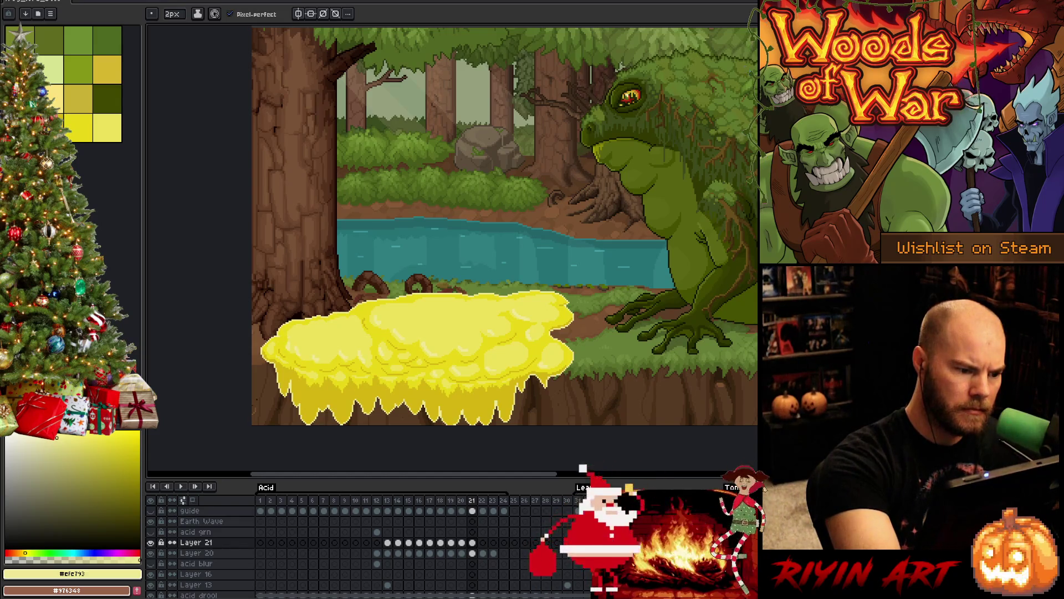
{"action": "left_click", "coordinate": [313, 353], "text": "alt"}
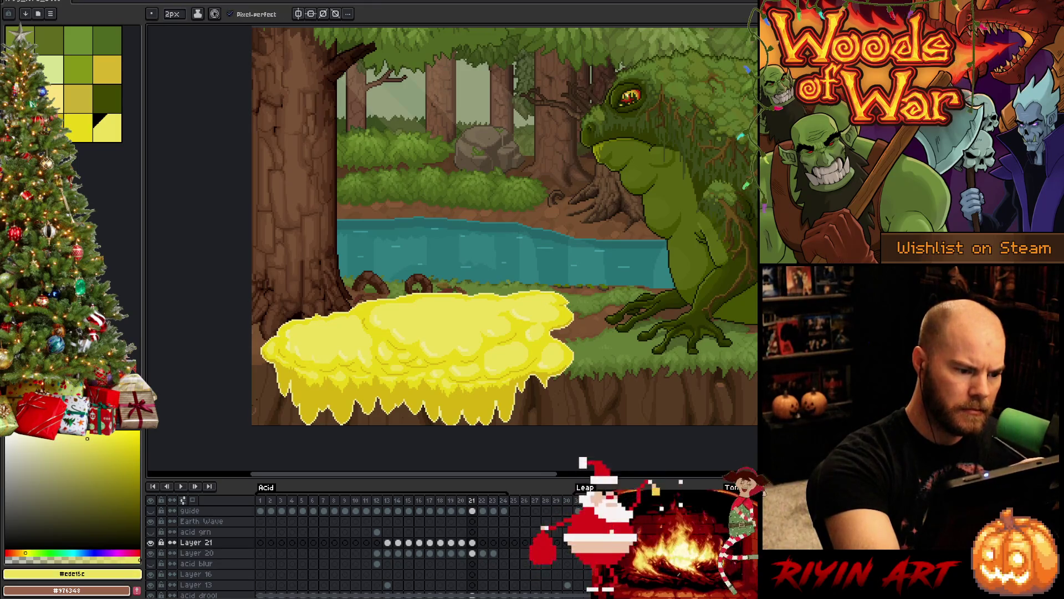
{"action": "left_click", "coordinate": [344, 347], "text": "alt"}
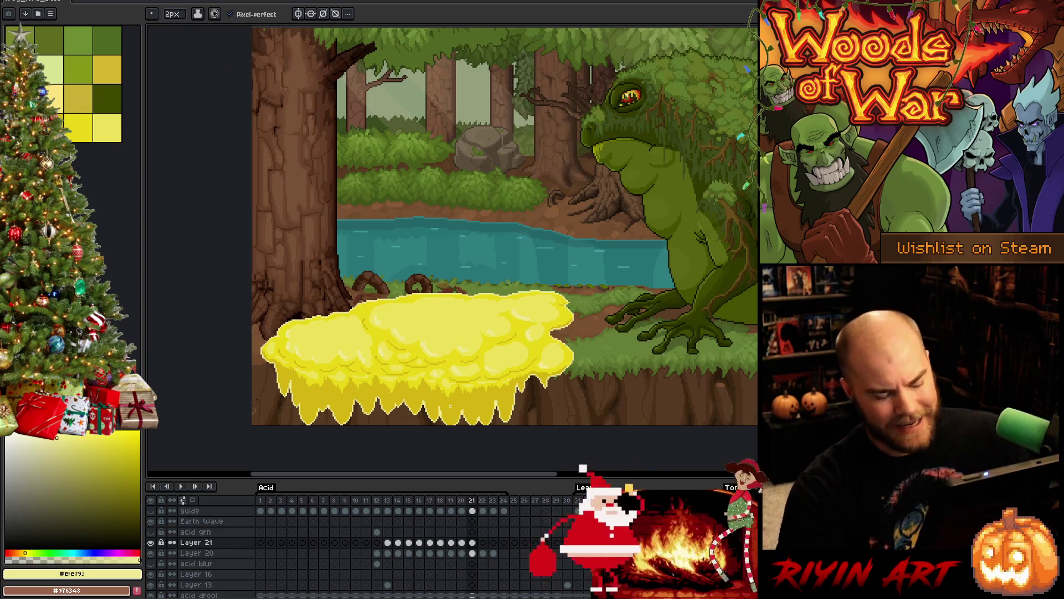
{"action": "key", "text": "Right"}
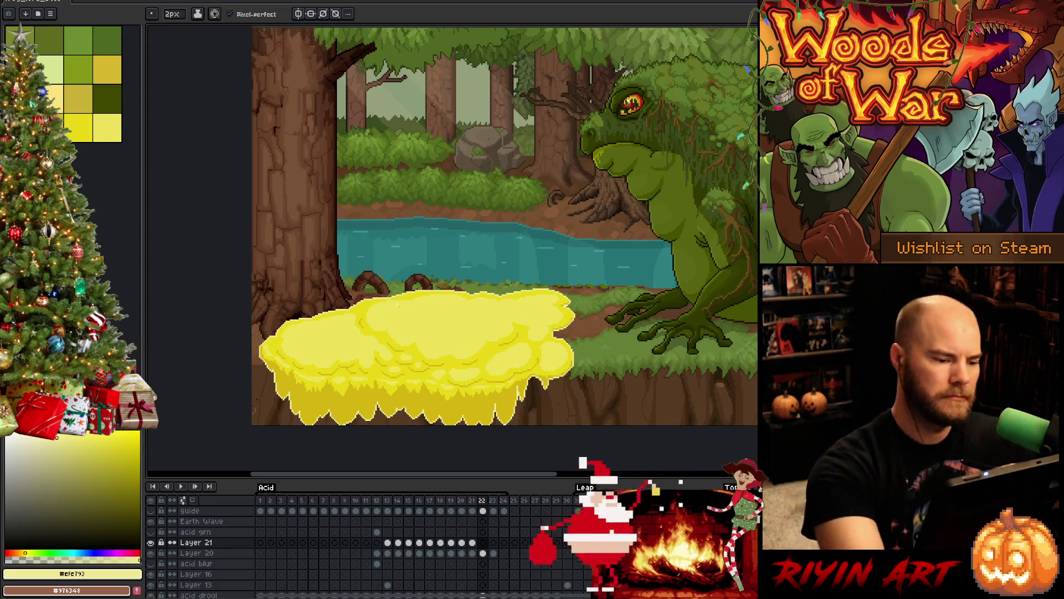
Step: Pick a palette yellow and start the frame 22 acid pool on Layer 21, checking it against frame 23
{"action": "left_click", "coordinate": [20, 128]}
{"action": "left_click", "coordinate": [300, 333]}
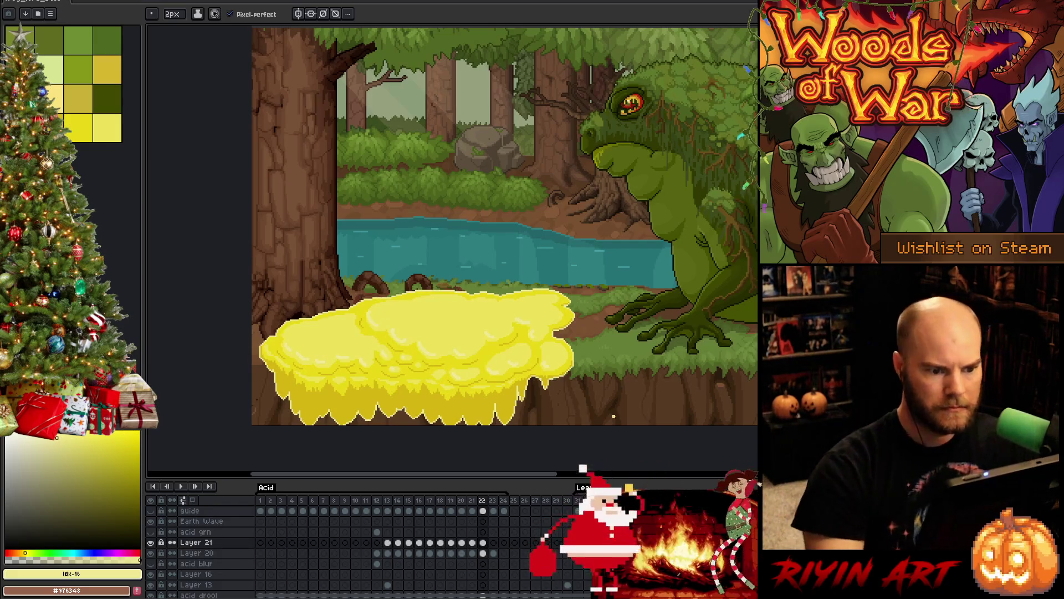
{"action": "key", "text": "Right"}
{"action": "key", "text": "Left"}
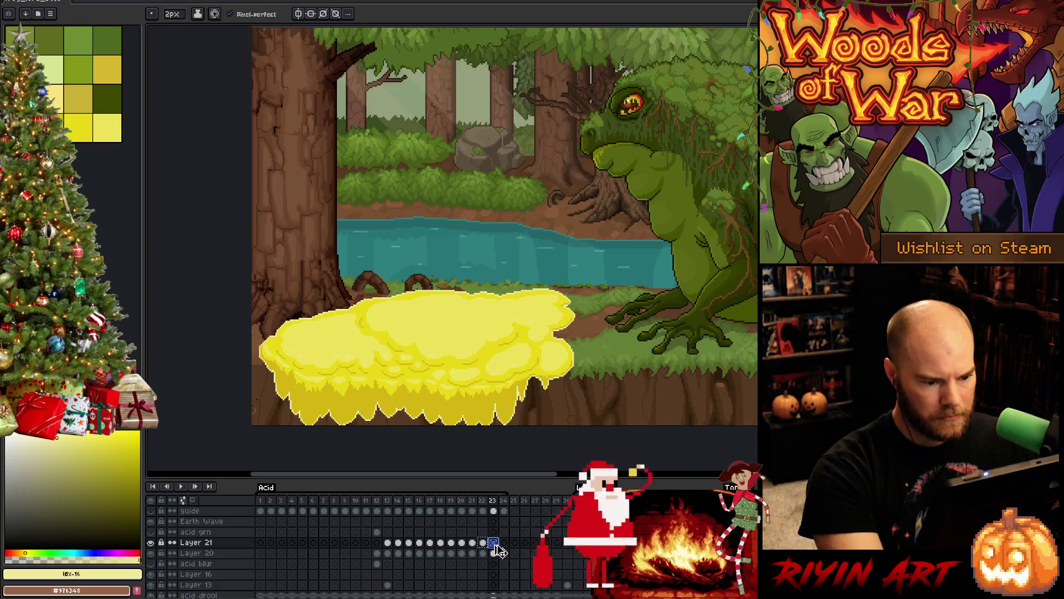
Step: Play the acid spit from frame 12, sample the light yellow #ede15c, and step forward a frame
{"action": "left_click", "coordinate": [378, 543]}
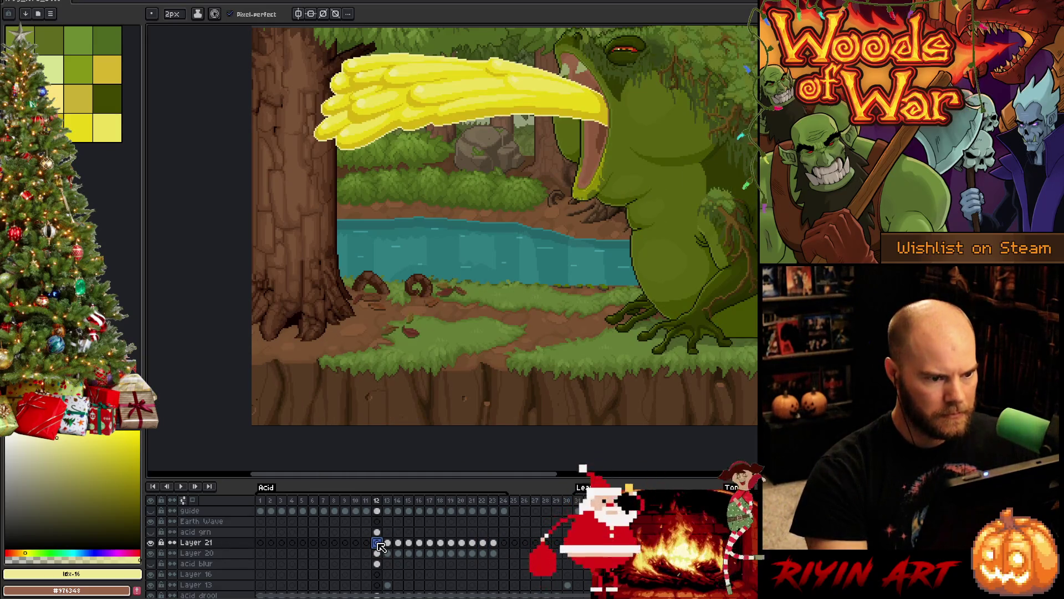
{"action": "key", "text": "Return"}
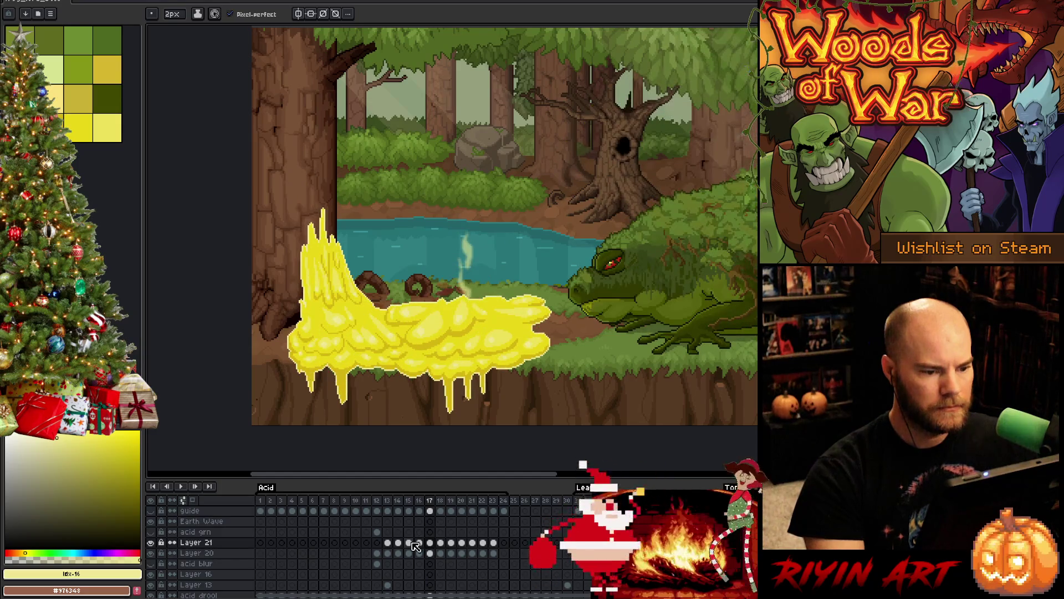
{"action": "left_click", "coordinate": [421, 327], "text": "alt"}
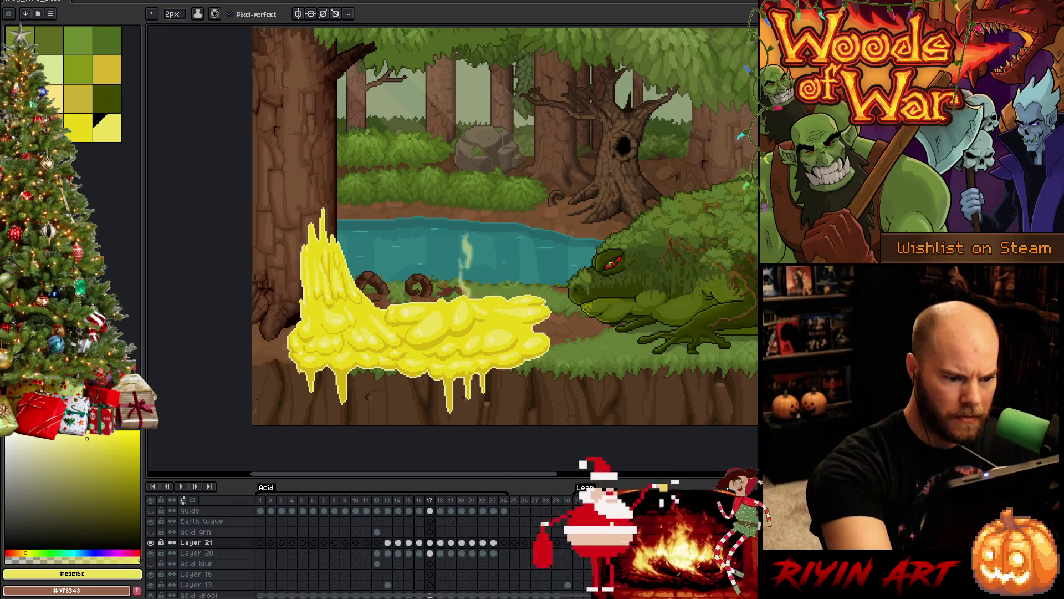
{"action": "key", "text": "Right"}
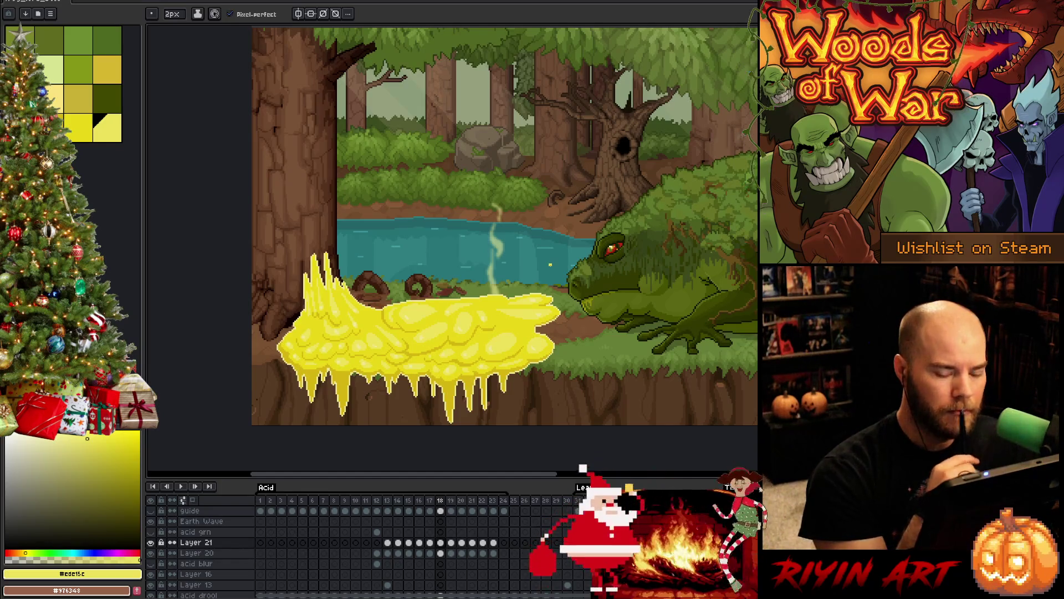
Step: Flip through splash frames 19 to 22, comparing each against its neighbouring frame
{"action": "key", "text": "Right"}
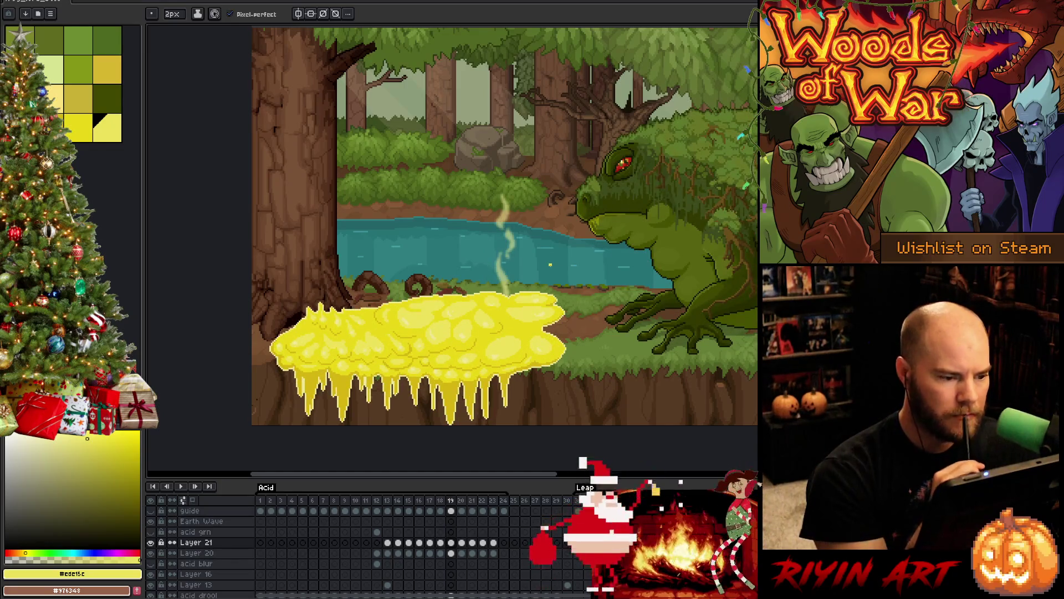
{"action": "key", "text": "Left"}
{"action": "key", "text": "Right"}
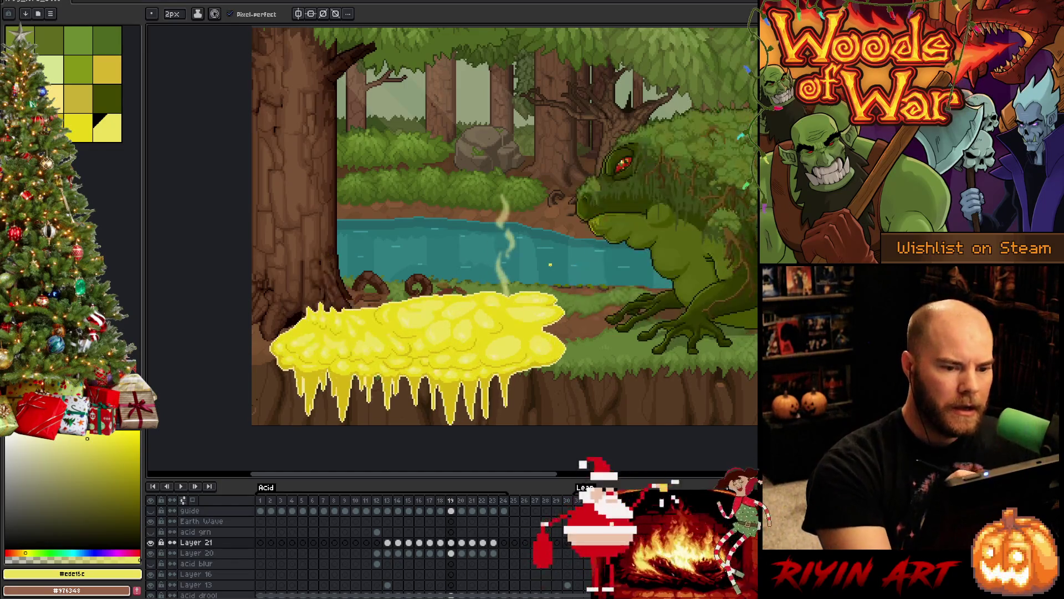
{"action": "key", "text": "Right"}
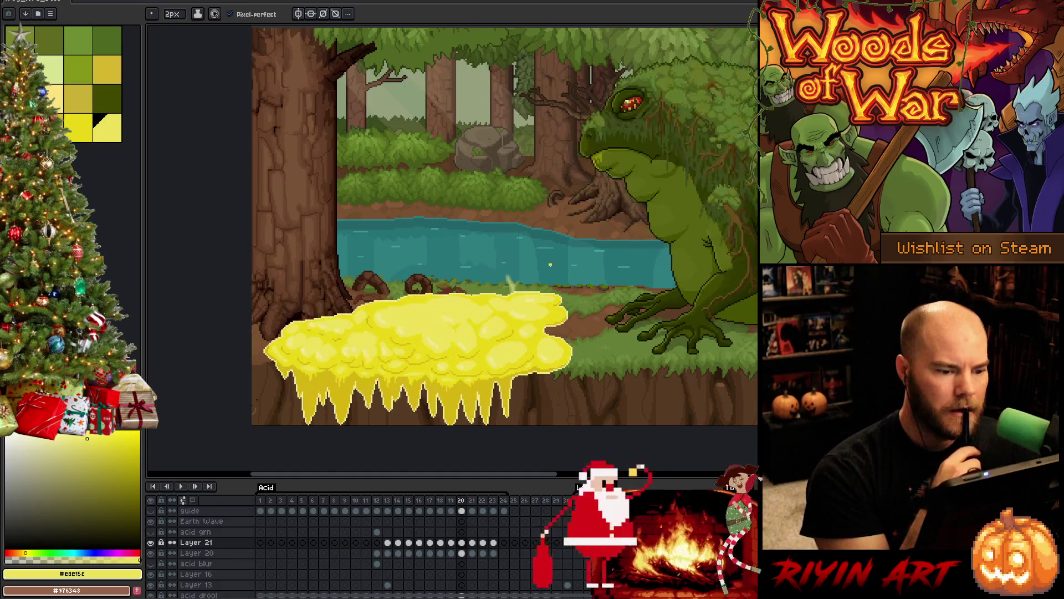
{"action": "key", "text": "Left"}
{"action": "key", "text": "Right"}
{"action": "key", "text": "Right"}
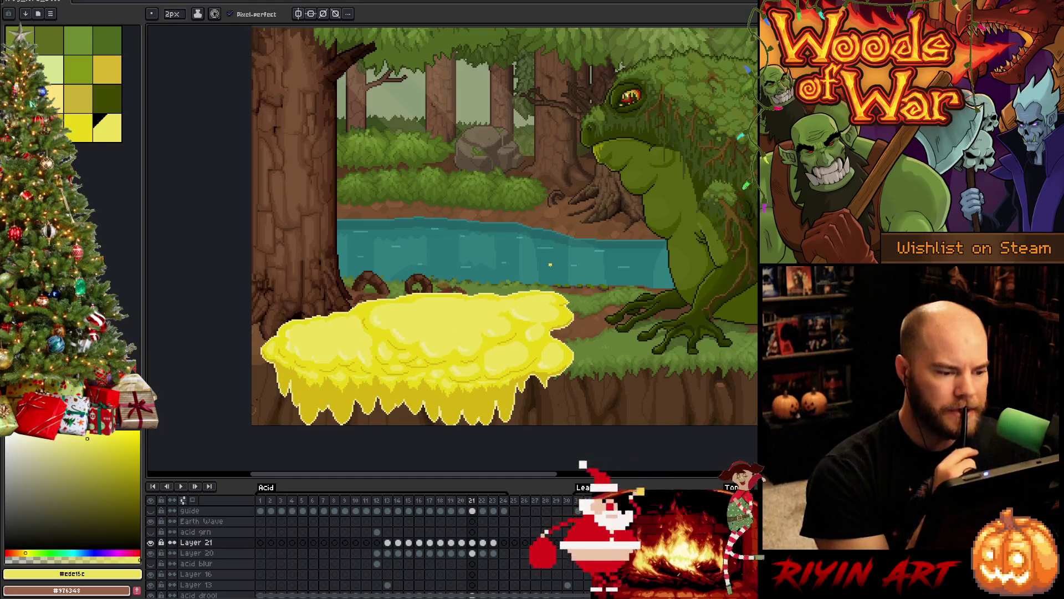
{"action": "key", "text": "Left"}
{"action": "key", "text": "Right"}
{"action": "key", "text": "Right"}
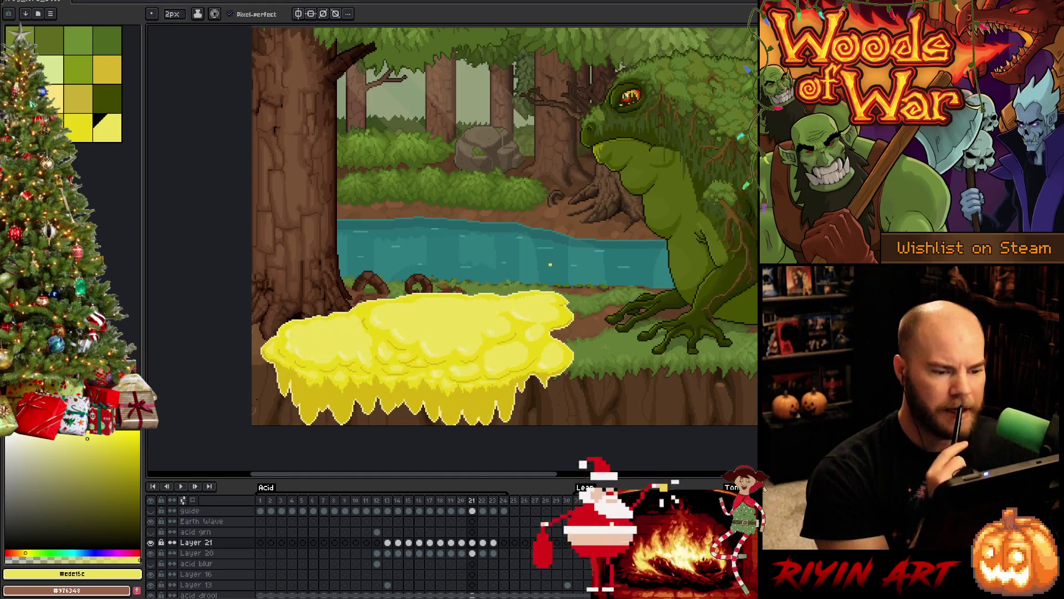
{"action": "key", "text": "Left"}
{"action": "key", "text": "Right"}
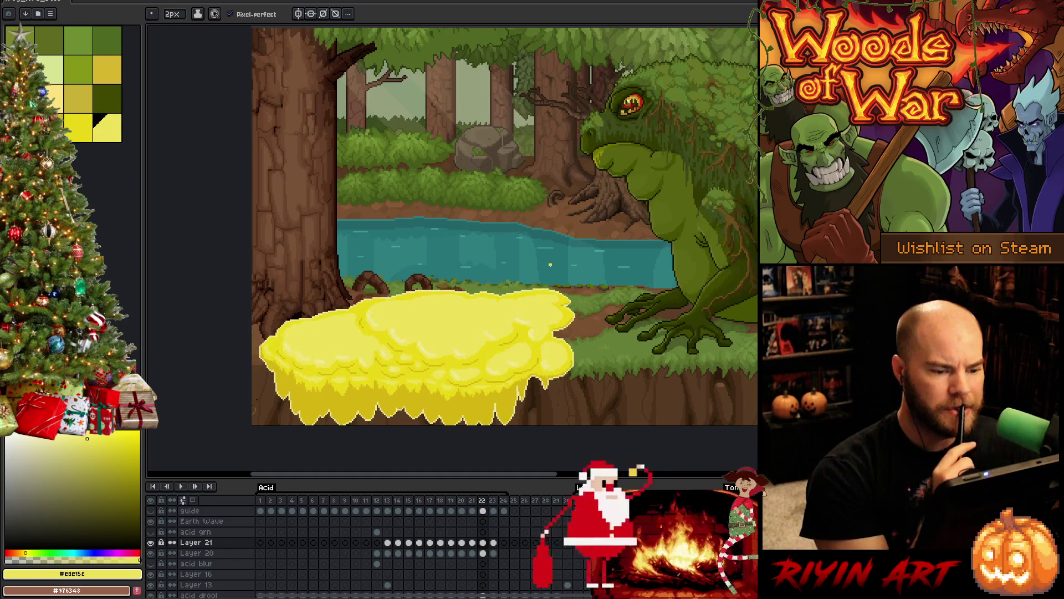
Step: Play and stop the animation, then return to frame 12 on the acid grn layer
{"action": "key", "text": "Return"}
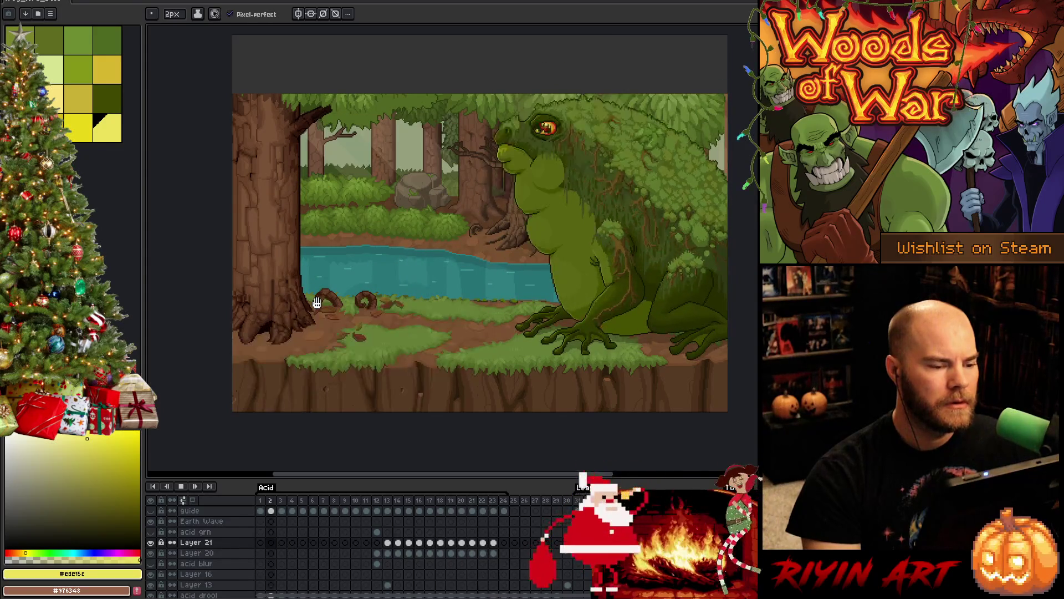
{"action": "key", "text": "Return"}
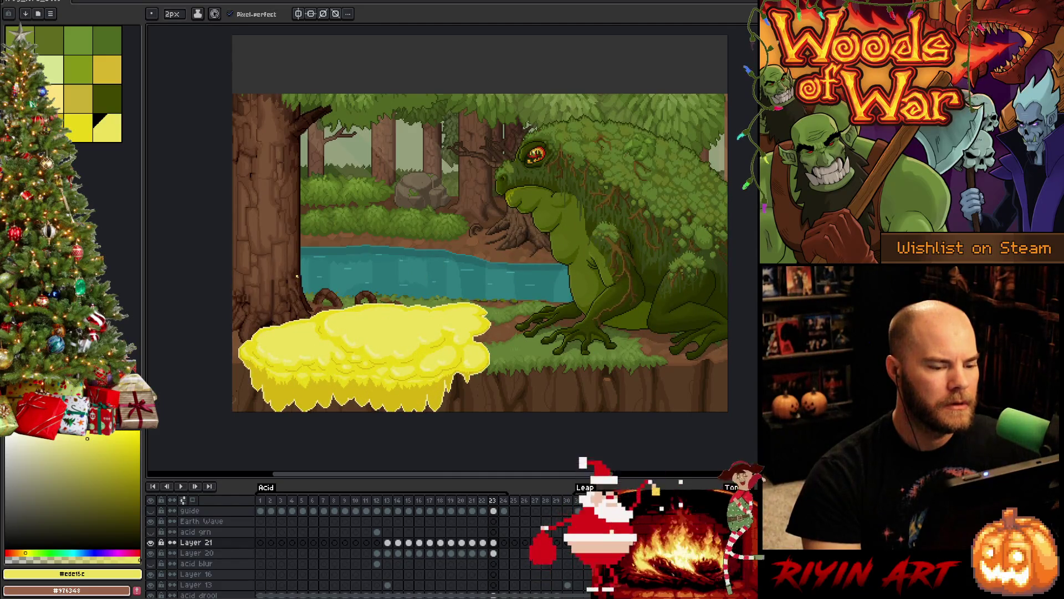
{"action": "left_click", "coordinate": [377, 532]}
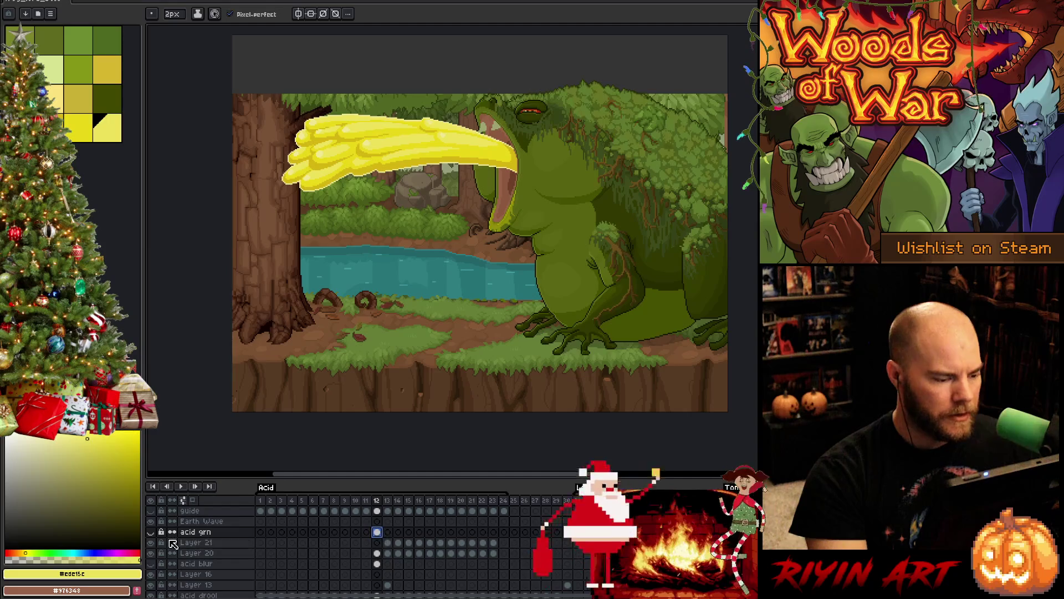
Step: Show the acid grn layer, try Normal blending, and sample the yellow-green #c3e016
{"action": "left_click", "coordinate": [151, 531]}
{"action": "double_click", "coordinate": [202, 533]}
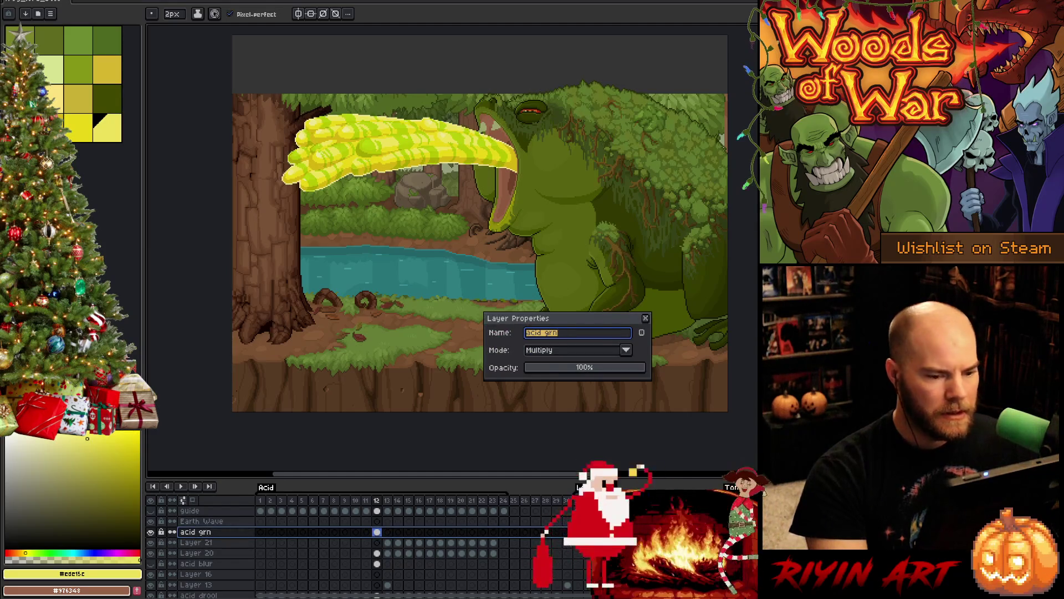
{"action": "left_click", "coordinate": [610, 351]}
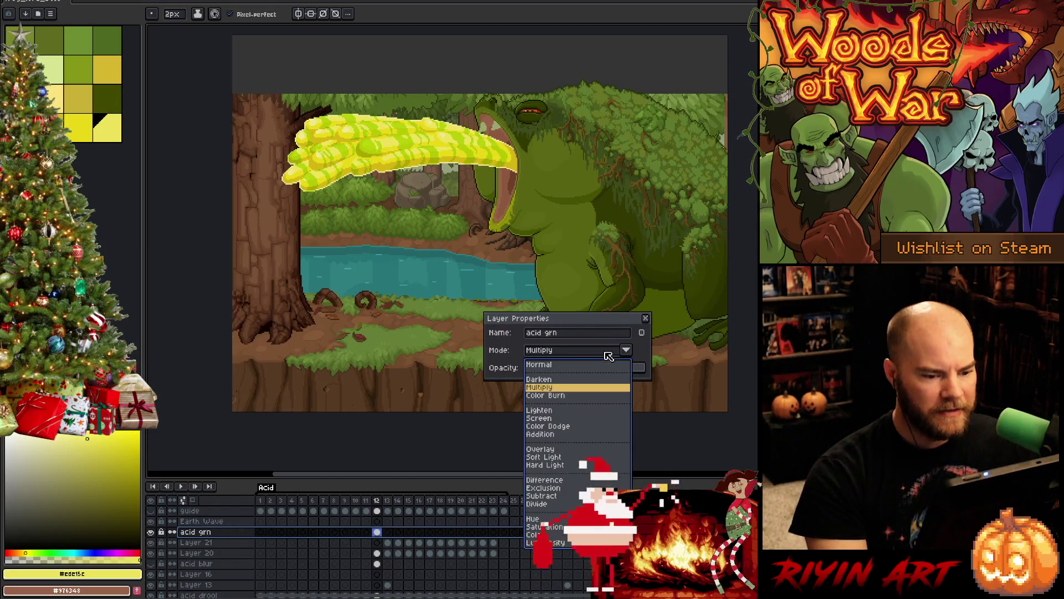
{"action": "left_click", "coordinate": [578, 370]}
{"action": "key", "text": "i"}
{"action": "left_click", "coordinate": [371, 141], "text": "alt"}
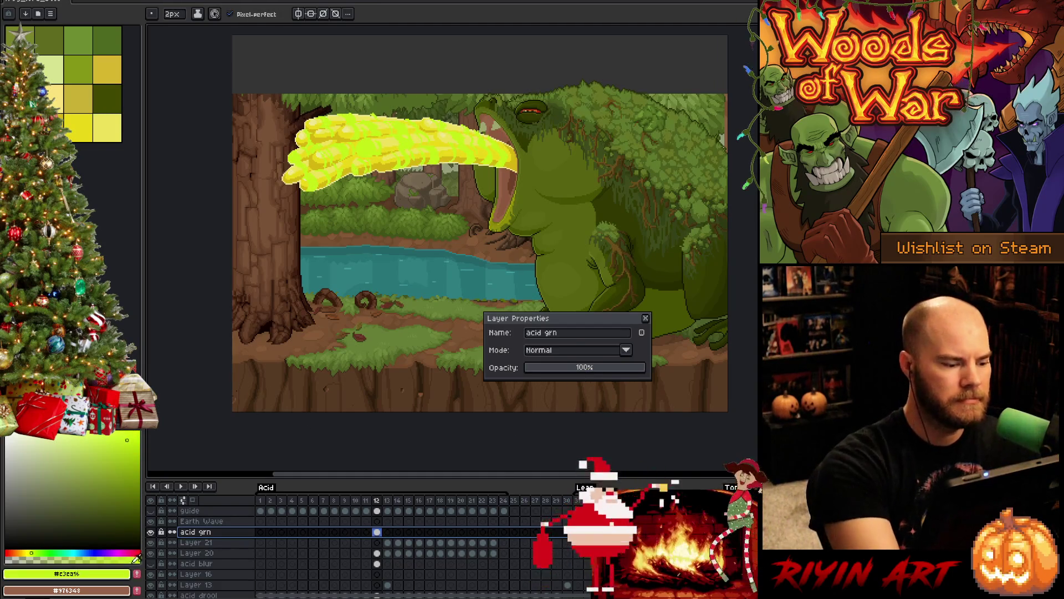
Step: Set the acid grn layer back to Multiply blending and zoom in on the canvas
{"action": "left_click", "coordinate": [138, 577]}
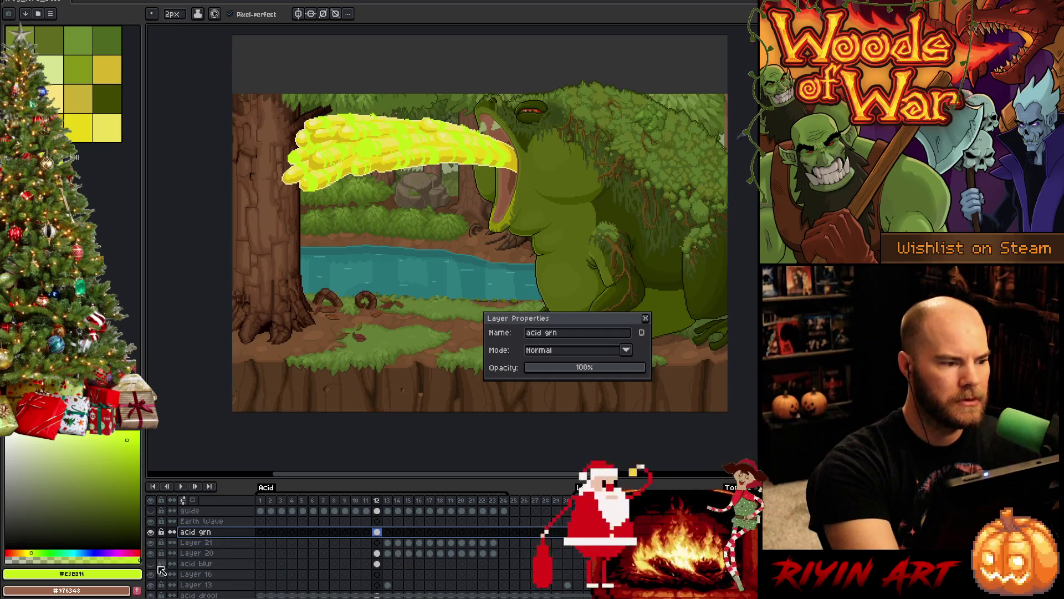
{"action": "left_click", "coordinate": [625, 350]}
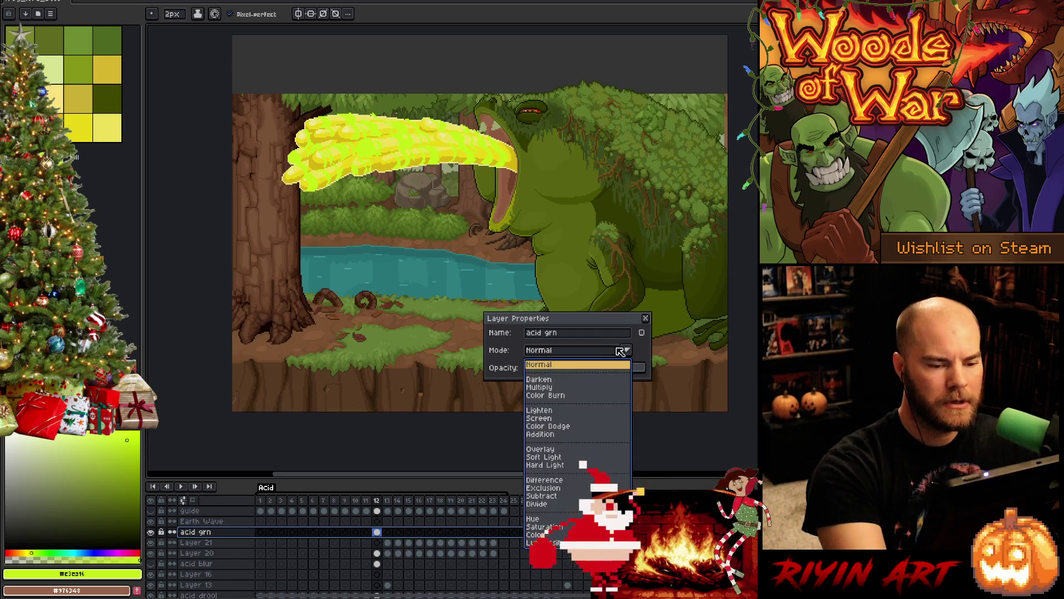
{"action": "left_click", "coordinate": [556, 391]}
{"action": "left_click", "coordinate": [645, 318]}
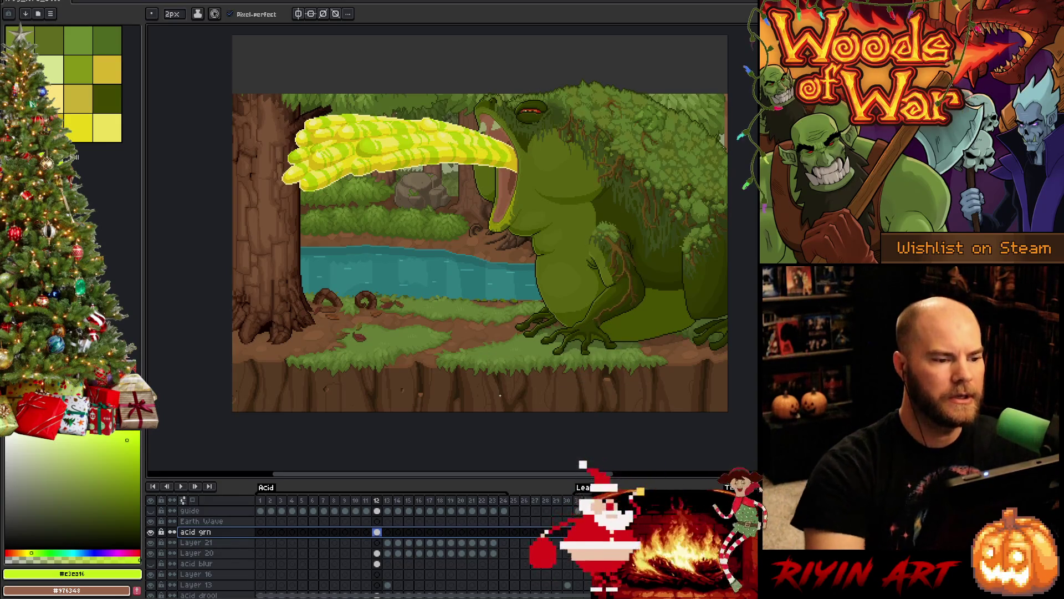
{"action": "scroll", "coordinate": [321, 106], "scroll_direction": "up", "scroll_amount": 1}
{"action": "scroll", "coordinate": [344, 136], "scroll_direction": "up", "scroll_amount": 1}
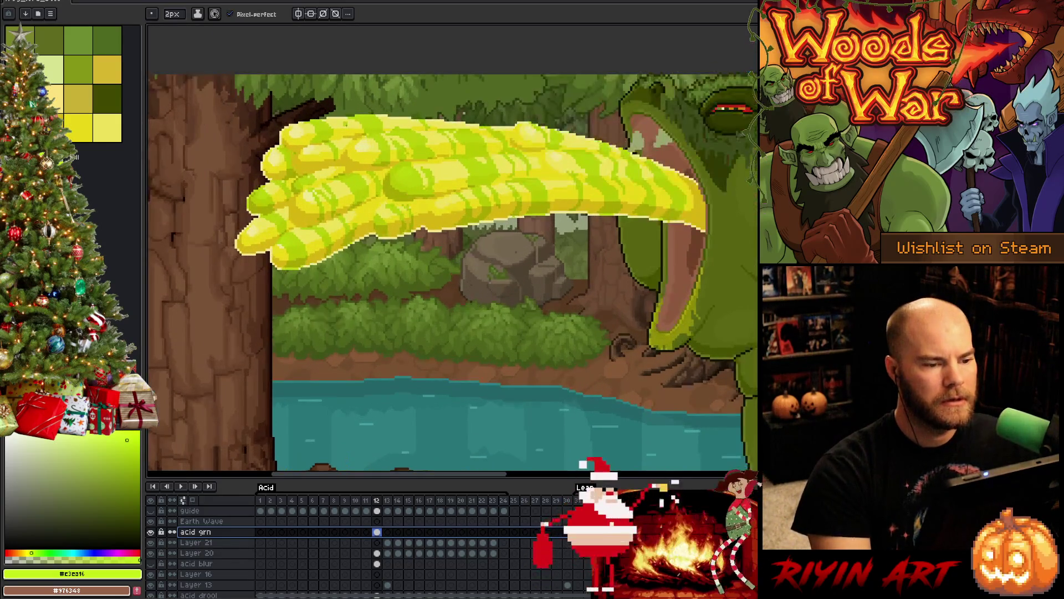
Step: Clear the cel selection, frame the acid stream up close, and move to frame 13, comparing with frame 12
{"action": "key", "text": "b"}
{"action": "left_click", "coordinate": [473, 170]}
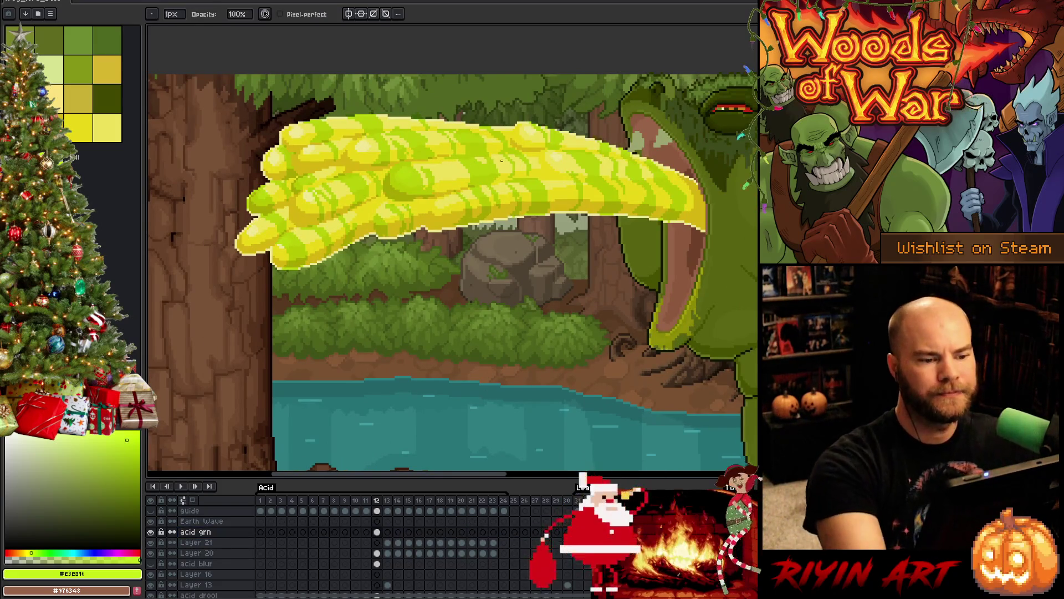
{"action": "key", "text": "e"}
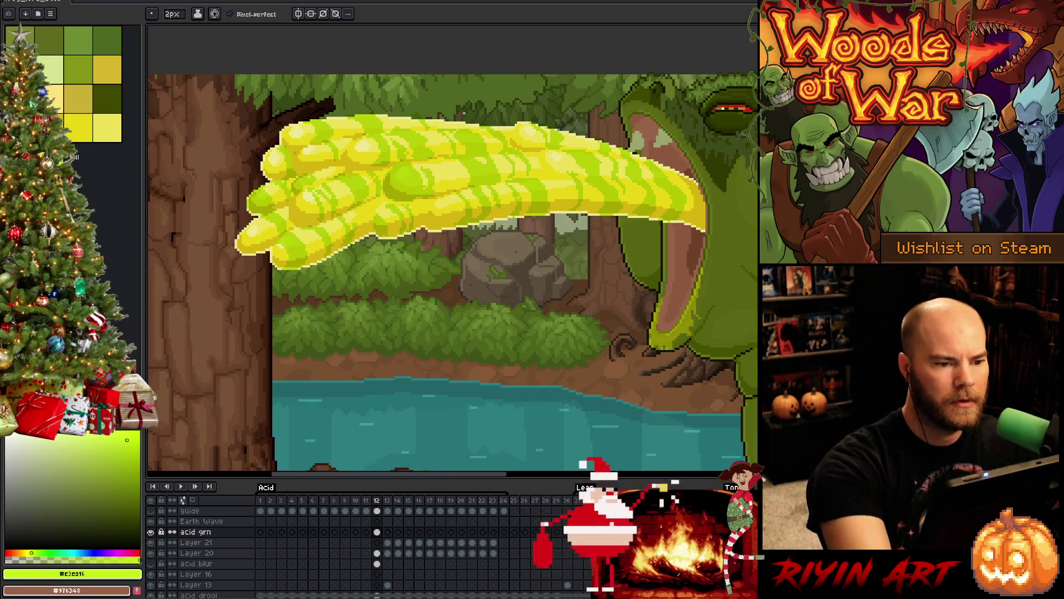
{"action": "key", "text": "space"}
{"action": "mouse_move", "coordinate": [520, 381]}
{"action": "left_mouse_down"}
{"action": "mouse_move", "coordinate": [550, 358]}
{"action": "mouse_move", "coordinate": [549, 342]}
{"action": "left_mouse_up"}
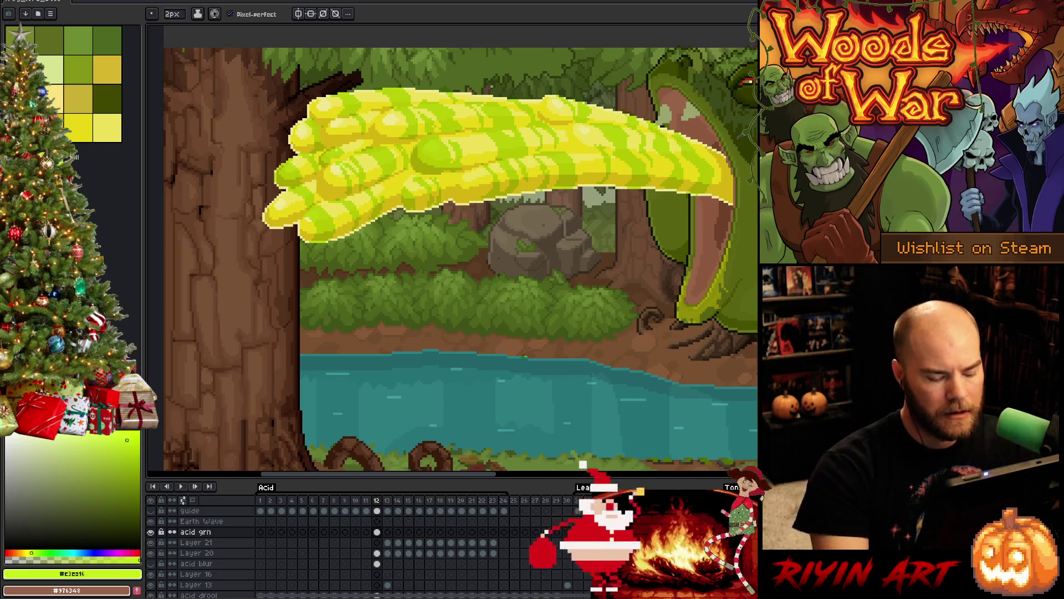
{"action": "key", "text": "Right"}
{"action": "mouse_move", "coordinate": [523, 355]}
{"action": "left_mouse_down"}
{"action": "mouse_move", "coordinate": [516, 313]}
{"action": "mouse_move", "coordinate": [563, 256]}
{"action": "mouse_move", "coordinate": [562, 271]}
{"action": "left_mouse_up"}
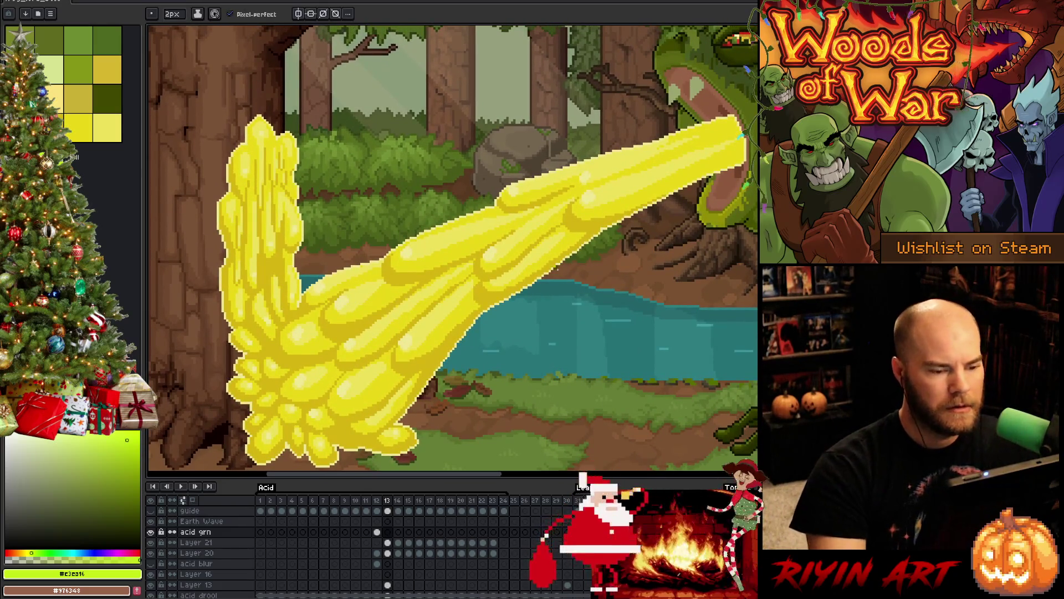
{"action": "key", "text": "Left"}
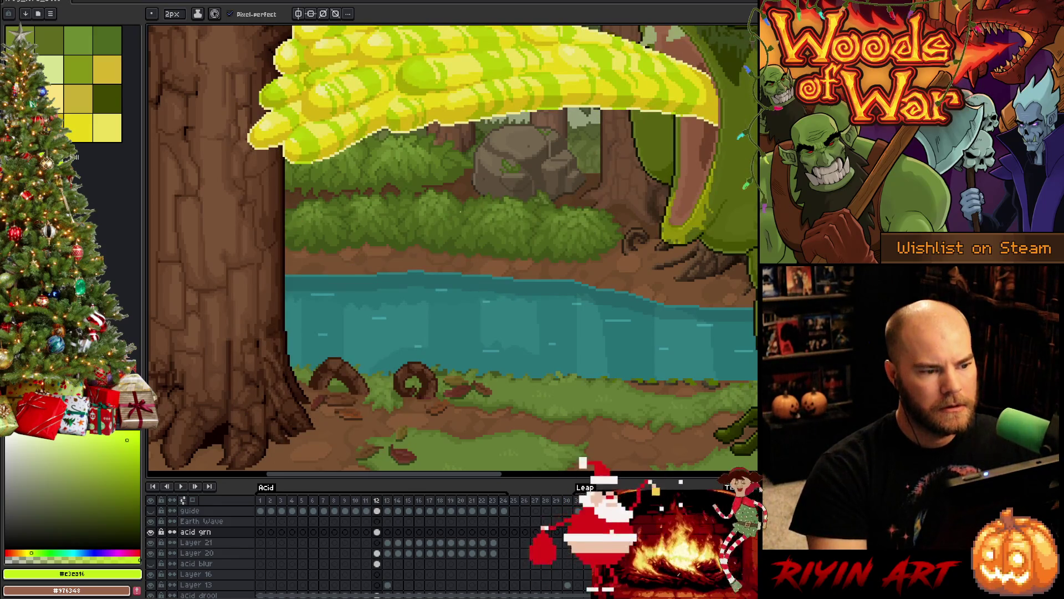
{"action": "key", "text": "Right"}
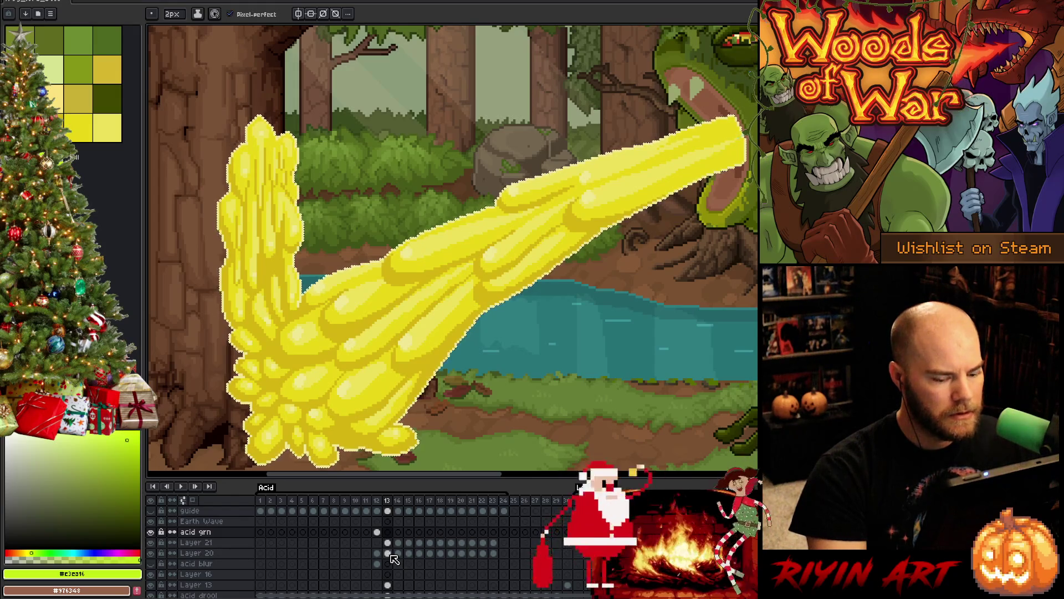
Step: Select the frame 13 acid grn cel, set a 4px brush, and paint a first green stripe near the mouth
{"action": "left_click", "coordinate": [388, 532]}
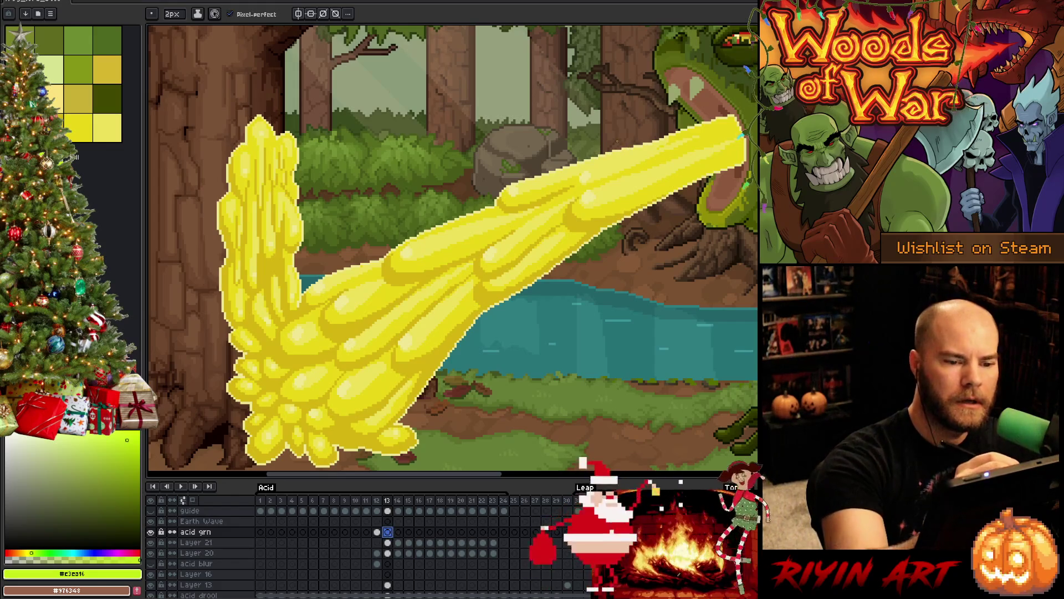
{"action": "left_click", "coordinate": [172, 13]}
{"action": "left_click_drag", "start_coordinate": [177, 28], "coordinate": [172, 28]}
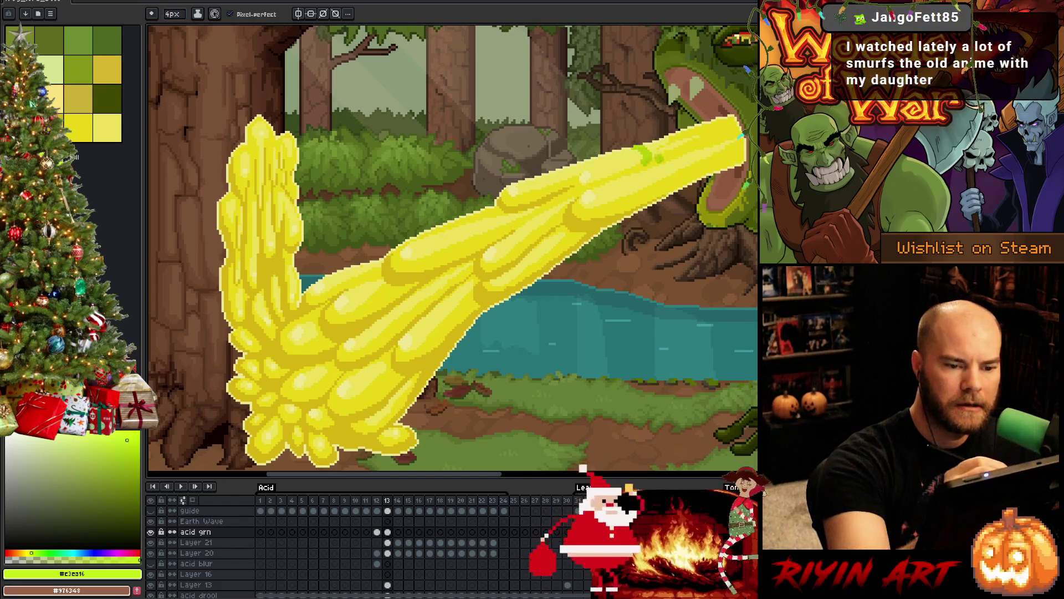
{"action": "left_click_drag", "start_coordinate": [642, 148], "coordinate": [688, 184]}
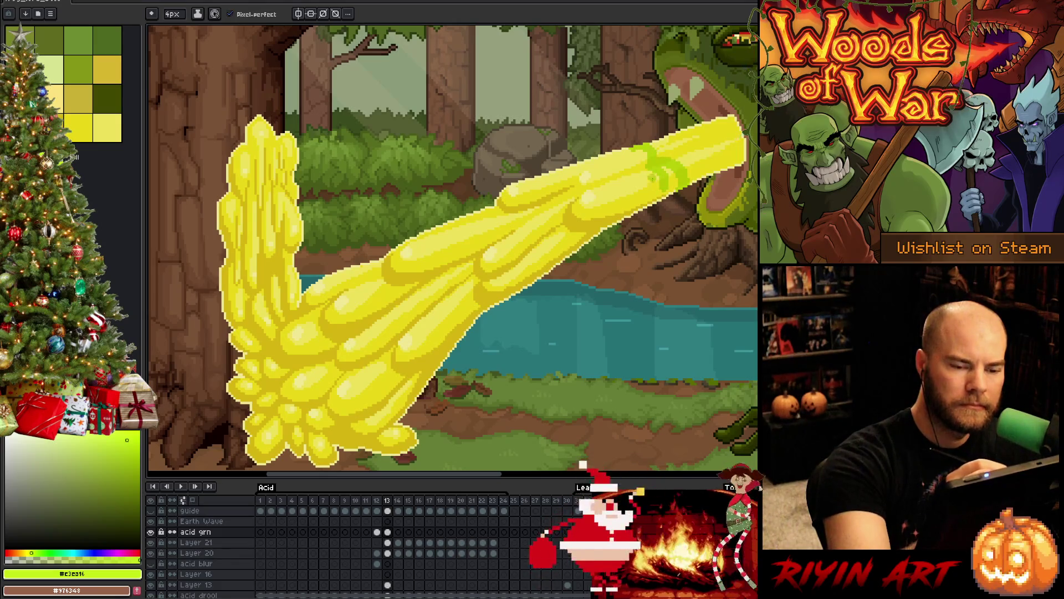
{"action": "key", "text": "e"}
{"action": "left_click", "coordinate": [172, 14]}
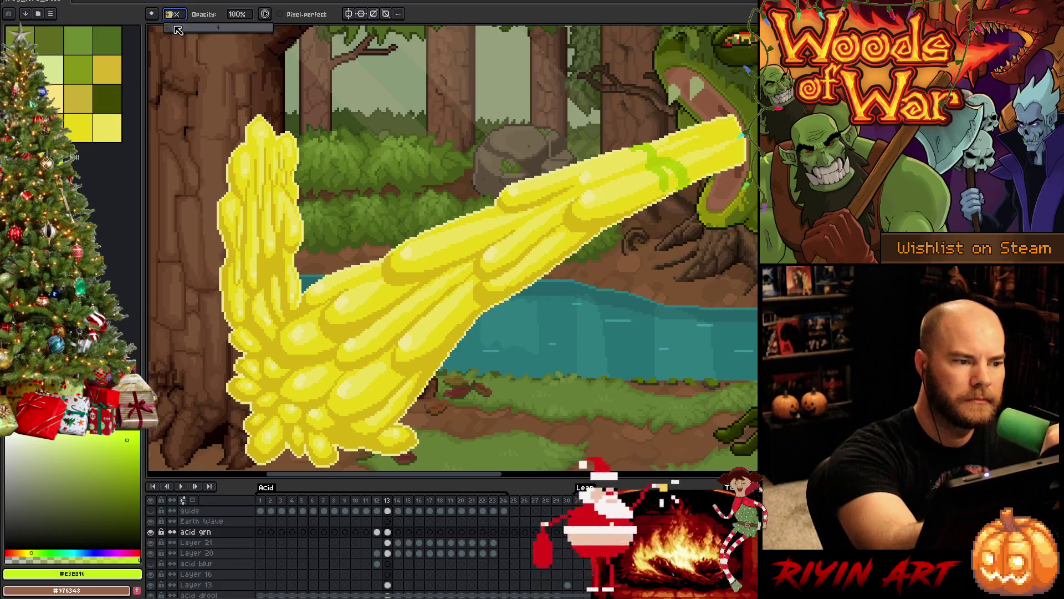
{"action": "key", "text": "Return"}
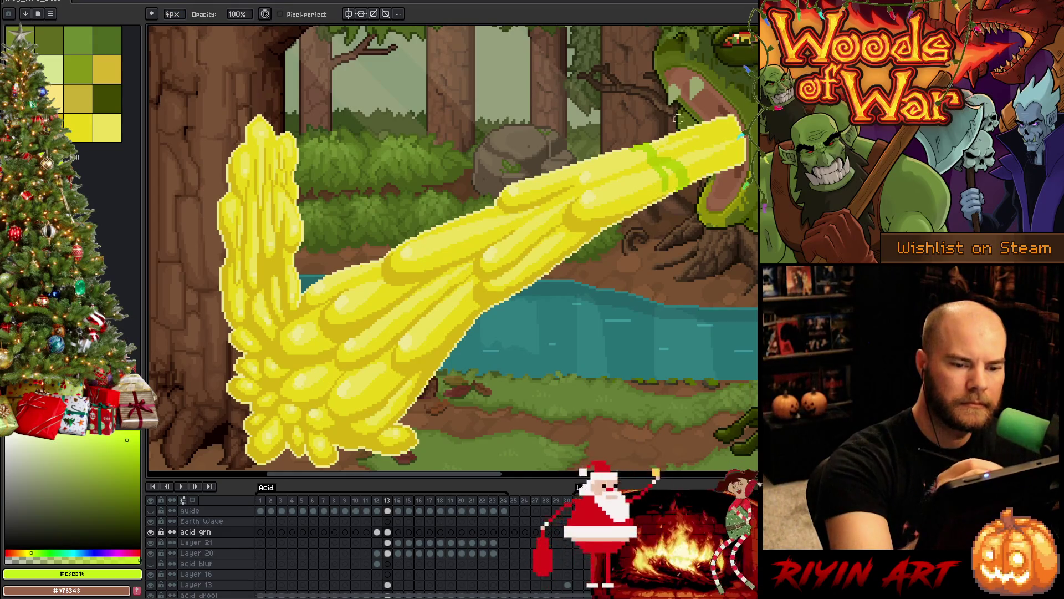
{"action": "key", "text": "b"}
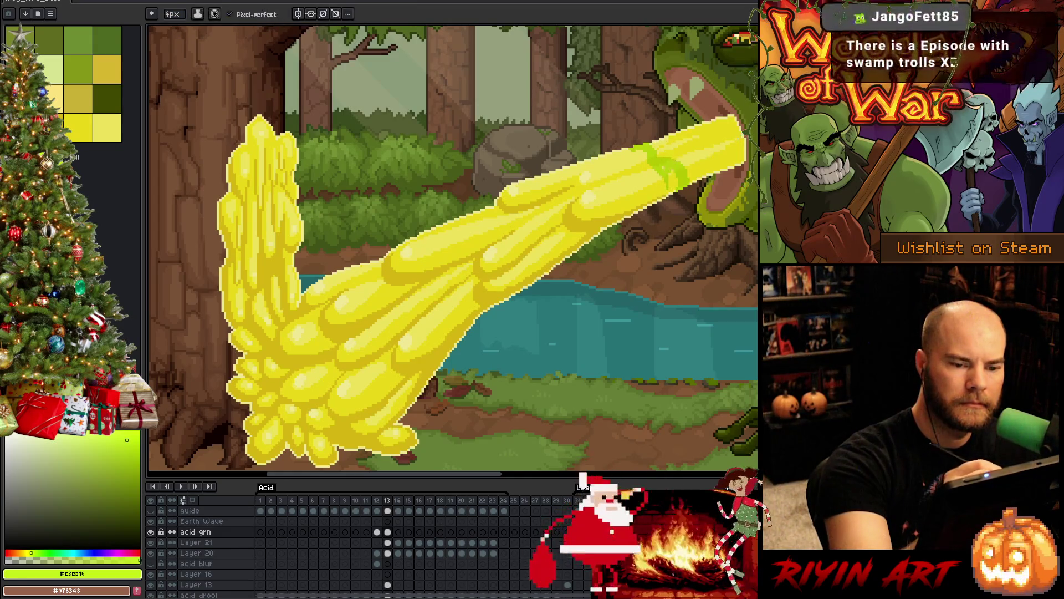
Step: Add more green stripes along the acid beam, erasing stray pixels between strokes
{"action": "left_click_drag", "start_coordinate": [646, 170], "coordinate": [641, 204]}
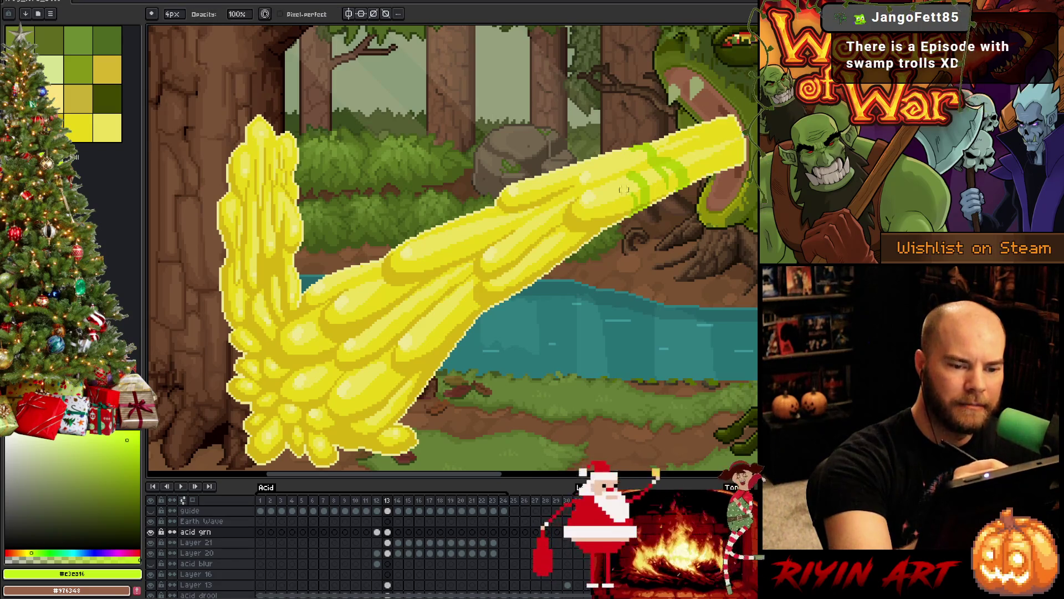
{"action": "left_click_drag", "start_coordinate": [634, 164], "coordinate": [621, 182]}
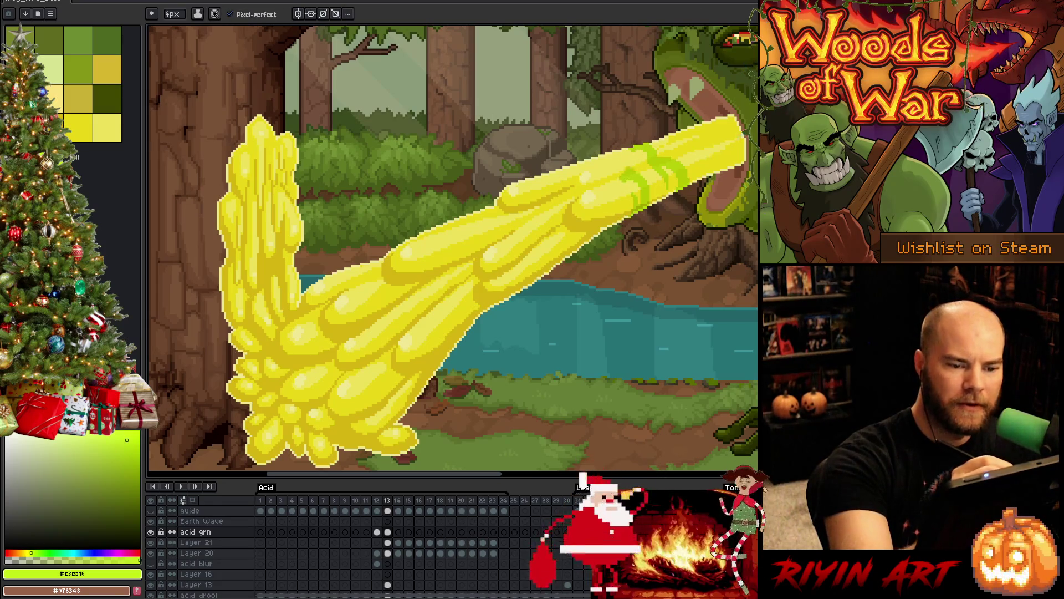
{"action": "key", "text": "e"}
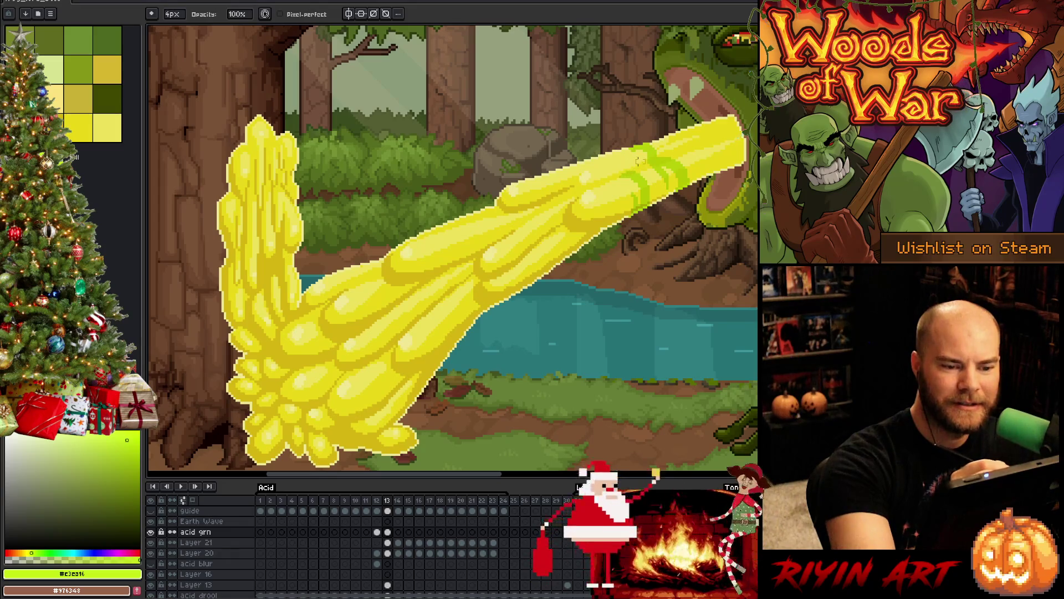
{"action": "key", "text": "b"}
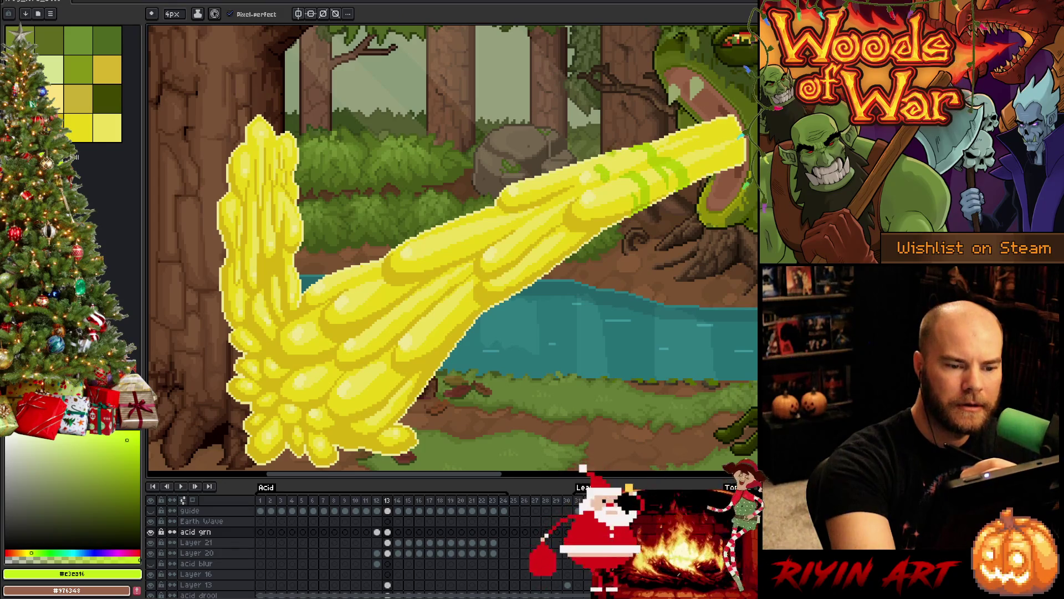
{"action": "key", "text": "e"}
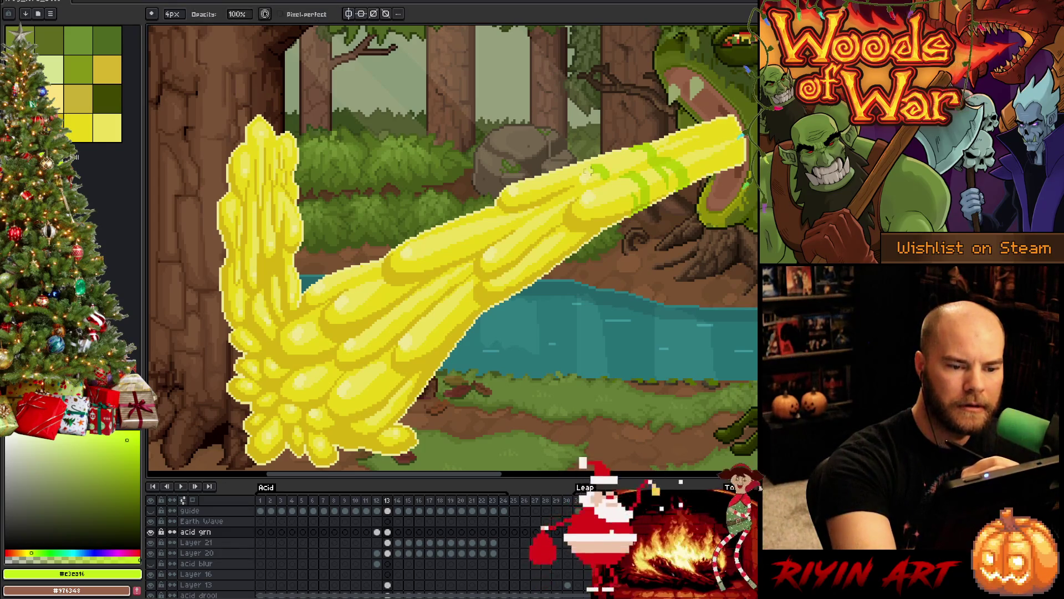
{"action": "key", "text": "b"}
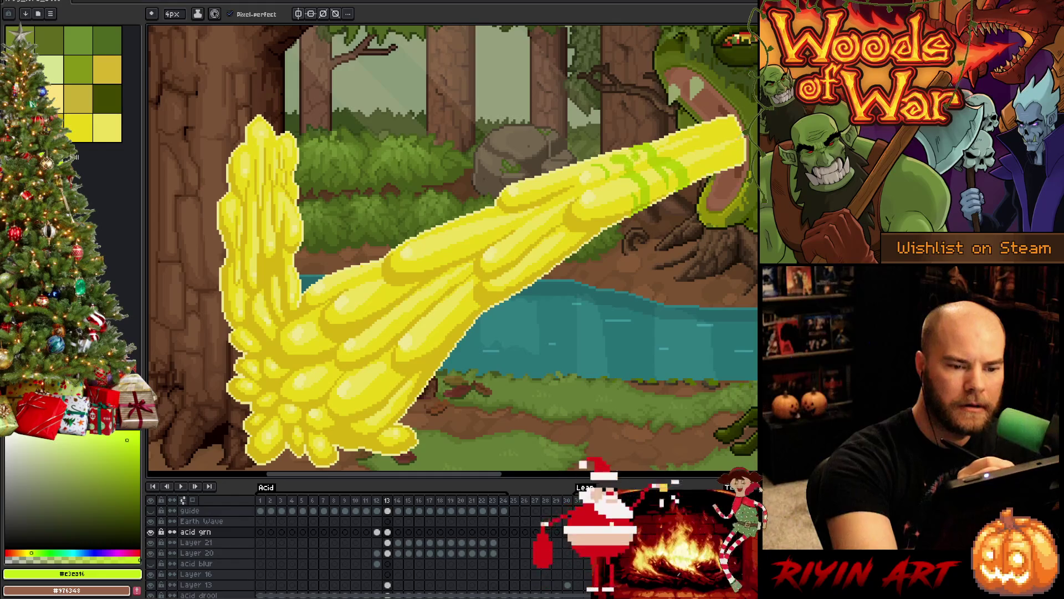
{"action": "key", "text": "e"}
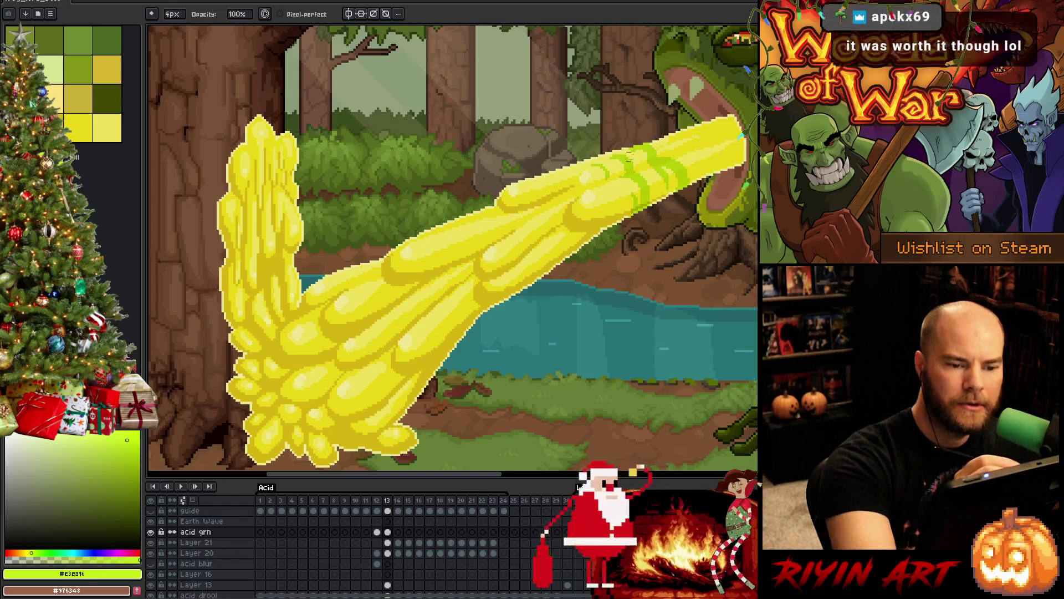
{"action": "key", "text": "b"}
{"action": "mouse_move", "coordinate": [574, 172]}
{"action": "left_mouse_down"}
{"action": "mouse_move", "coordinate": [539, 191]}
{"action": "mouse_move", "coordinate": [540, 206]}
{"action": "mouse_move", "coordinate": [535, 194]}
{"action": "mouse_move", "coordinate": [518, 204]}
{"action": "left_mouse_up"}
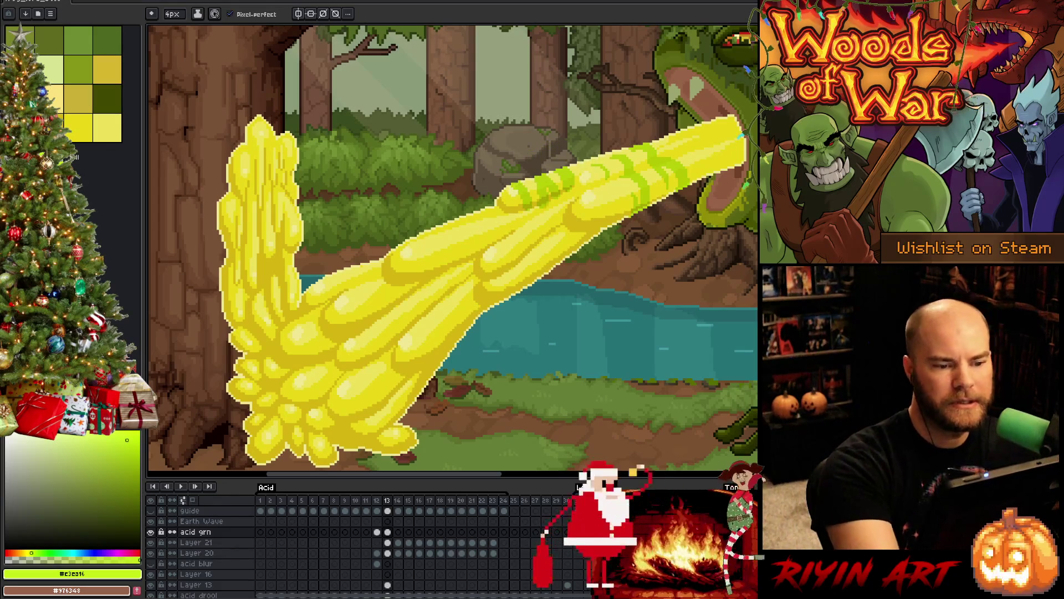
{"action": "key", "text": "e"}
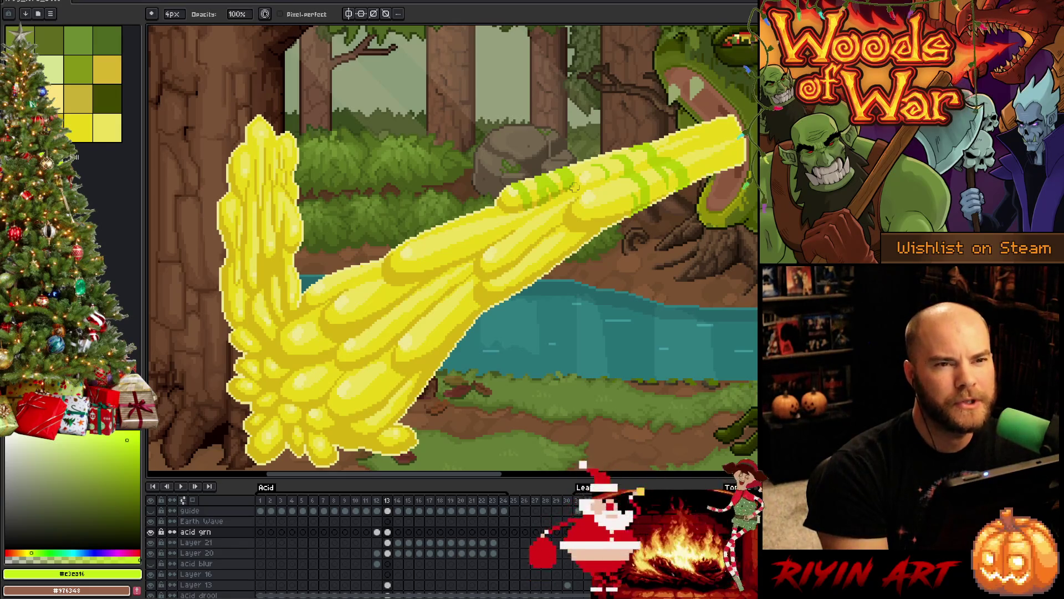
{"action": "key", "text": "space"}
{"action": "left_click_drag", "start_coordinate": [563, 295], "coordinate": [419, 320]}
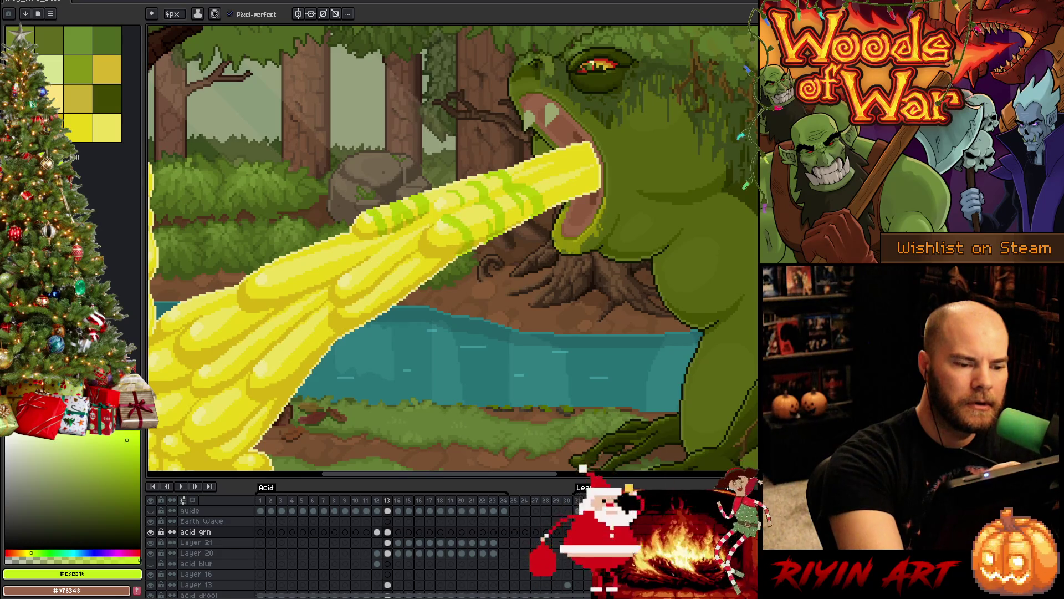
Step: Paint green stripes on the stream near the frog's mouth, cleaning up stray pixels with the eraser
{"action": "mouse_move", "coordinate": [443, 227]}
{"action": "left_mouse_down"}
{"action": "mouse_move", "coordinate": [457, 261]}
{"action": "mouse_move", "coordinate": [431, 229]}
{"action": "mouse_move", "coordinate": [439, 251]}
{"action": "left_mouse_up"}
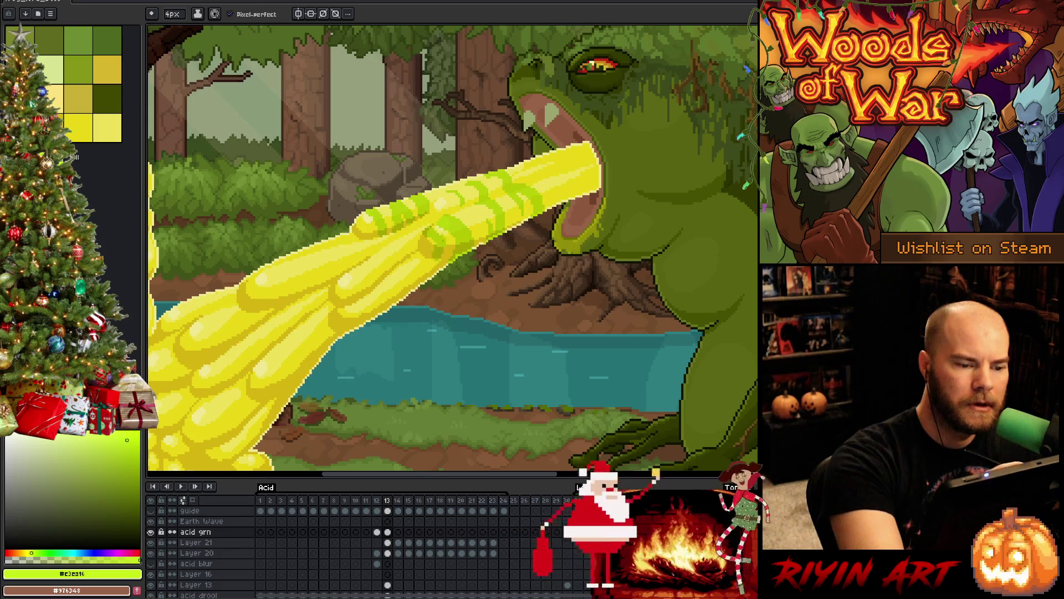
{"action": "key", "text": "b"}
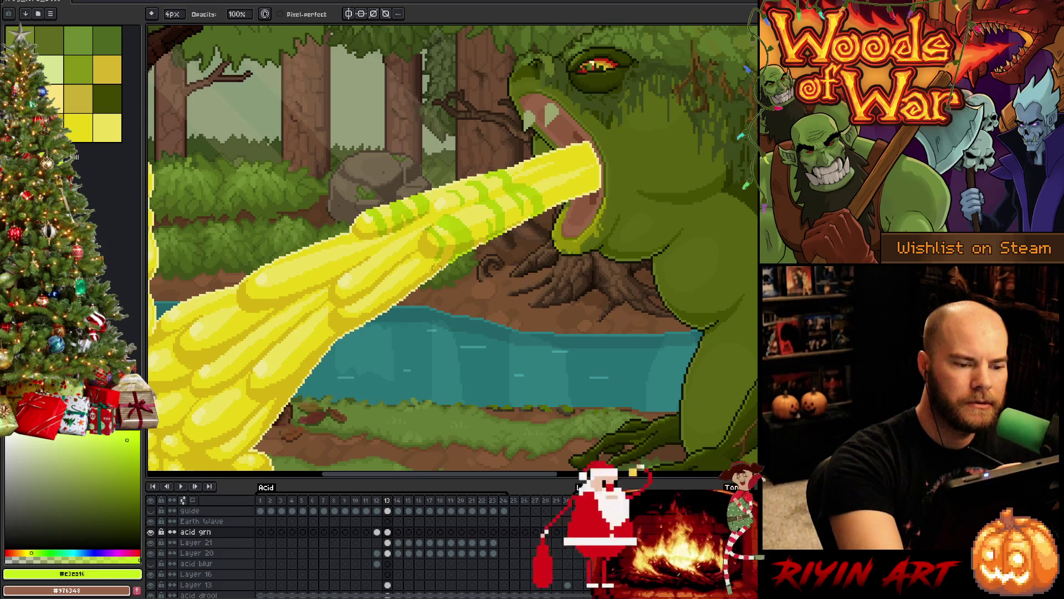
{"action": "key", "text": "b"}
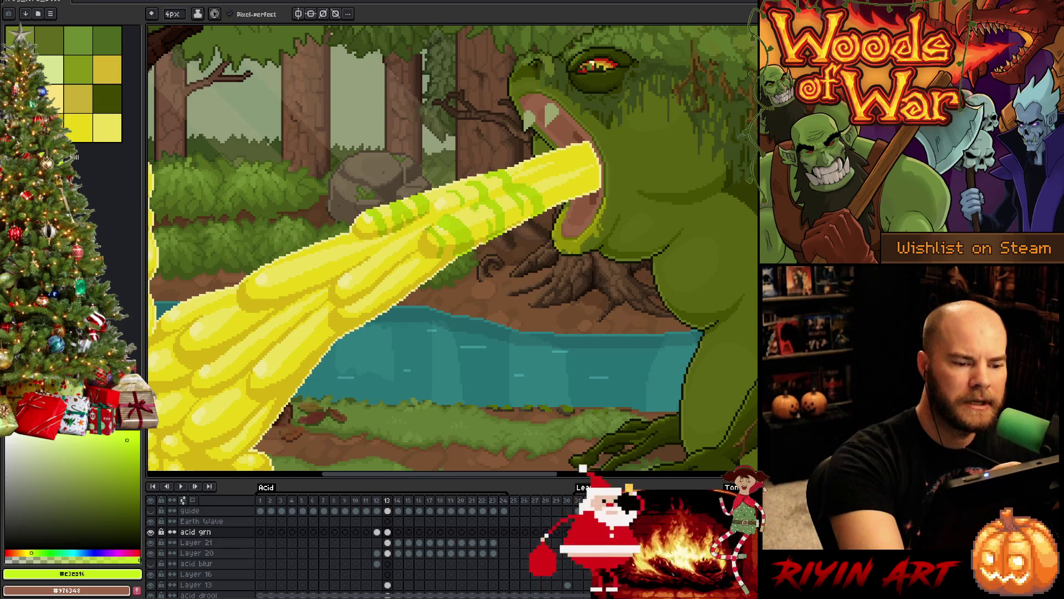
{"action": "key", "text": "e"}
{"action": "key", "text": "b"}
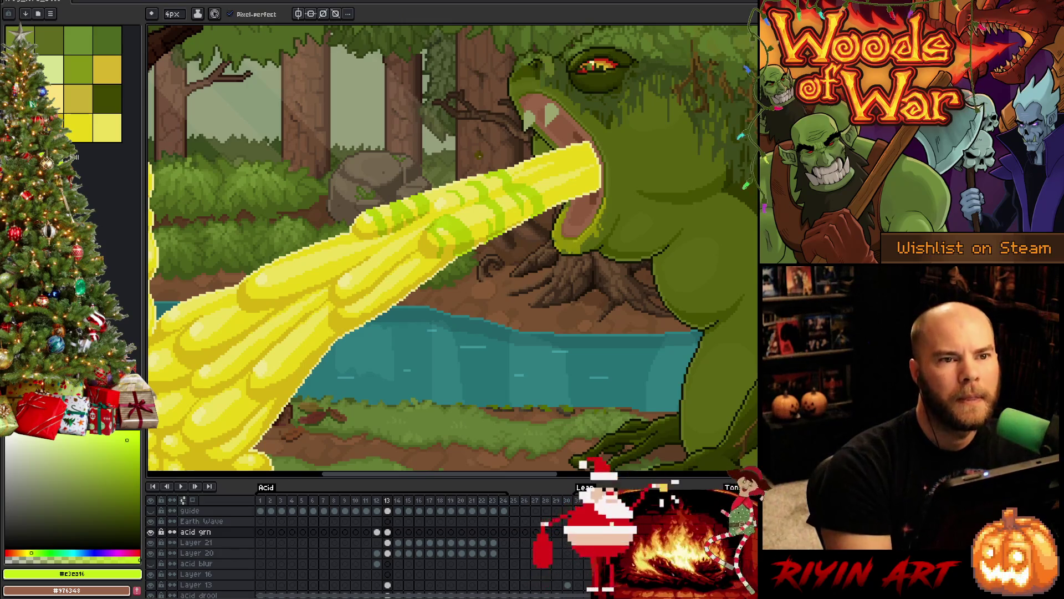
{"action": "mouse_move", "coordinate": [479, 155]}
{"action": "left_mouse_down"}
{"action": "mouse_move", "coordinate": [444, 167]}
{"action": "mouse_move", "coordinate": [394, 211]}
{"action": "left_mouse_up"}
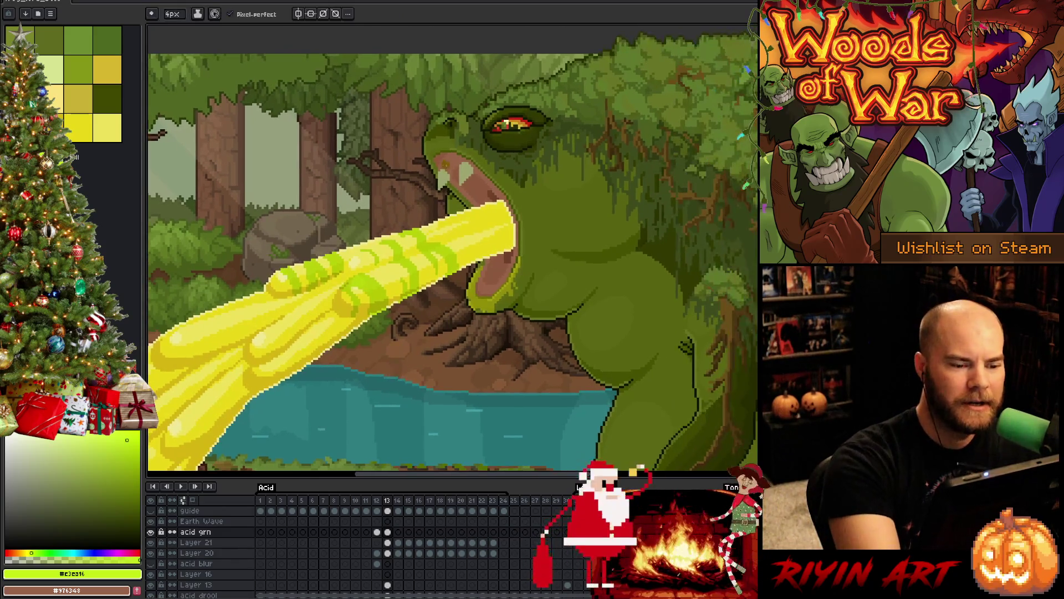
{"action": "key", "text": "e"}
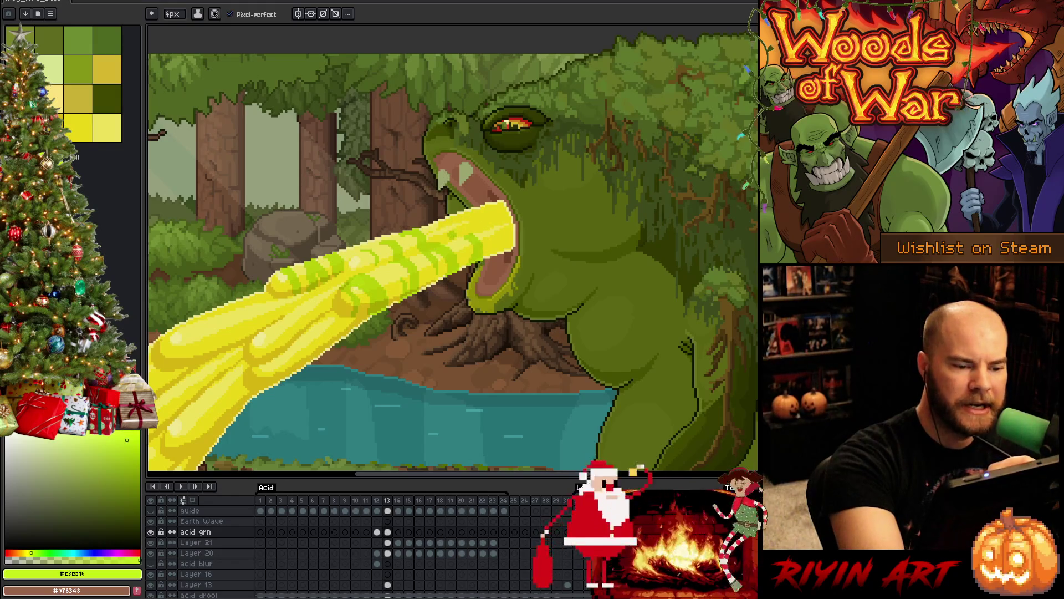
{"action": "key", "text": "e"}
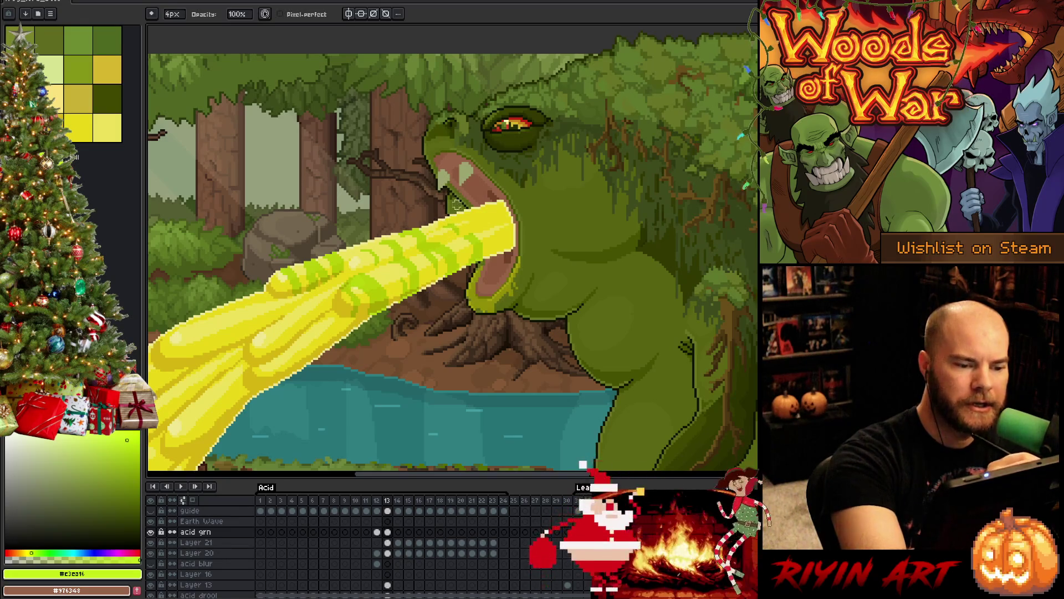
{"action": "key", "text": "b"}
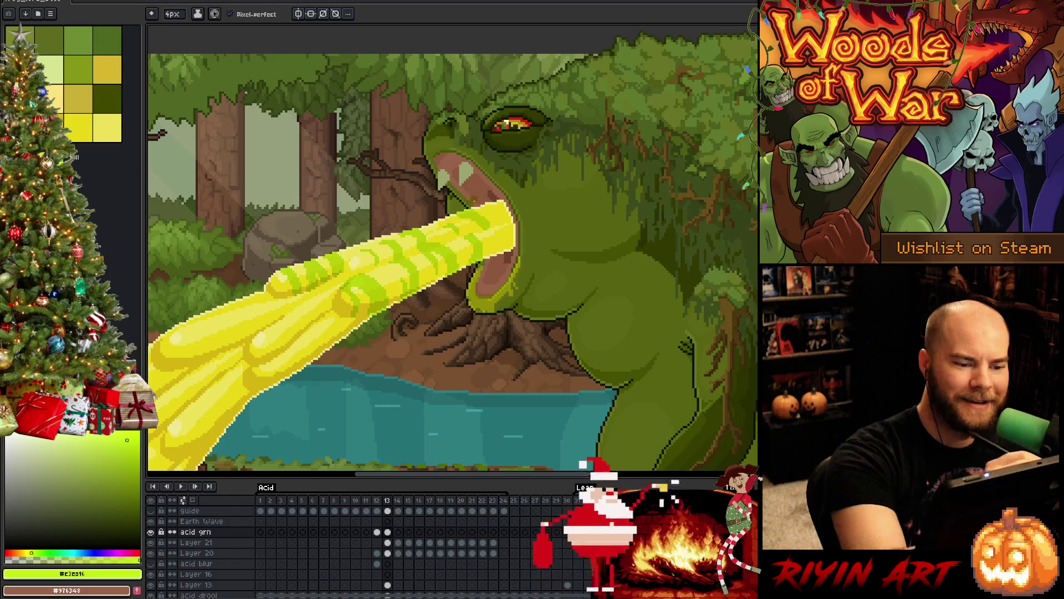
{"action": "key", "text": "e"}
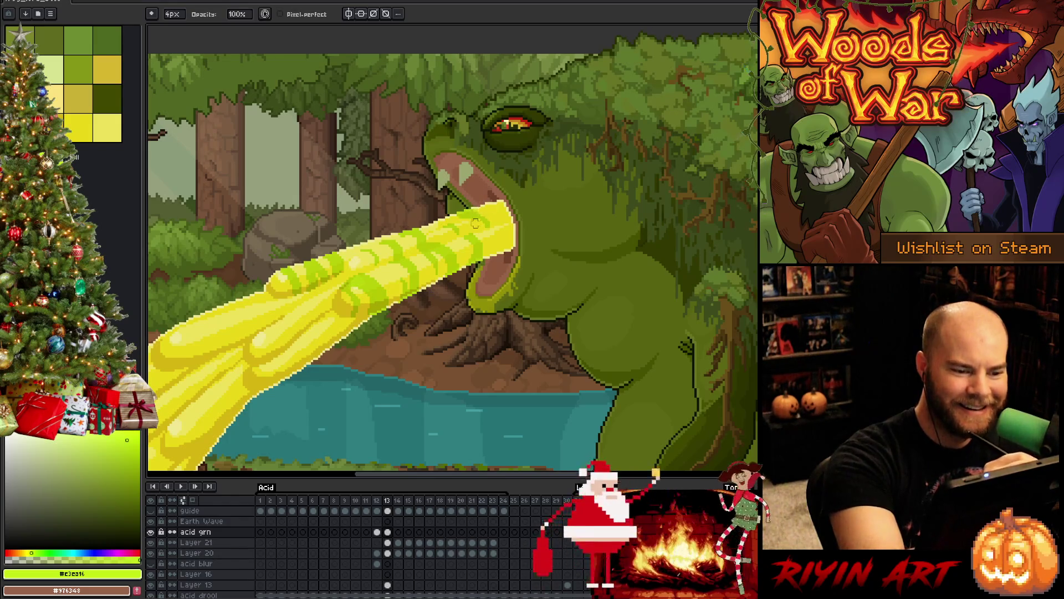
{"action": "key", "text": "b"}
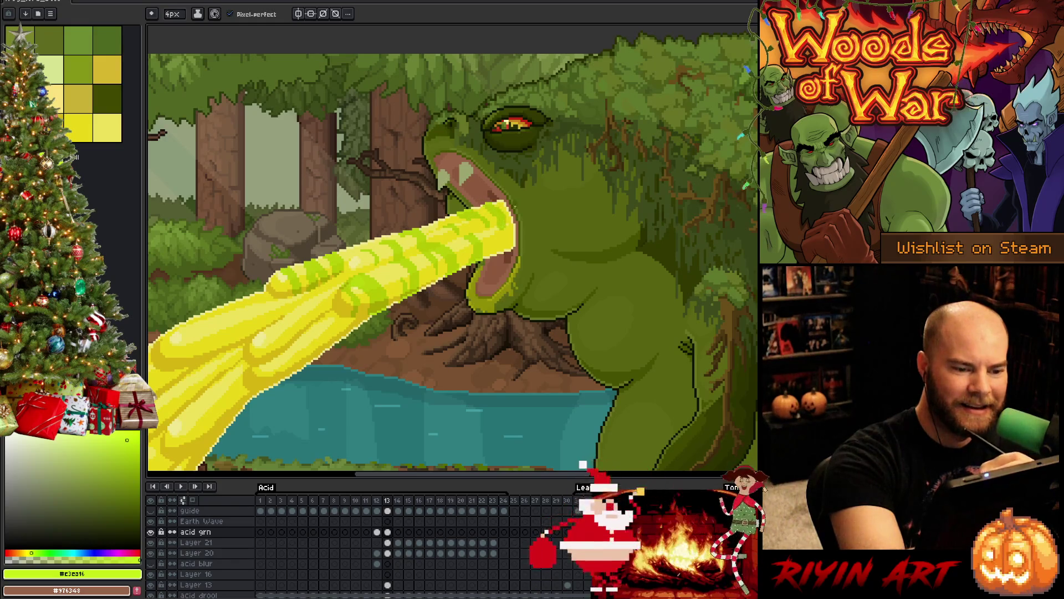
Step: Refine the stripes and add a light-green stripe farther down the acid stream
{"action": "key", "text": "e"}
{"action": "key", "text": "b"}
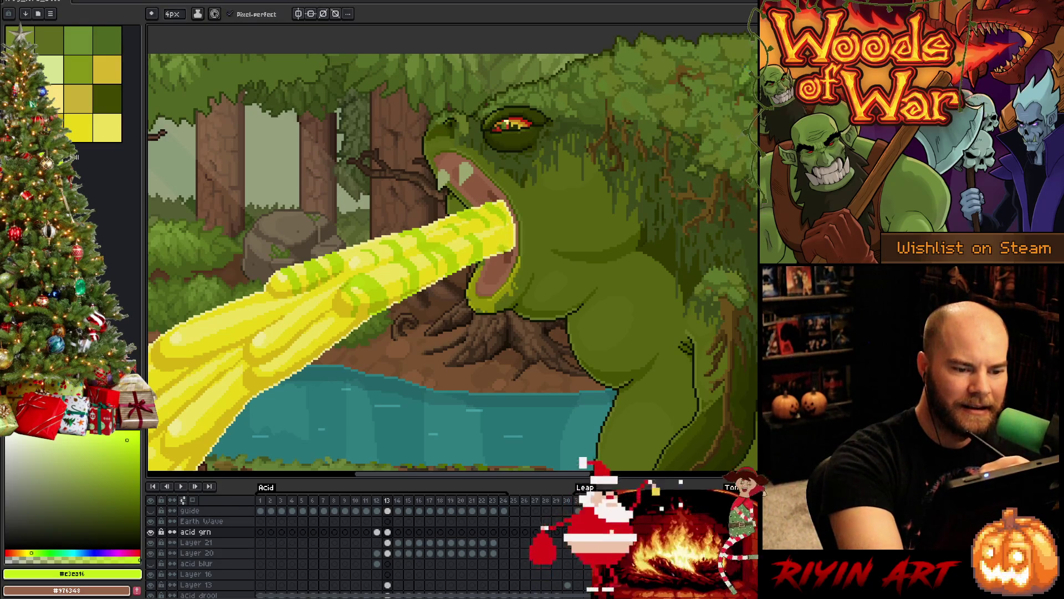
{"action": "key", "text": "e"}
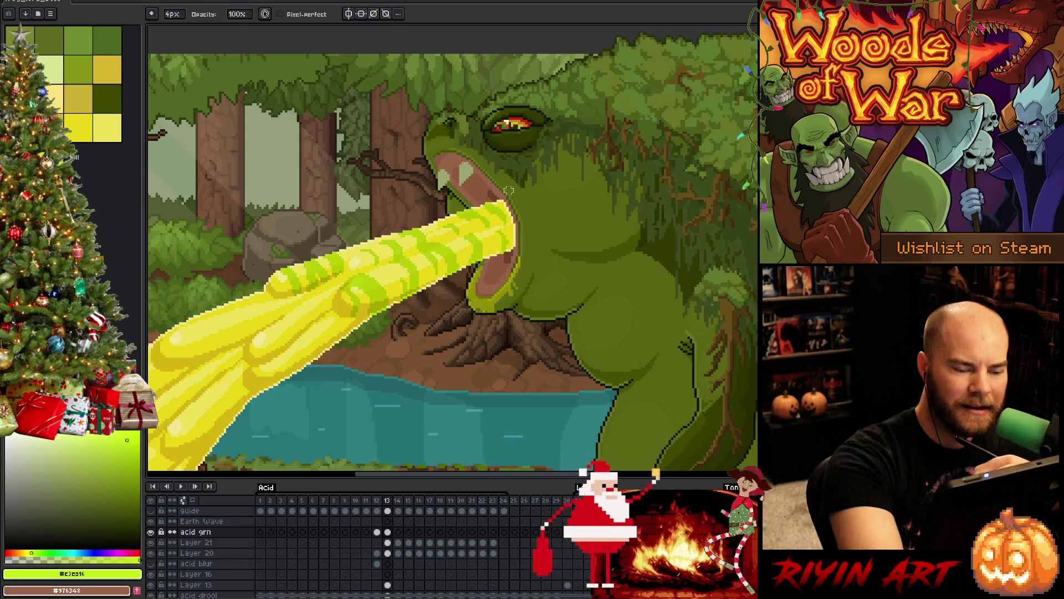
{"action": "key", "text": "b"}
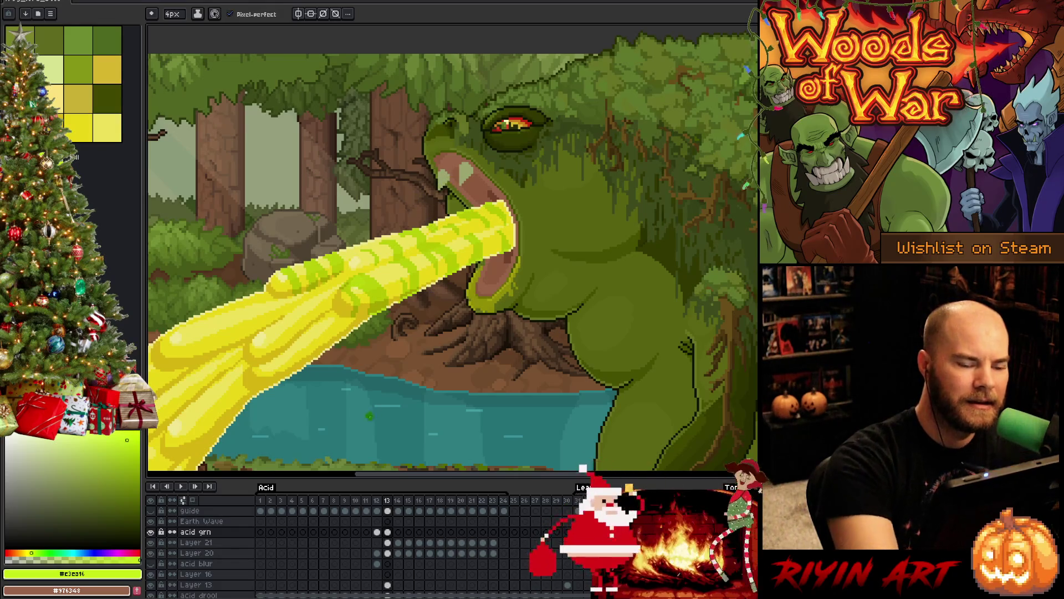
{"action": "left_click_drag", "start_coordinate": [392, 397], "coordinate": [489, 369]}
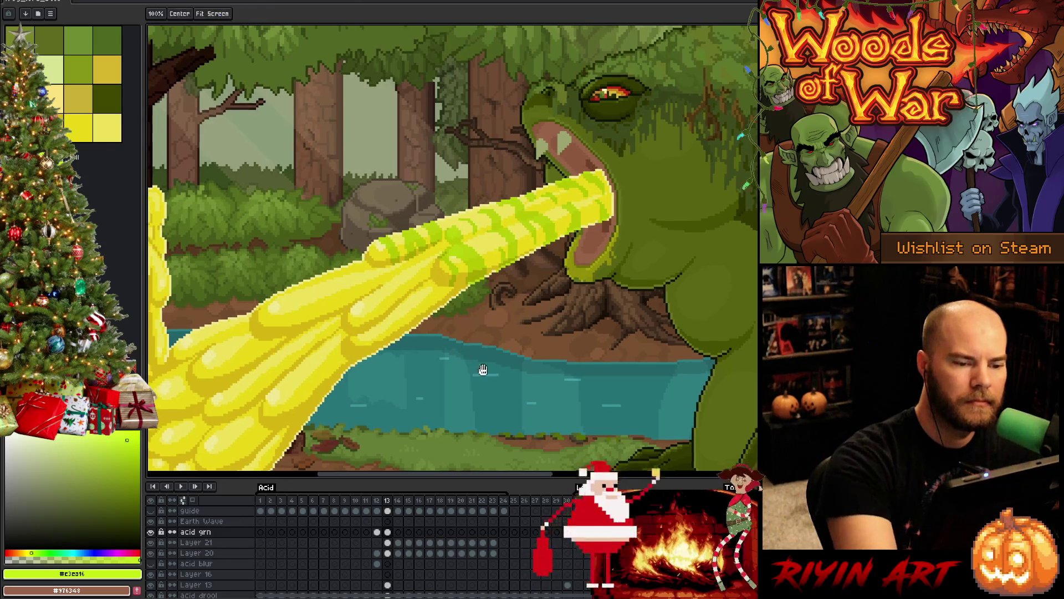
{"action": "left_click_drag", "start_coordinate": [409, 352], "coordinate": [503, 316]}
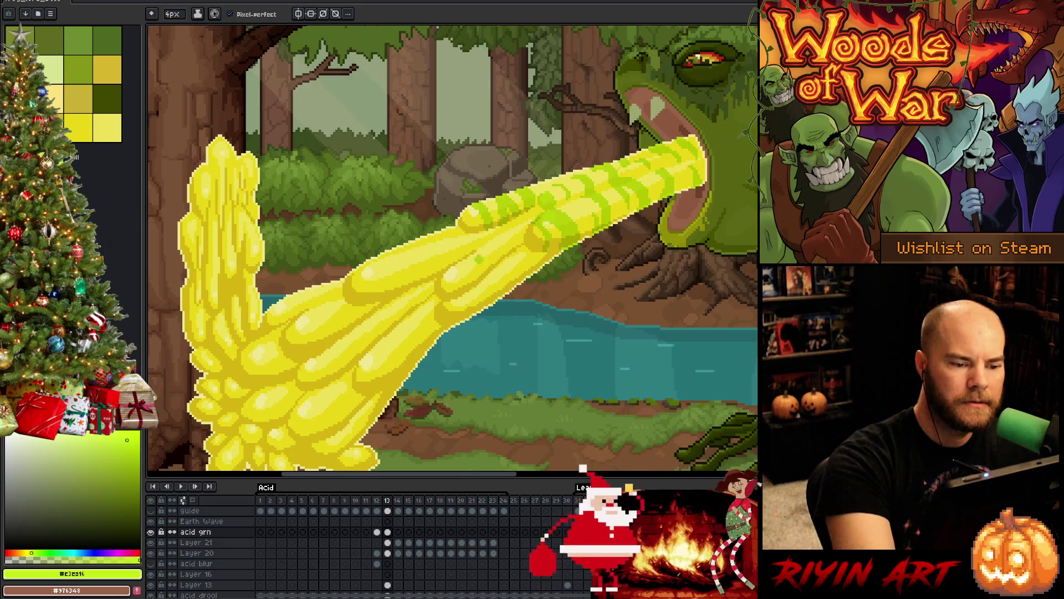
{"action": "mouse_move", "coordinate": [452, 302]}
{"action": "left_mouse_down"}
{"action": "mouse_move", "coordinate": [469, 314]}
{"action": "mouse_move", "coordinate": [479, 300]}
{"action": "left_mouse_up"}
Step: Add and thicken small green stripe marks further down the acid stream
{"action": "key", "text": "e"}
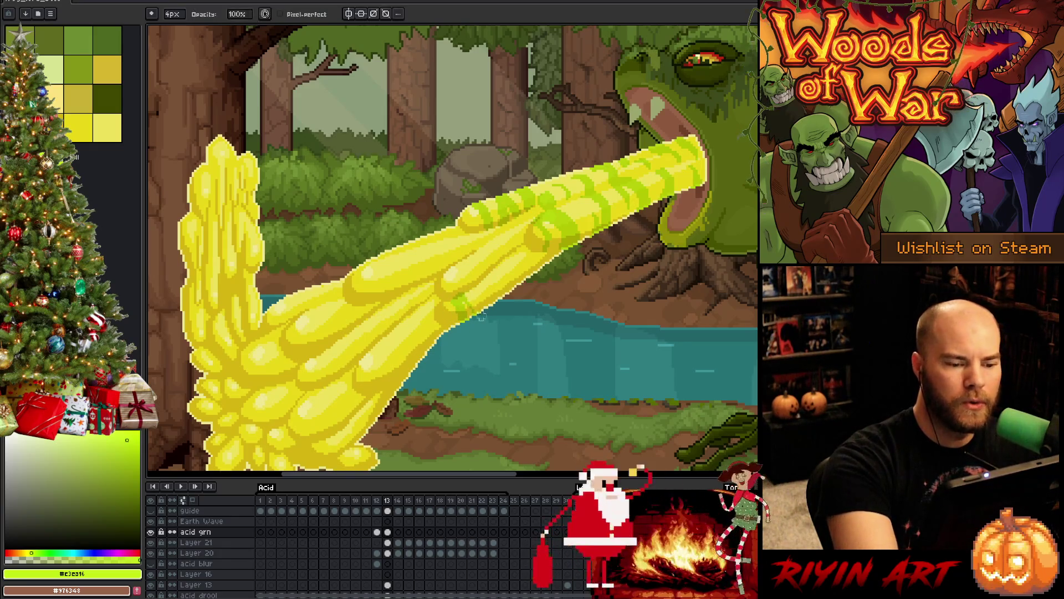
{"action": "key", "text": "b"}
{"action": "mouse_move", "coordinate": [491, 283]}
{"action": "left_mouse_down"}
{"action": "mouse_move", "coordinate": [484, 304]}
{"action": "mouse_move", "coordinate": [491, 280]}
{"action": "left_mouse_up"}
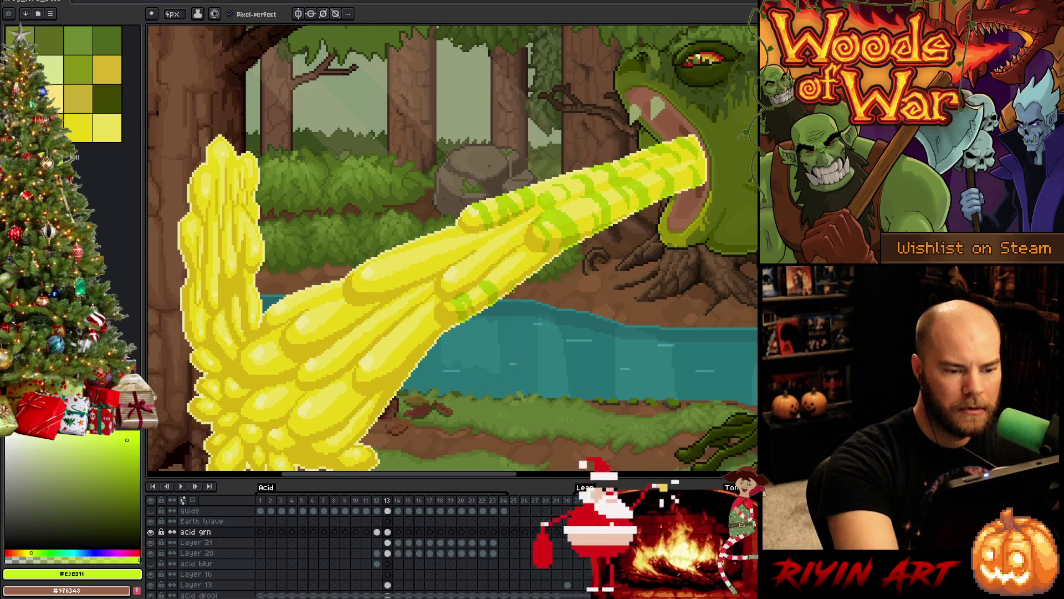
{"action": "left_click_drag", "start_coordinate": [513, 277], "coordinate": [513, 254]}
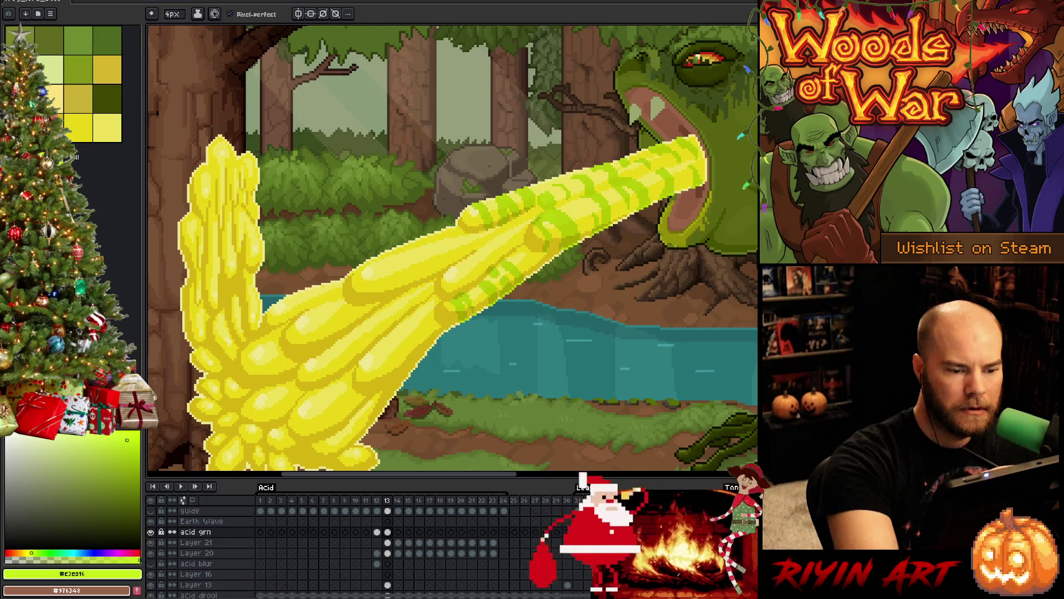
{"action": "key", "text": "e"}
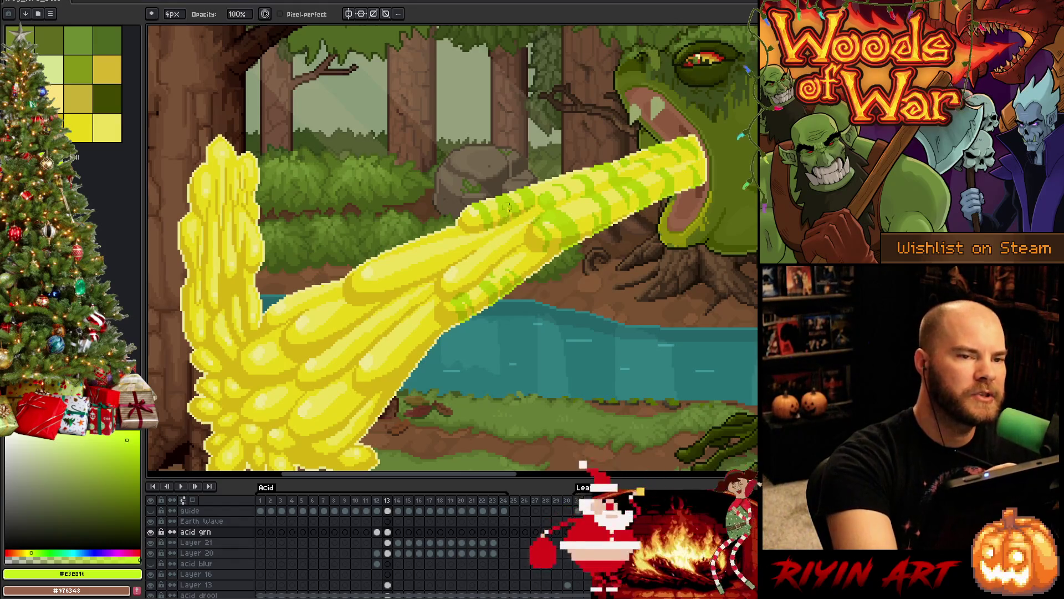
{"action": "key", "text": "b"}
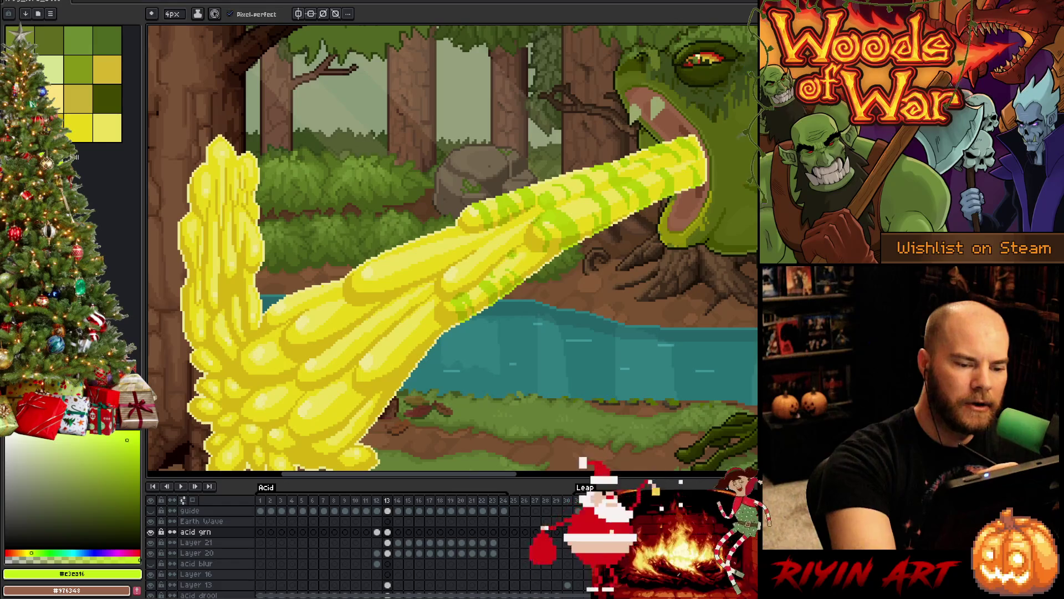
Step: Keep refining the stripes with pencil and eraser, adding marks near the stream's midpoint
{"action": "key", "text": "e"}
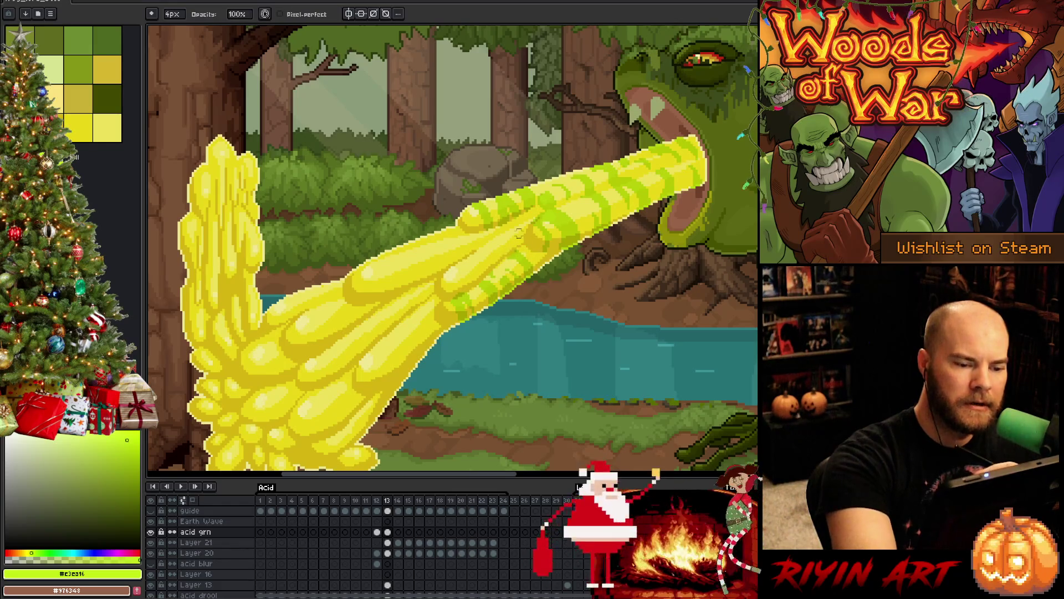
{"action": "key", "text": "b"}
{"action": "key", "text": "e"}
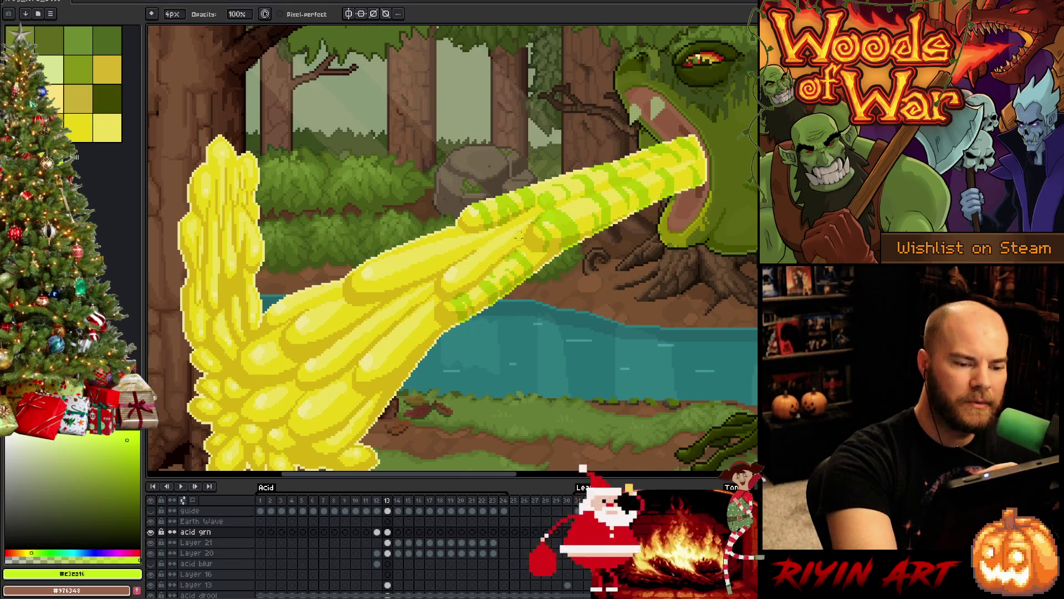
{"action": "key", "text": "b"}
{"action": "key", "text": "e"}
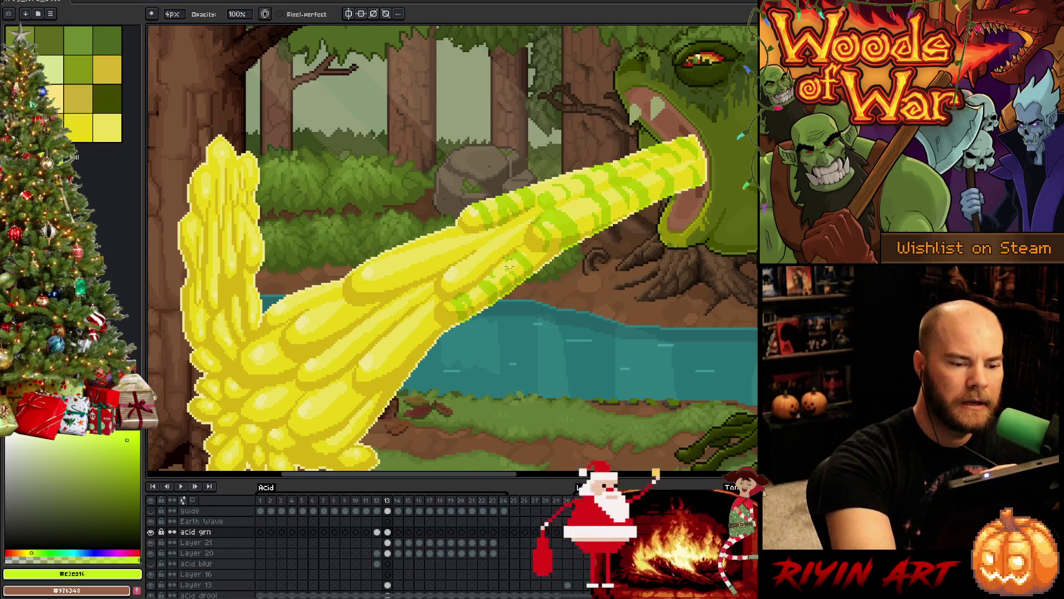
{"action": "key", "text": "b"}
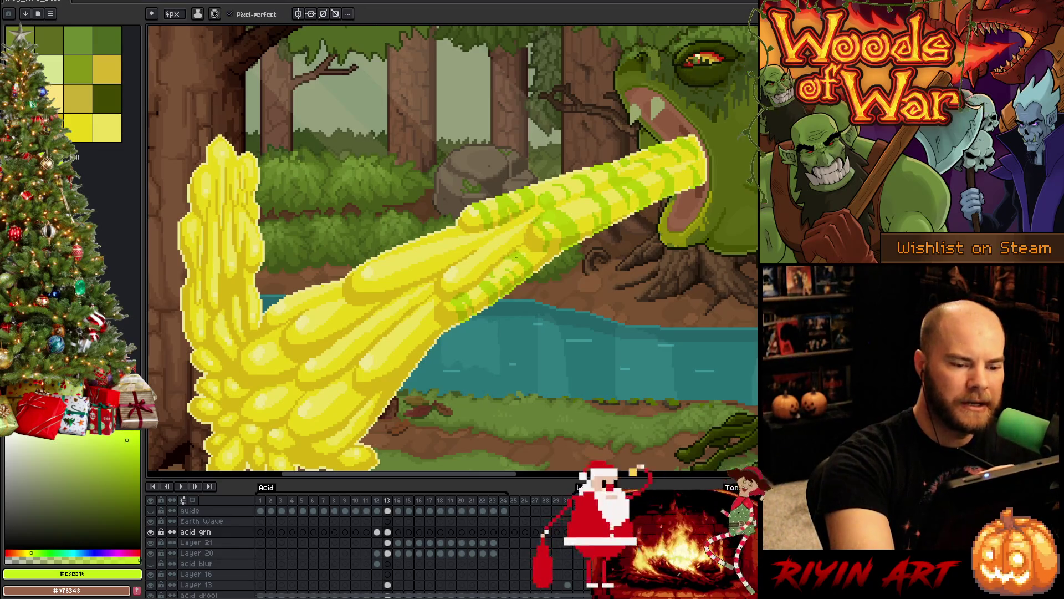
{"action": "key", "text": "e"}
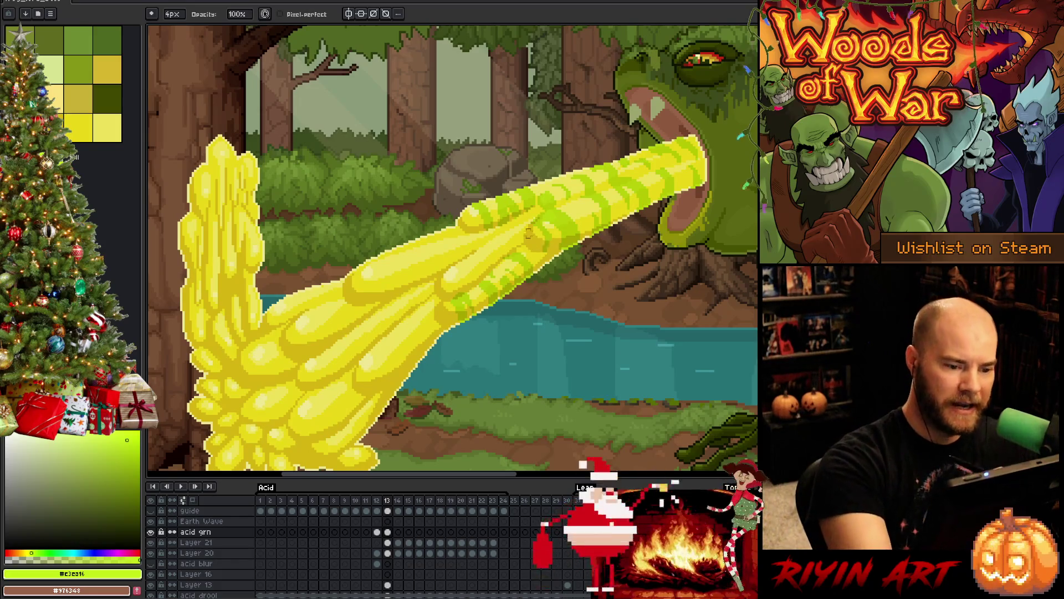
{"action": "key", "text": "b"}
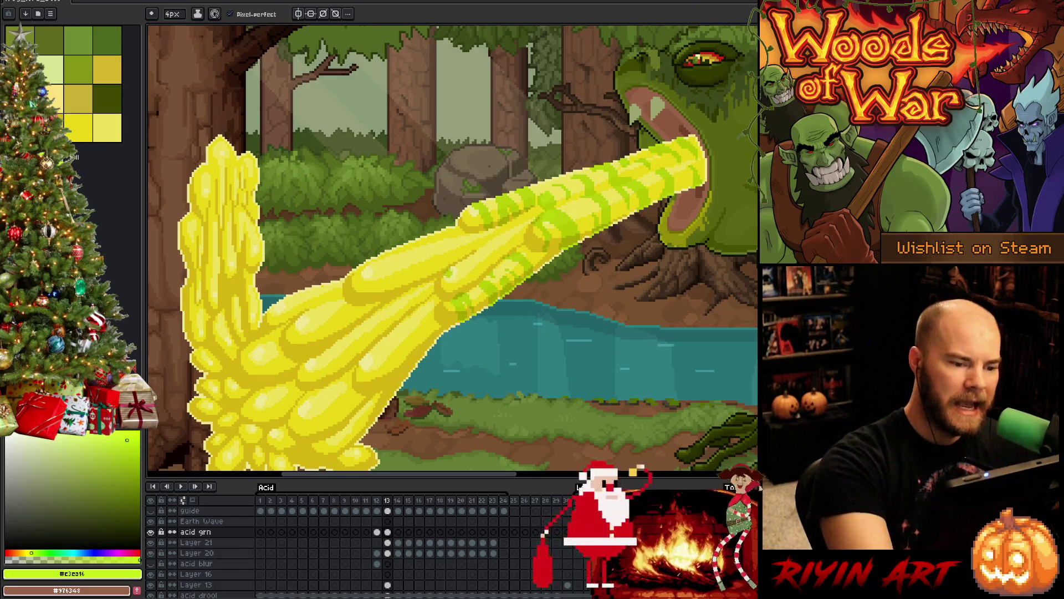
{"action": "left_click_drag", "start_coordinate": [451, 280], "coordinate": [456, 288]}
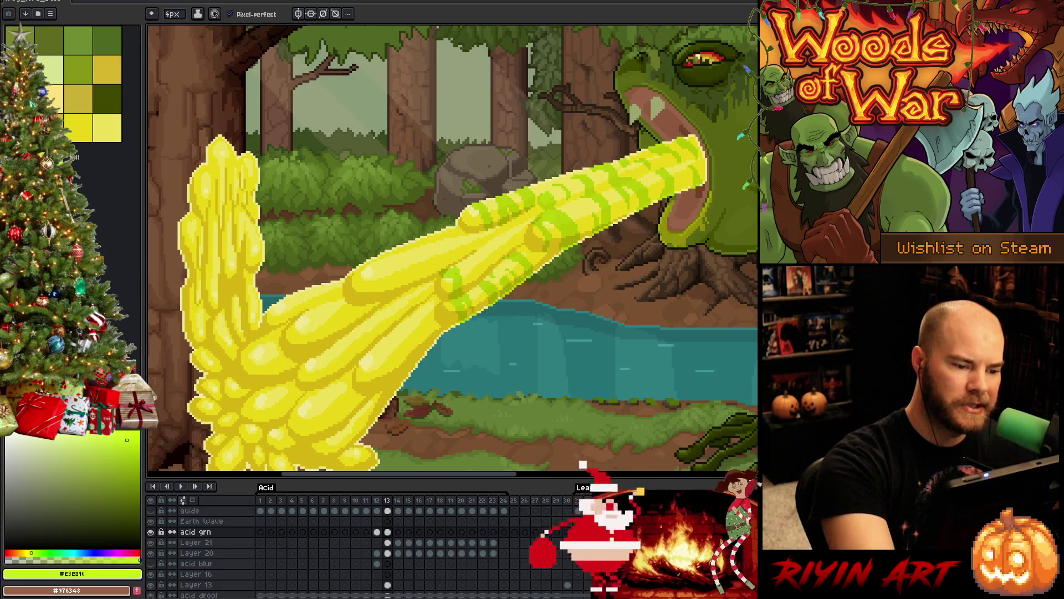
Step: Draw more green stripe pixels down the acid stream, alternating pencil and eraser
{"action": "key", "text": "e"}
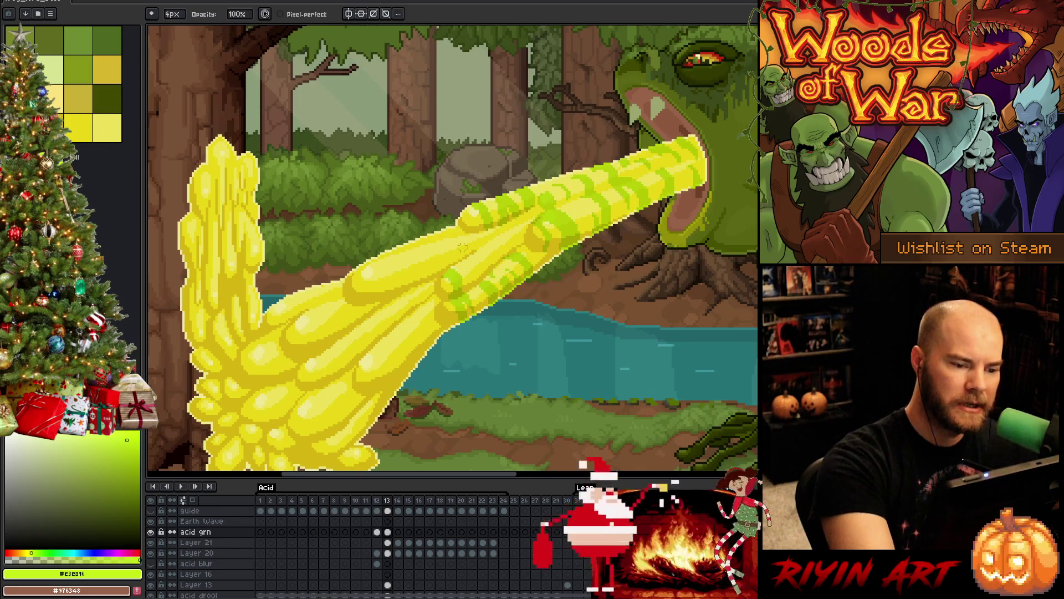
{"action": "key", "text": "b"}
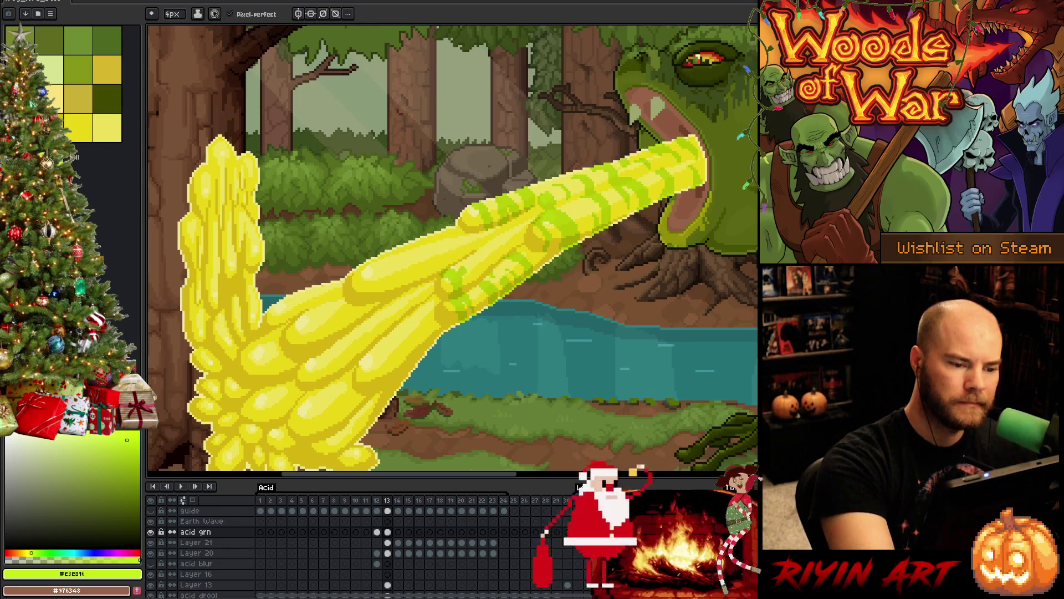
{"action": "key", "text": "e"}
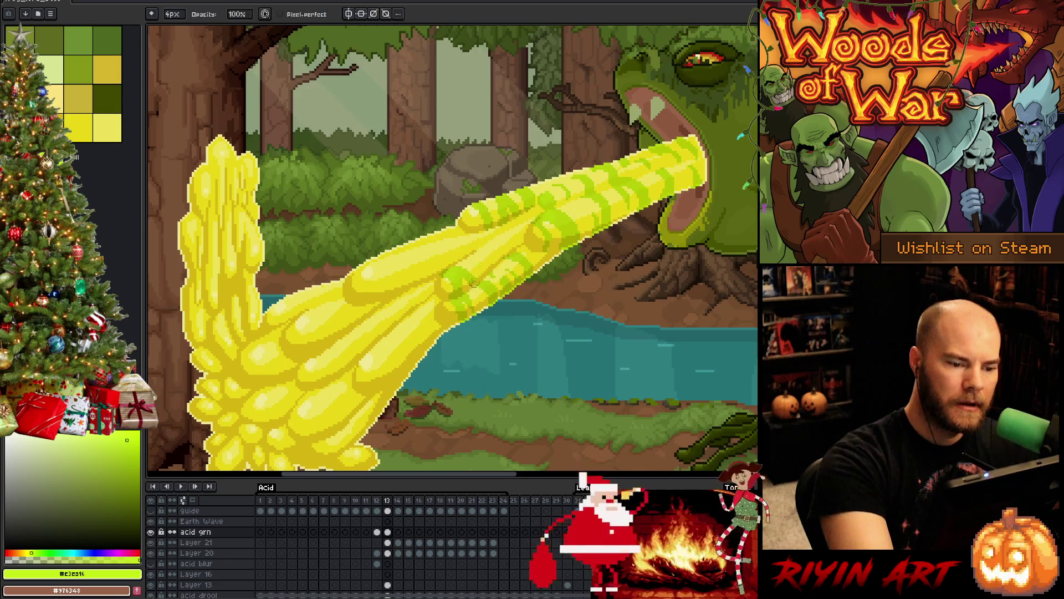
{"action": "key", "text": "b"}
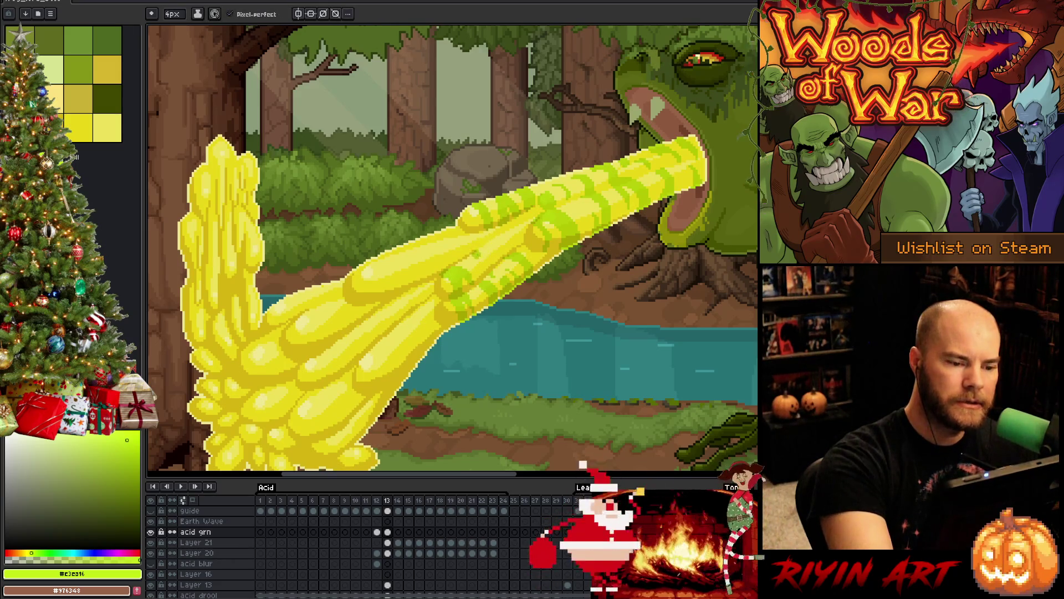
{"action": "key", "text": "e"}
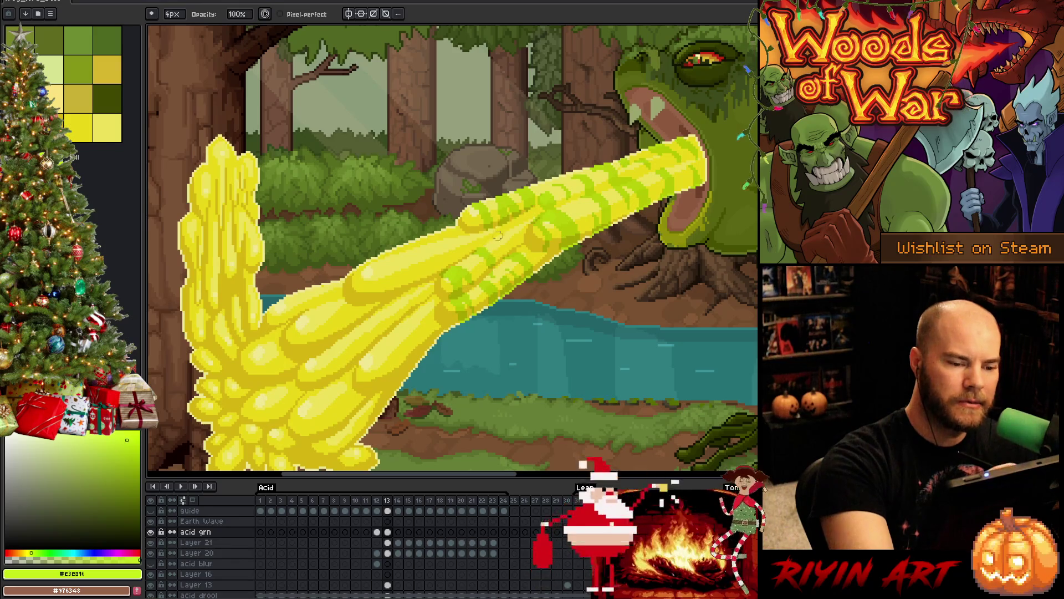
{"action": "key", "text": "b"}
{"action": "key", "text": "e"}
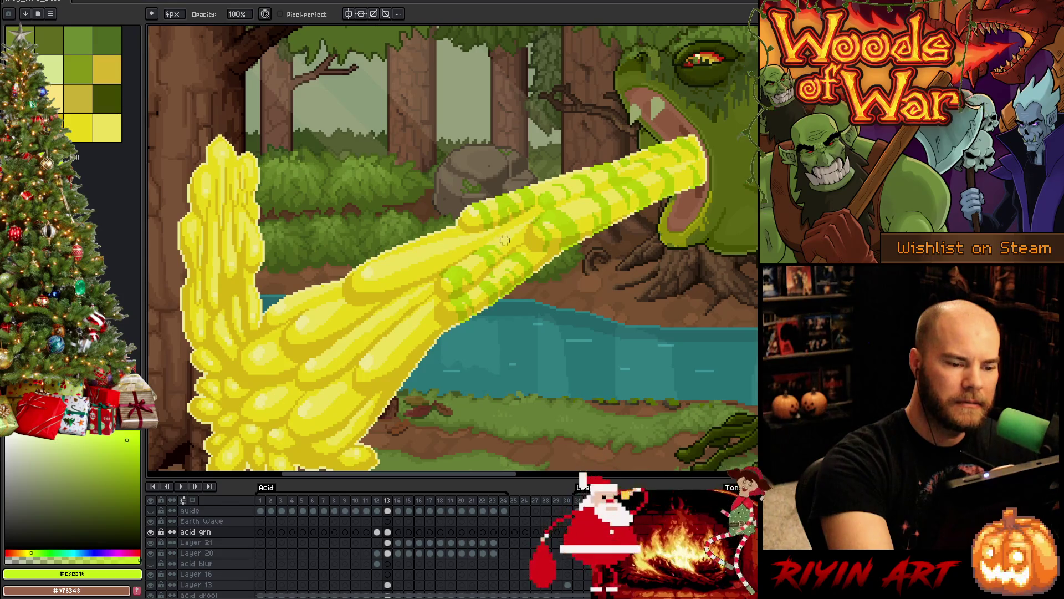
{"action": "key", "text": "b"}
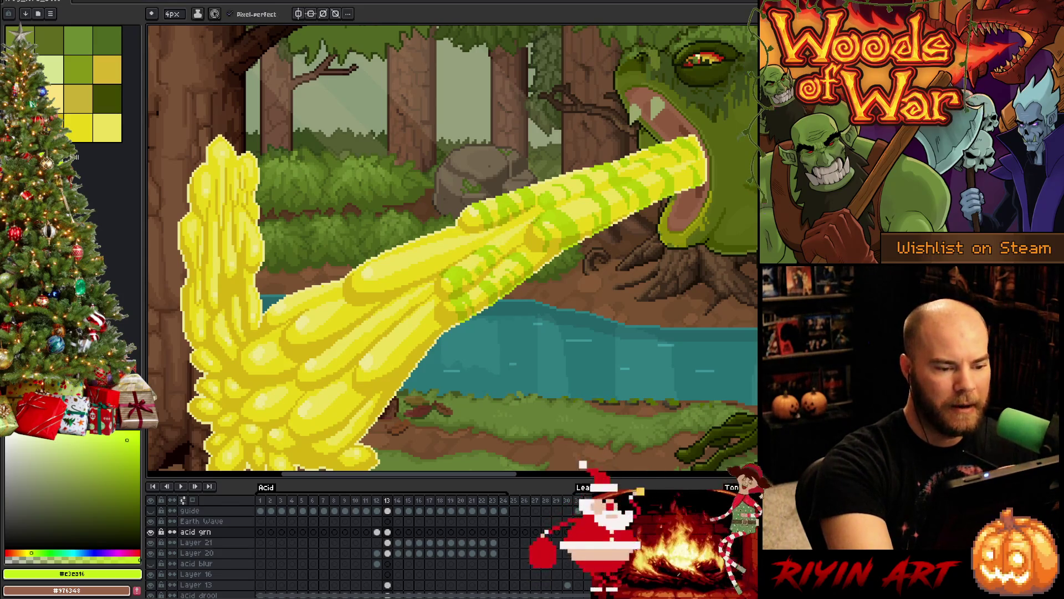
{"action": "key", "text": "e"}
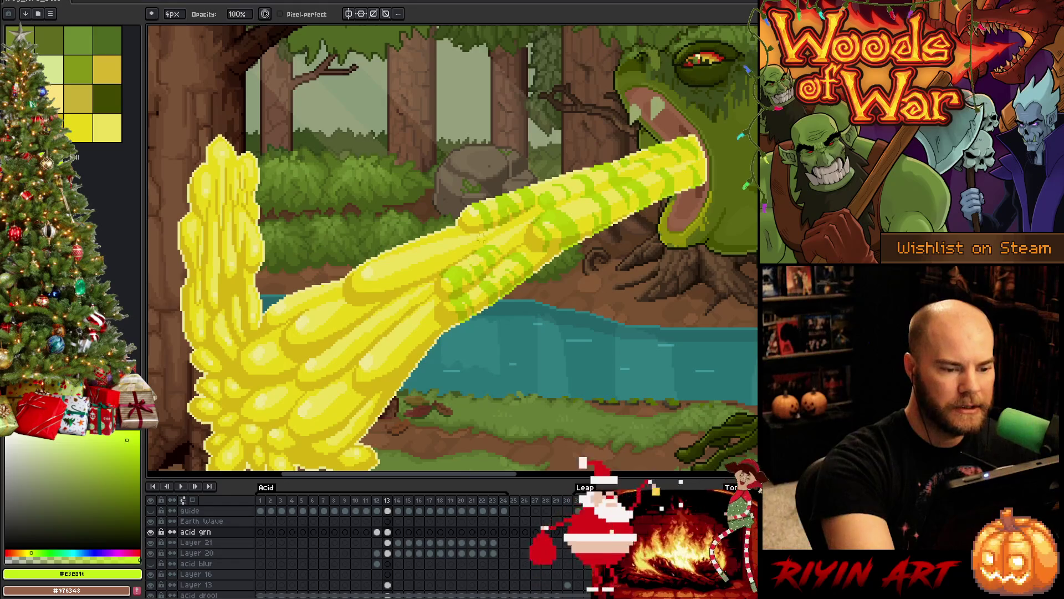
{"action": "key", "text": "b"}
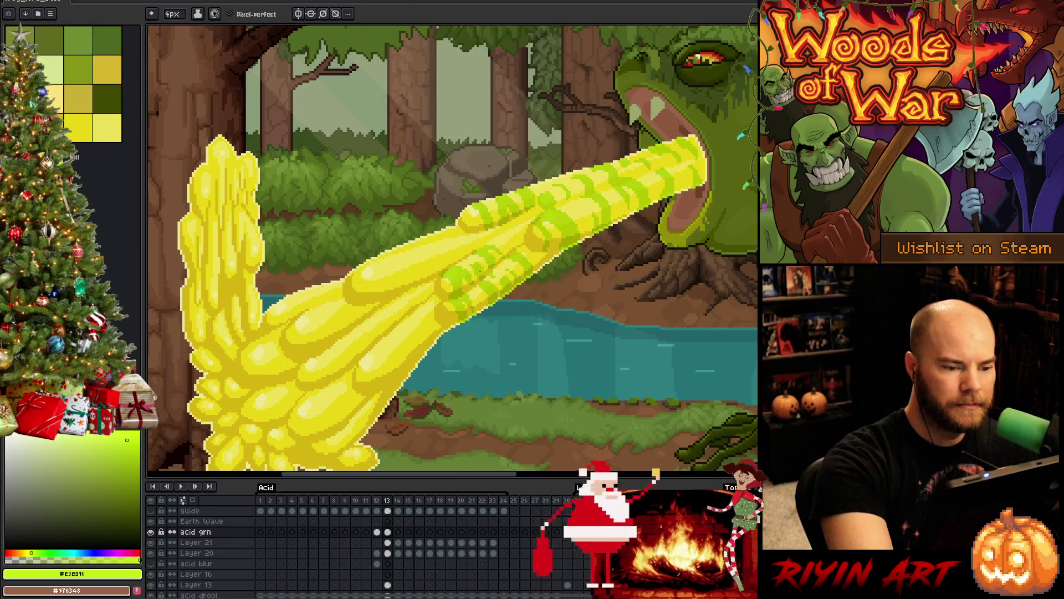
{"action": "key", "text": "e"}
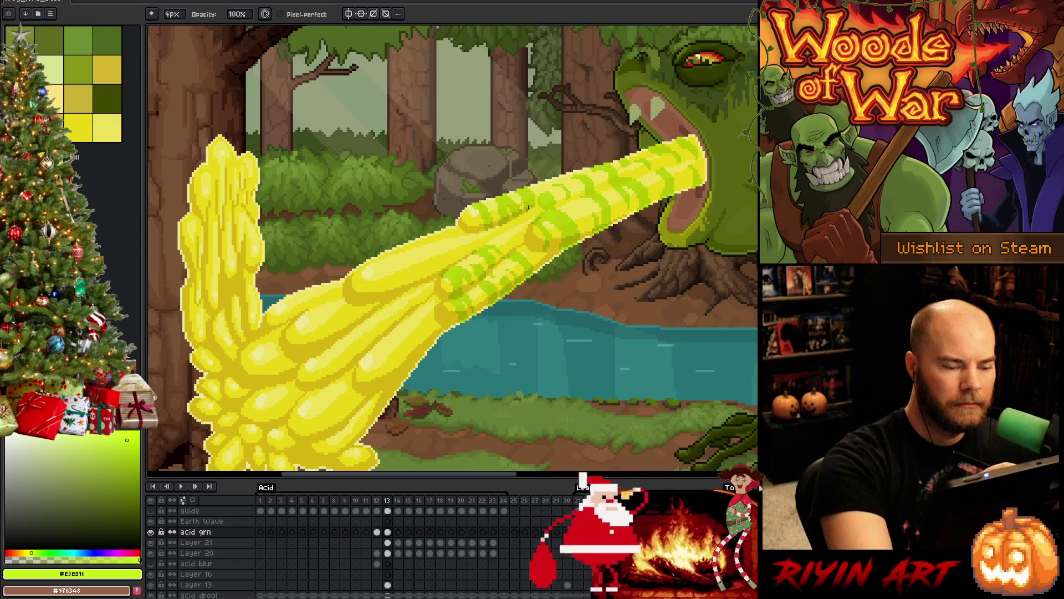
Step: Carry the stripes down to where the stream joins the lower yellow flow, erasing stray pixels
{"action": "key", "text": "b"}
{"action": "key", "text": "e"}
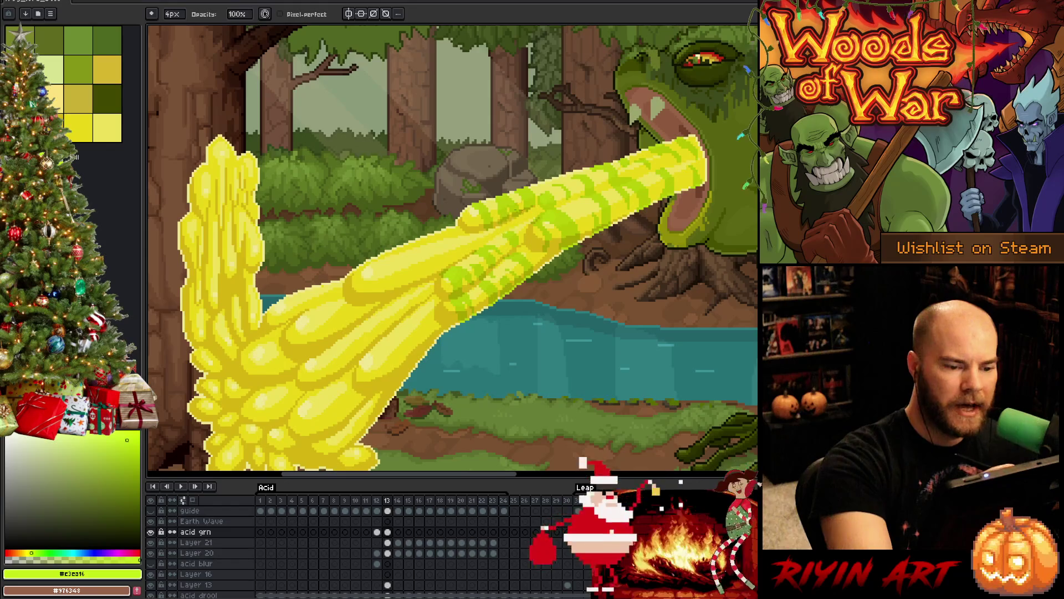
{"action": "key", "text": "b"}
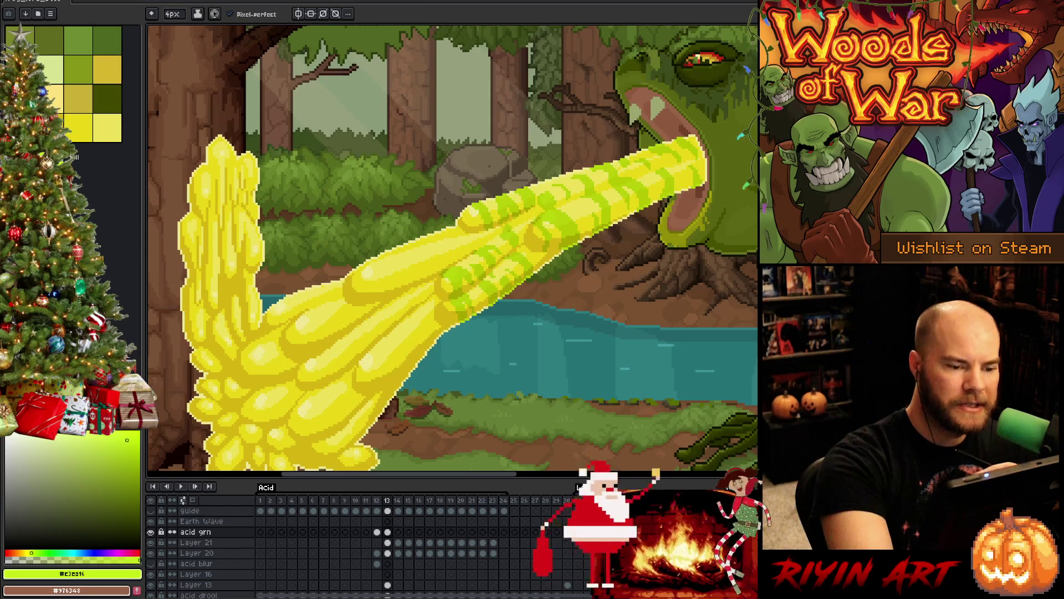
{"action": "key", "text": "e"}
{"action": "key", "text": "b"}
{"action": "key", "text": "e"}
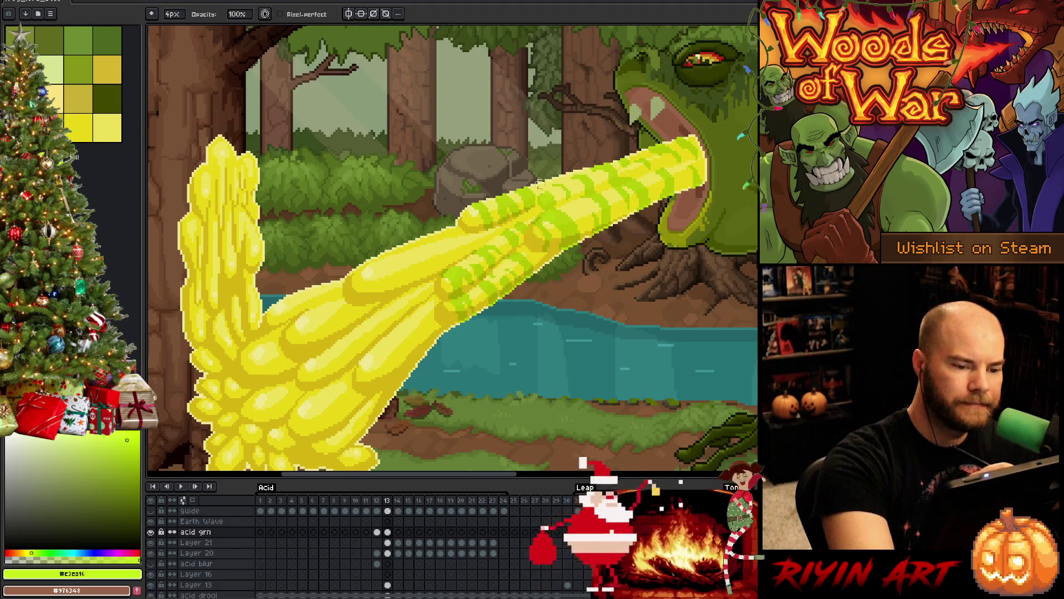
{"action": "key", "text": "b"}
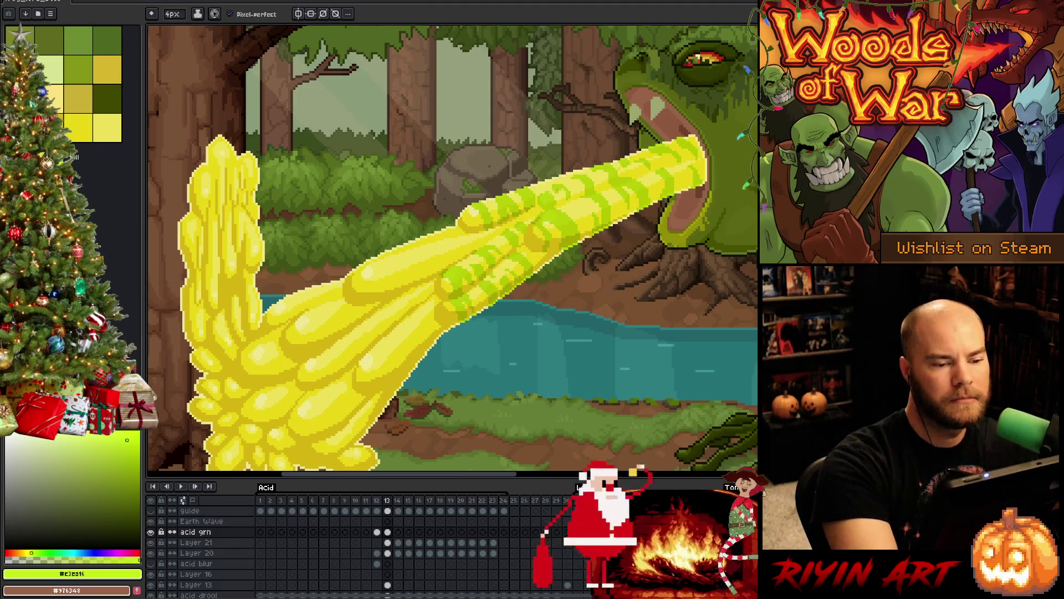
{"action": "key", "text": "e"}
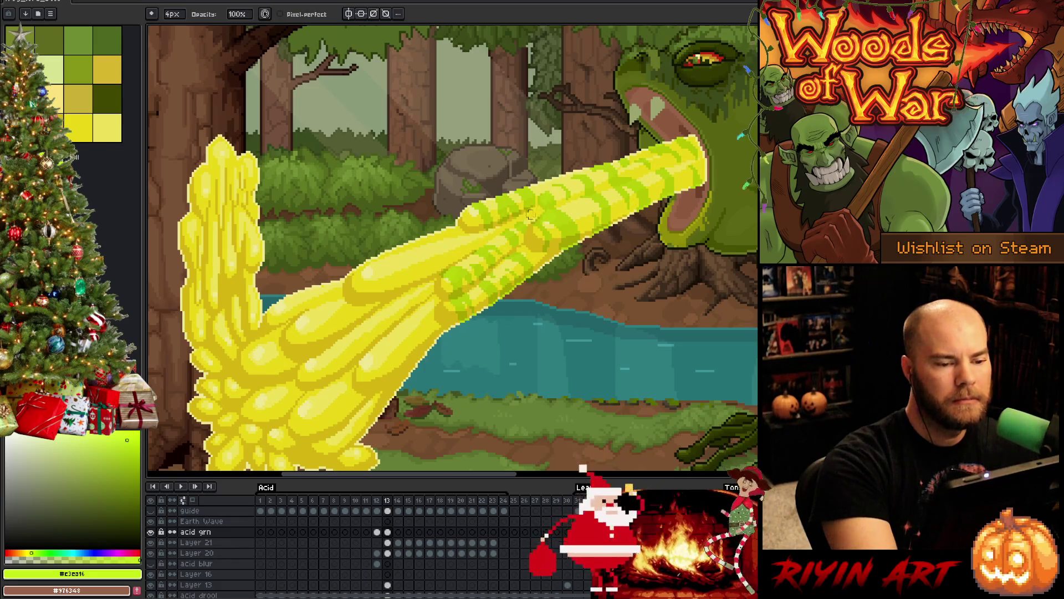
{"action": "key", "text": "b"}
{"action": "key", "text": "e"}
{"action": "left_click", "coordinate": [176, 16]}
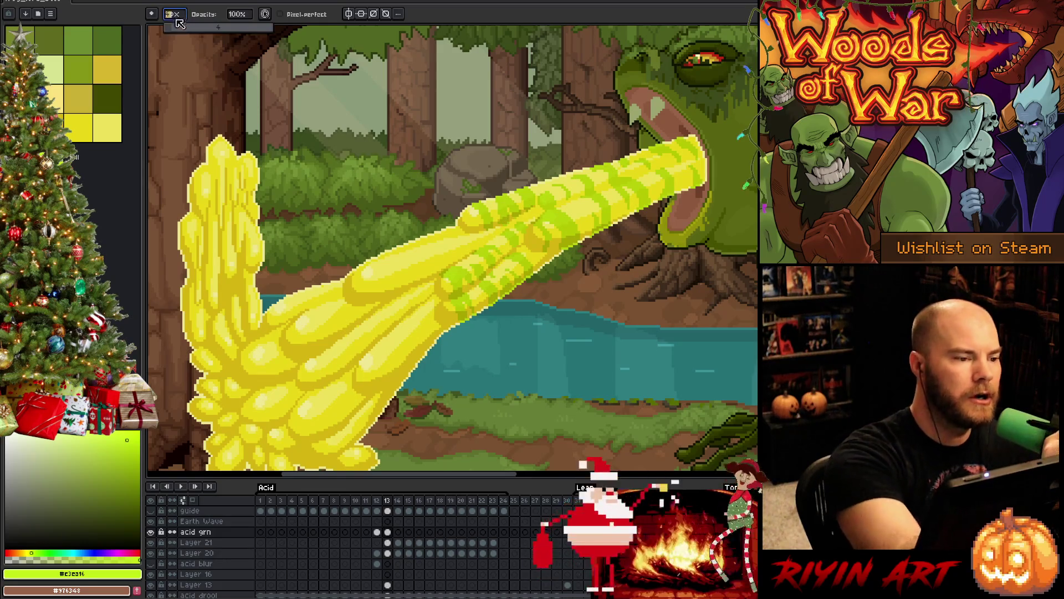
Step: With a 1px eraser, trim pixels from the mid-stream green stripes on frame 13's acid beam
{"action": "left_click", "coordinate": [168, 27]}
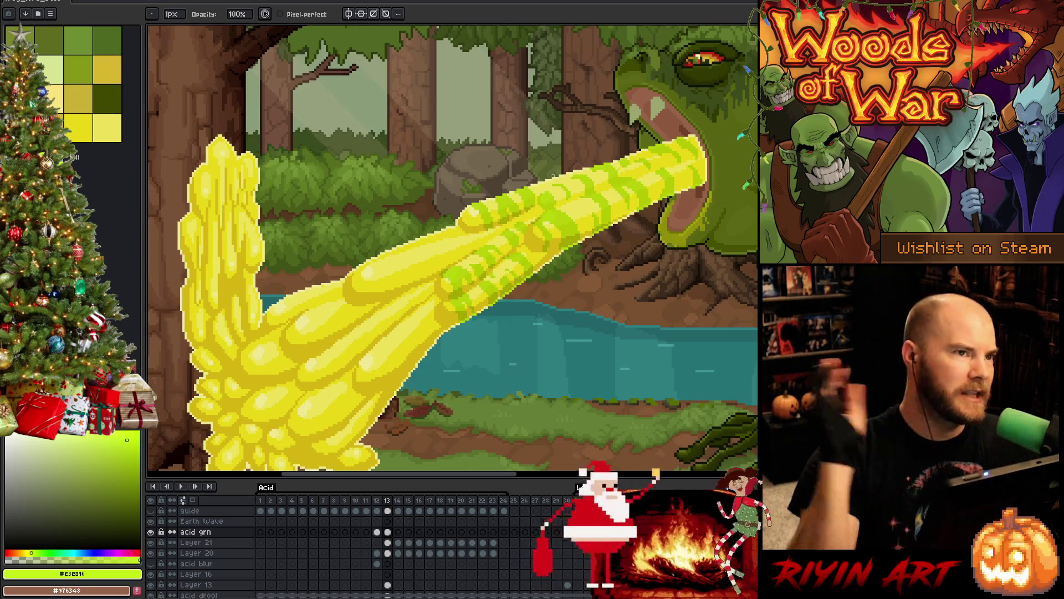
{"action": "key", "text": "e"}
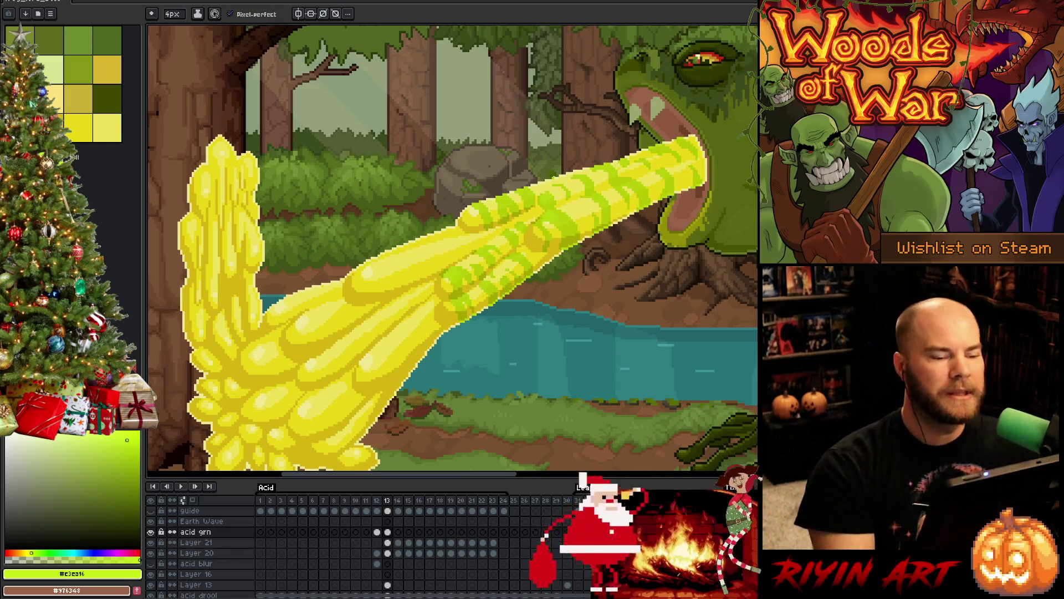
{"action": "left_click_drag", "start_coordinate": [440, 232], "coordinate": [453, 264]}
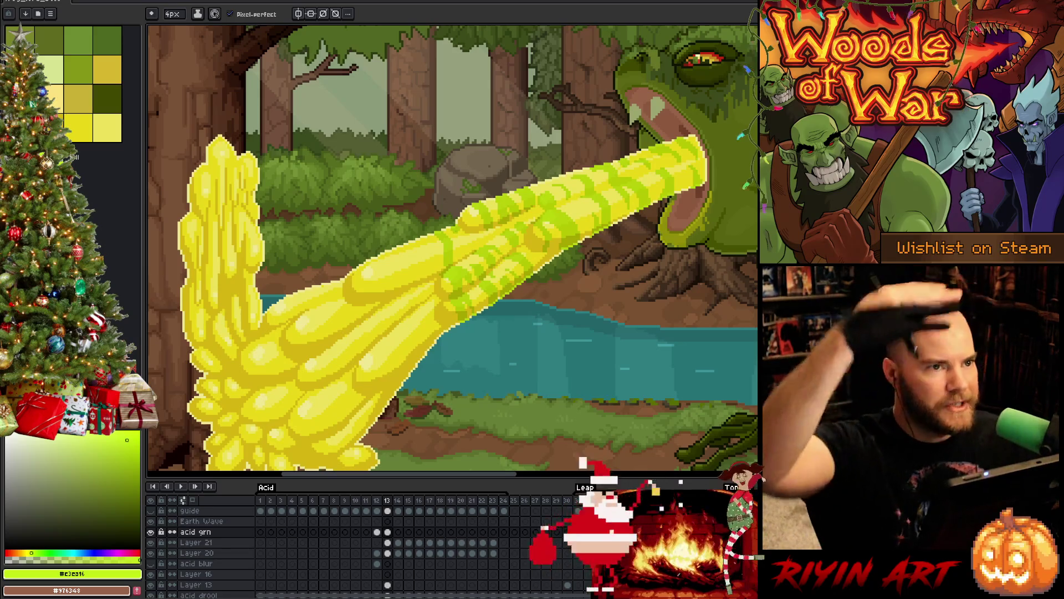
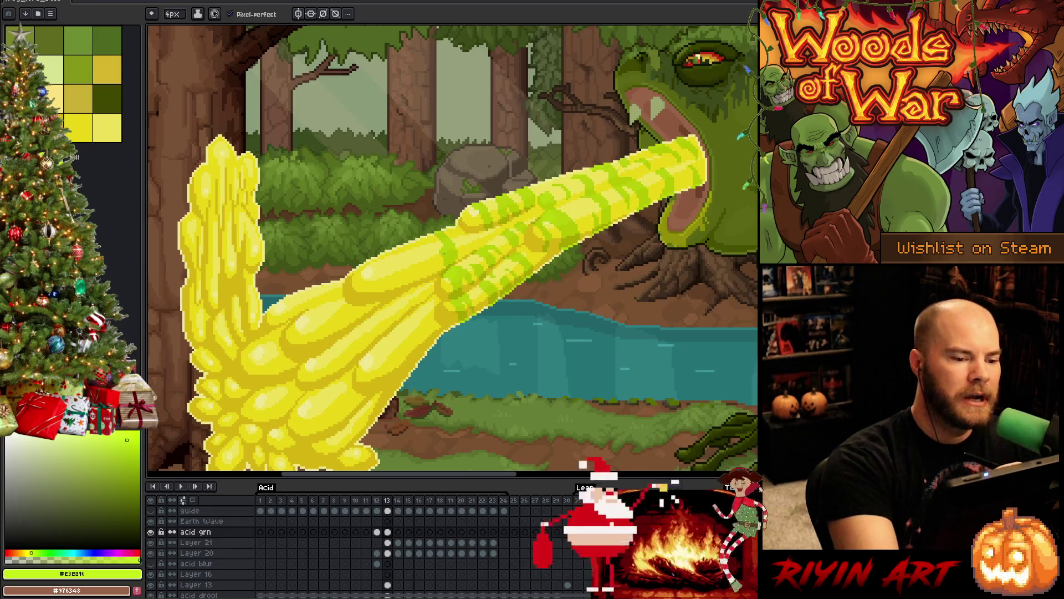
Step: Rough in green stripe pixels across the middle of the acid stream, alternating pencil and eraser
{"action": "key", "text": "b"}
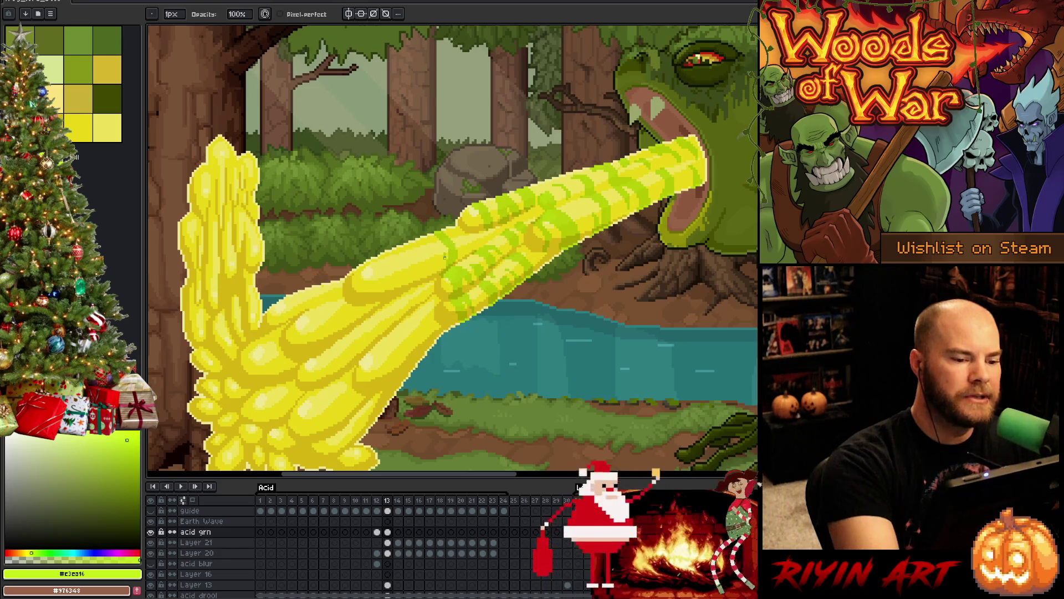
{"action": "key", "text": "e"}
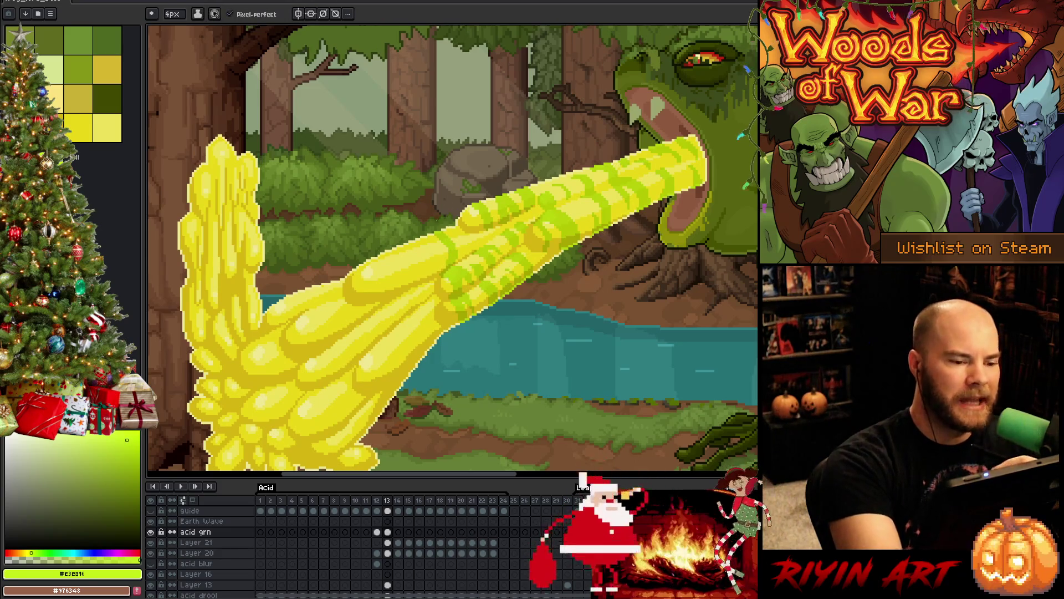
{"action": "key", "text": "b"}
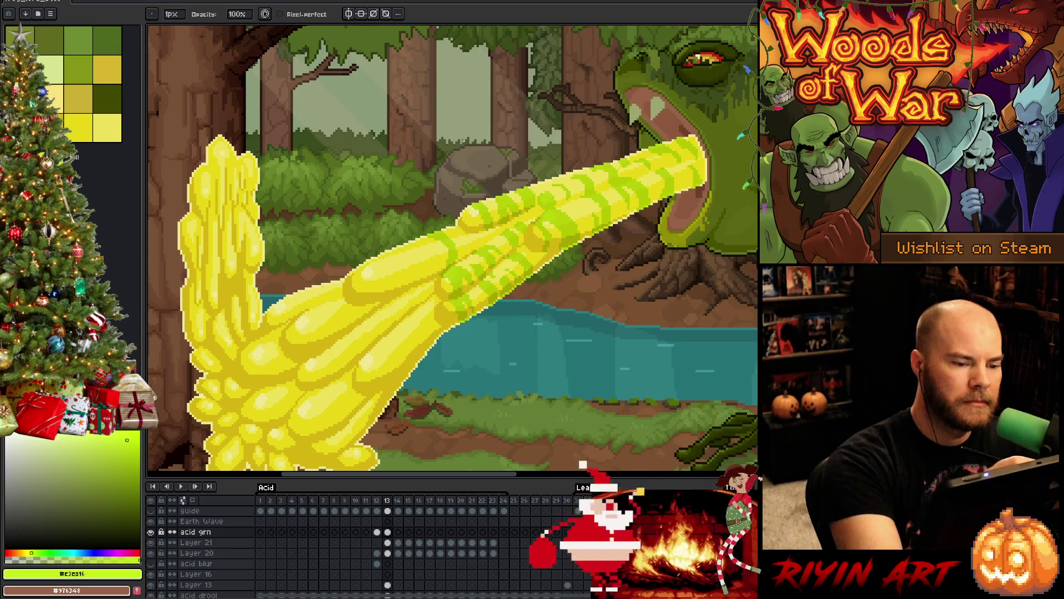
{"action": "key", "text": "e"}
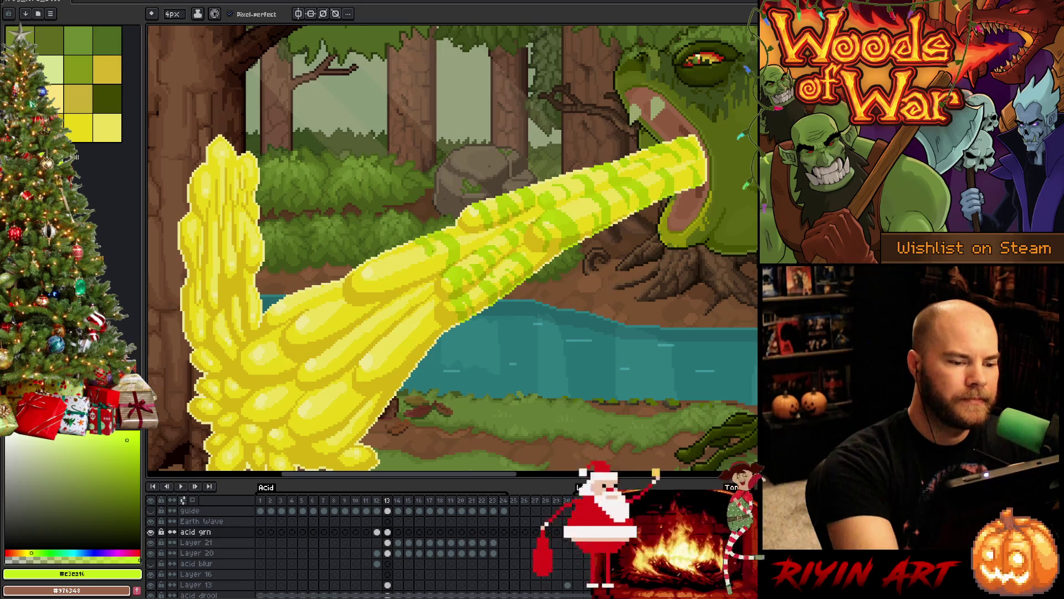
{"action": "key", "text": "b"}
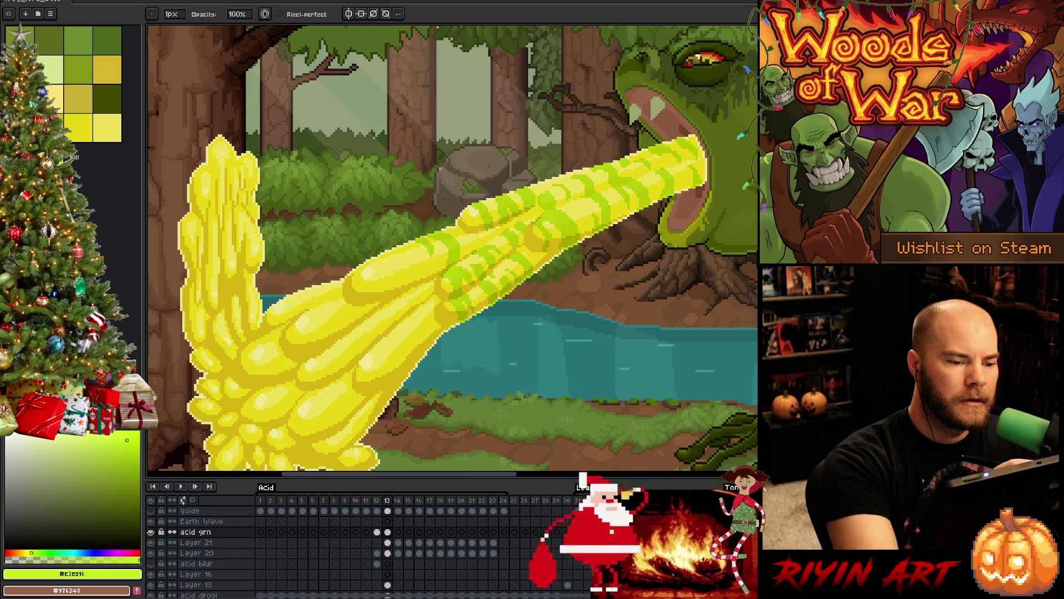
{"action": "key", "text": "e"}
{"action": "key", "text": "b"}
{"action": "key", "text": "e"}
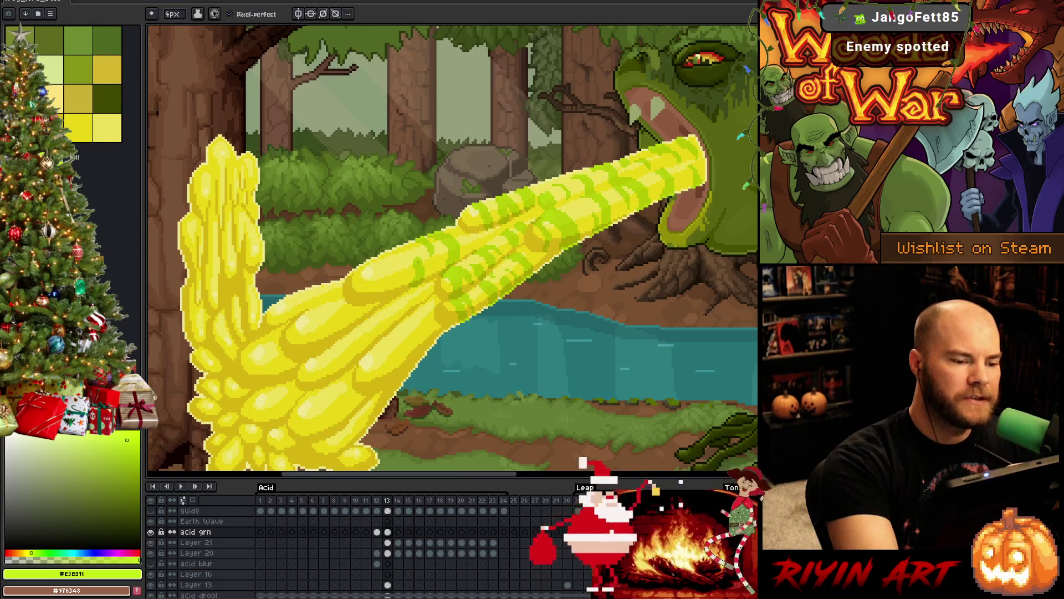
{"action": "key", "text": "b"}
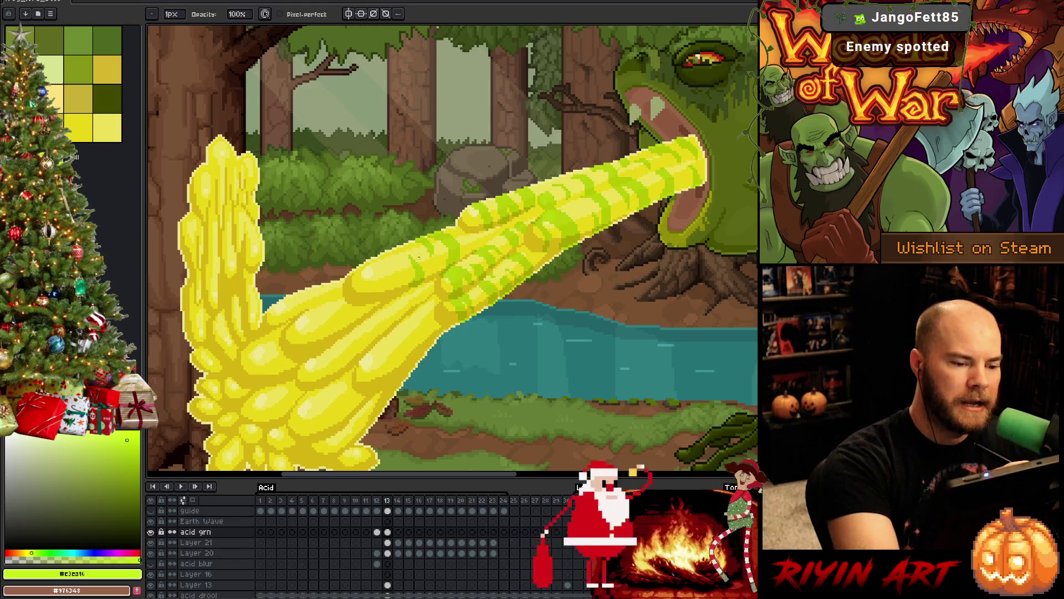
Step: Paint dark green stripe strokes across the mid acid stream
{"action": "key", "text": "e"}
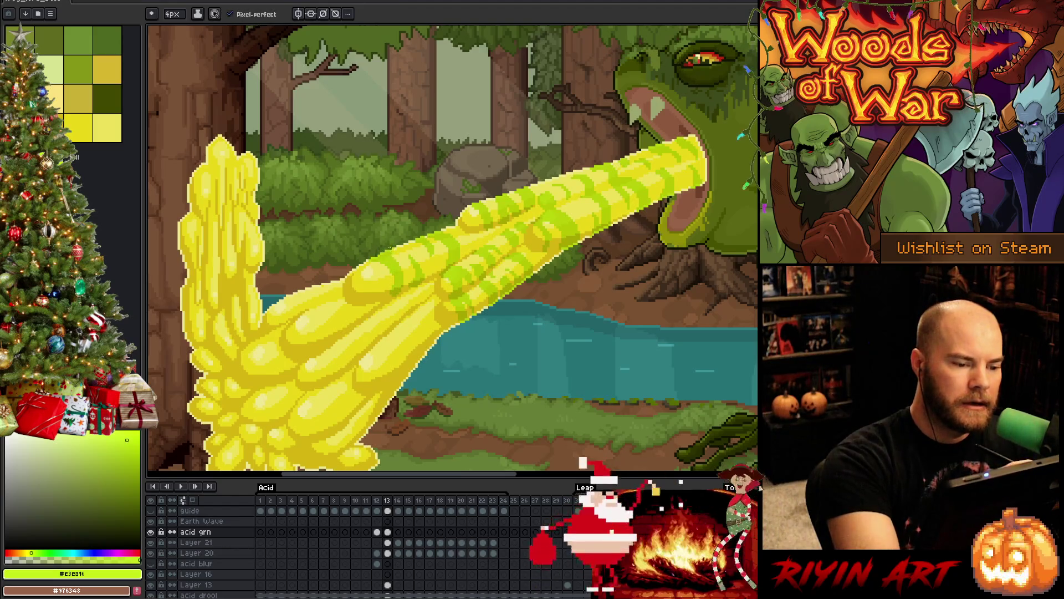
{"action": "key", "text": "b"}
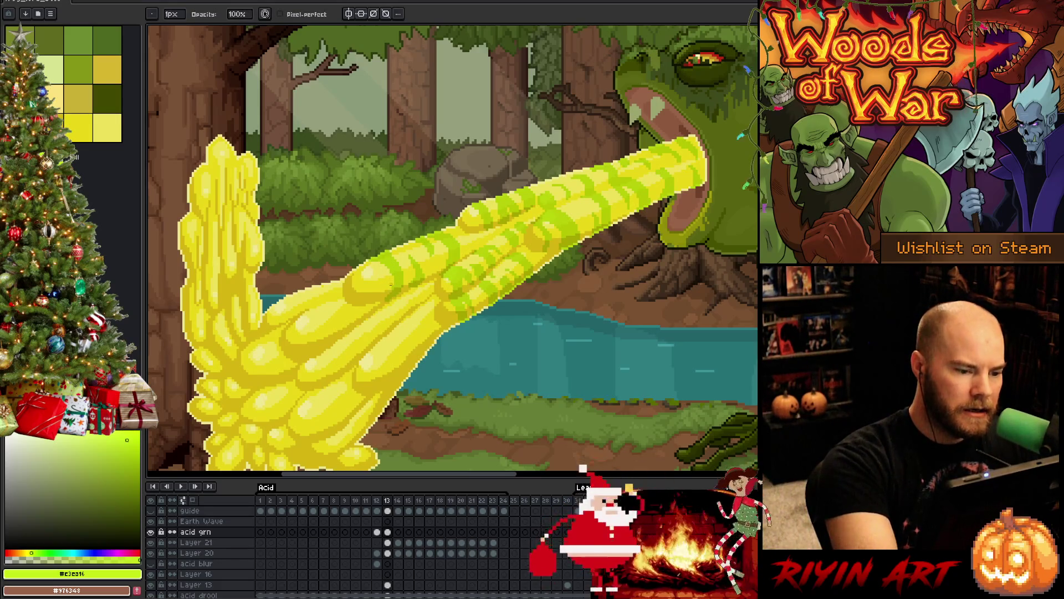
{"action": "key", "text": "e"}
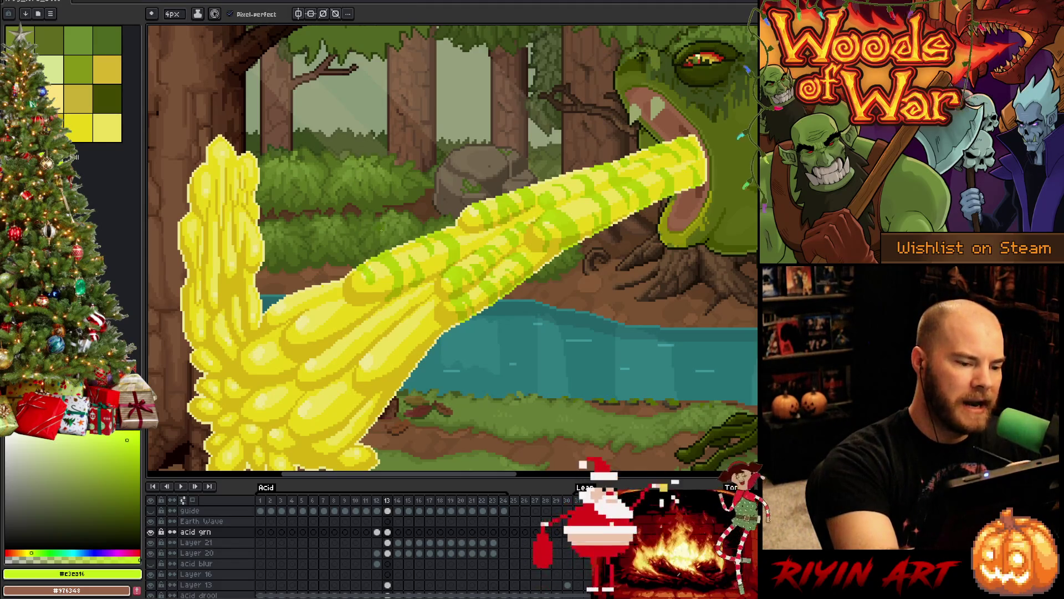
{"action": "key", "text": "b"}
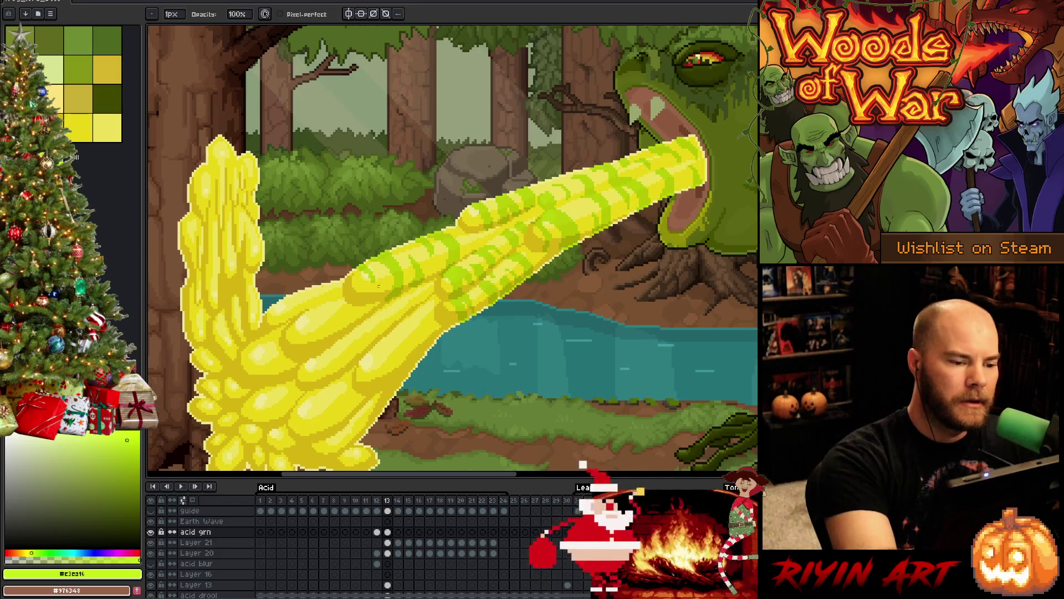
{"action": "key", "text": "b"}
{"action": "mouse_move", "coordinate": [380, 308]}
{"action": "left_mouse_down"}
{"action": "mouse_move", "coordinate": [341, 276]}
{"action": "mouse_move", "coordinate": [360, 304]}
{"action": "mouse_move", "coordinate": [363, 286]}
{"action": "left_mouse_up"}
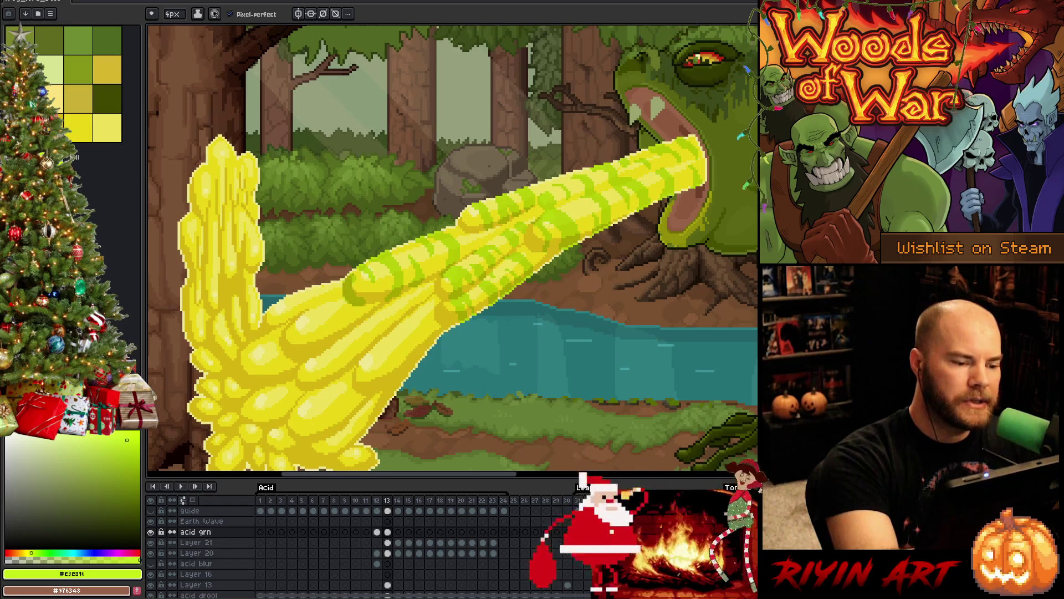
Step: Darken a small patch of the acid stream beside the new stripes
{"action": "key", "text": "b"}
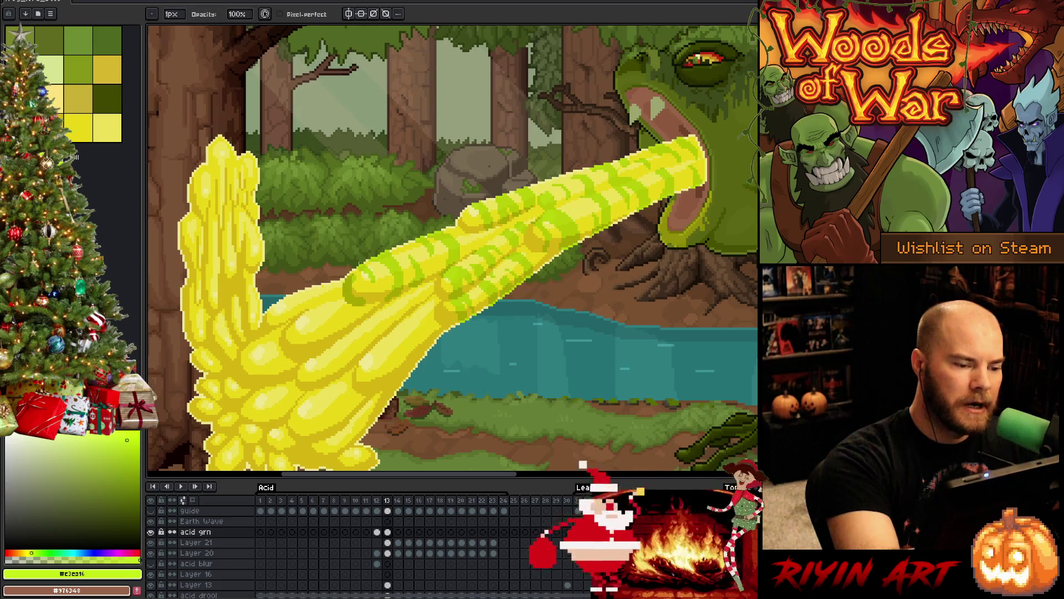
{"action": "key", "text": "e"}
{"action": "left_click_drag", "start_coordinate": [355, 279], "coordinate": [358, 293]}
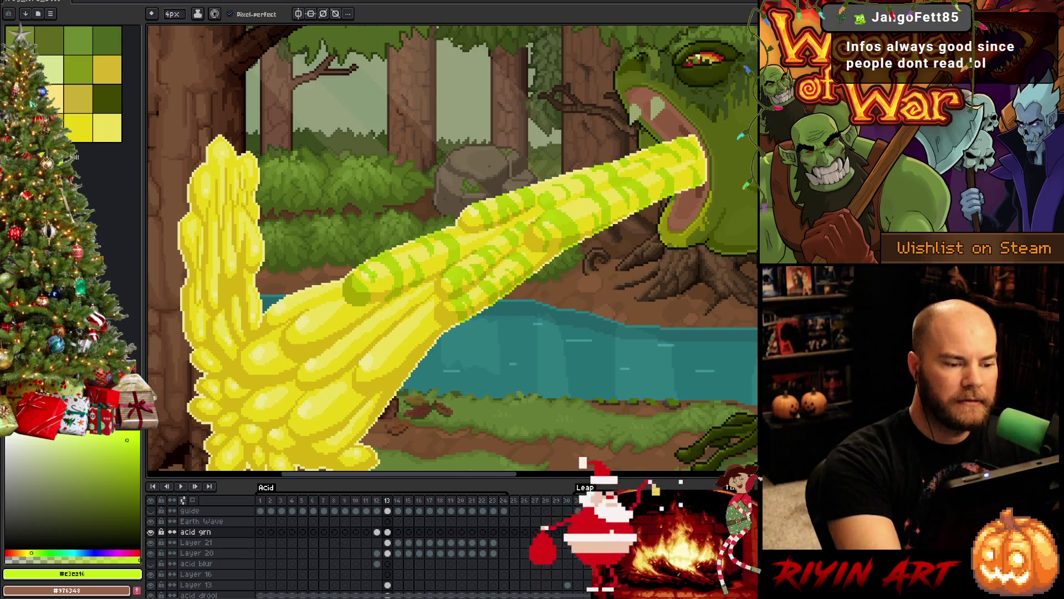
Step: Save the sprite with Ctrl+S
{"action": "key", "text": "ctrl+s"}
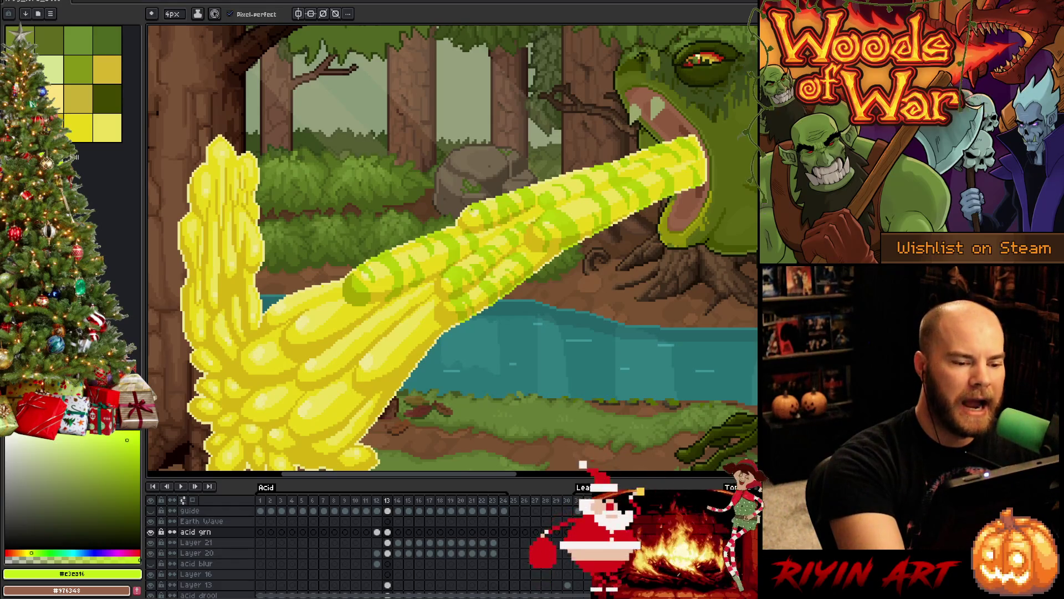
{"action": "key", "text": "b"}
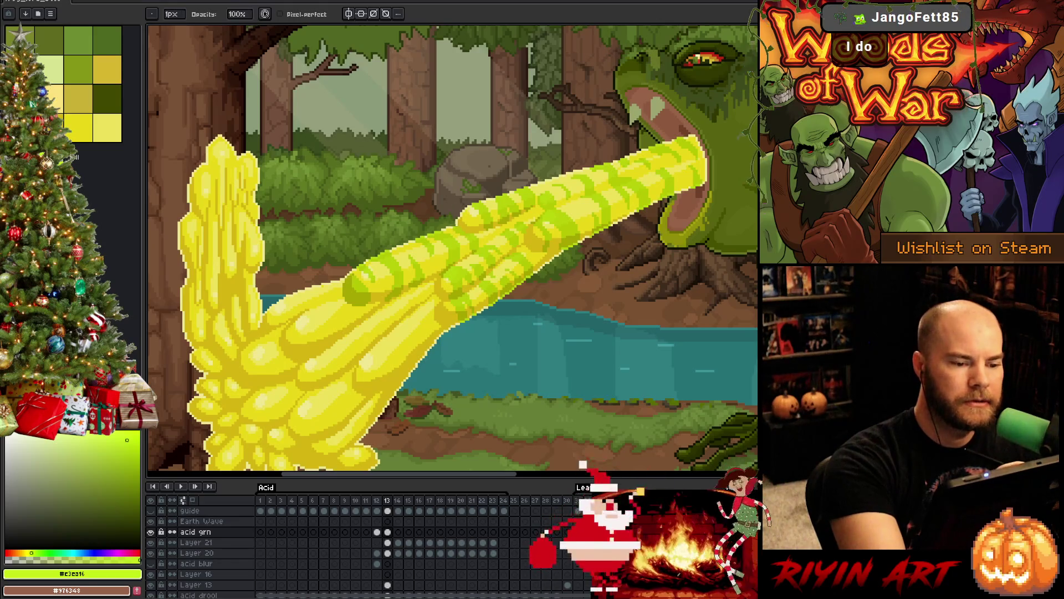
{"action": "key", "text": "e"}
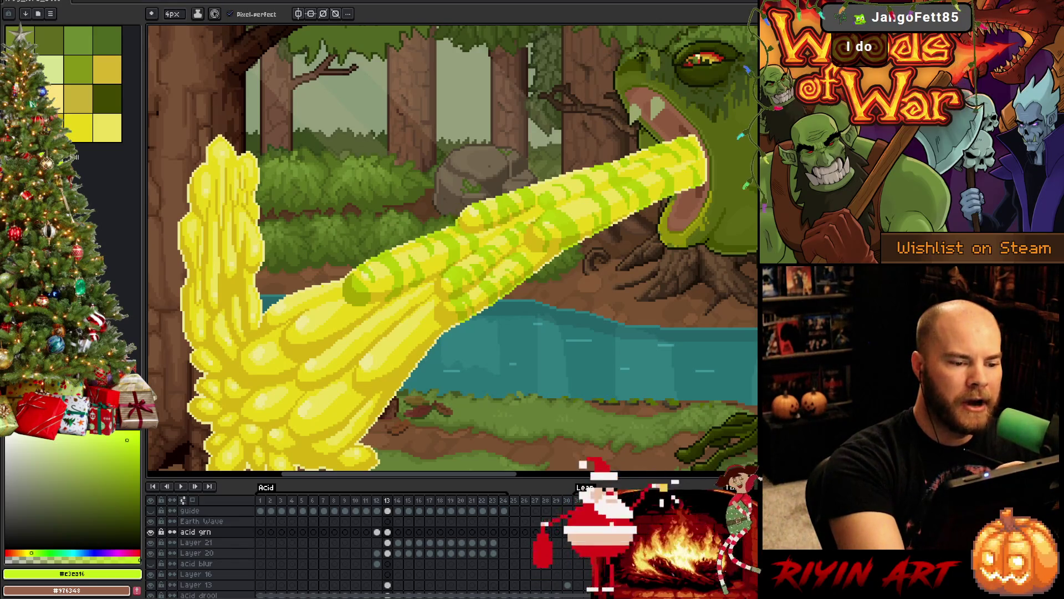
Step: Review and touch up the stripe pixels on the upper strands with pencil and eraser
{"action": "key", "text": "b"}
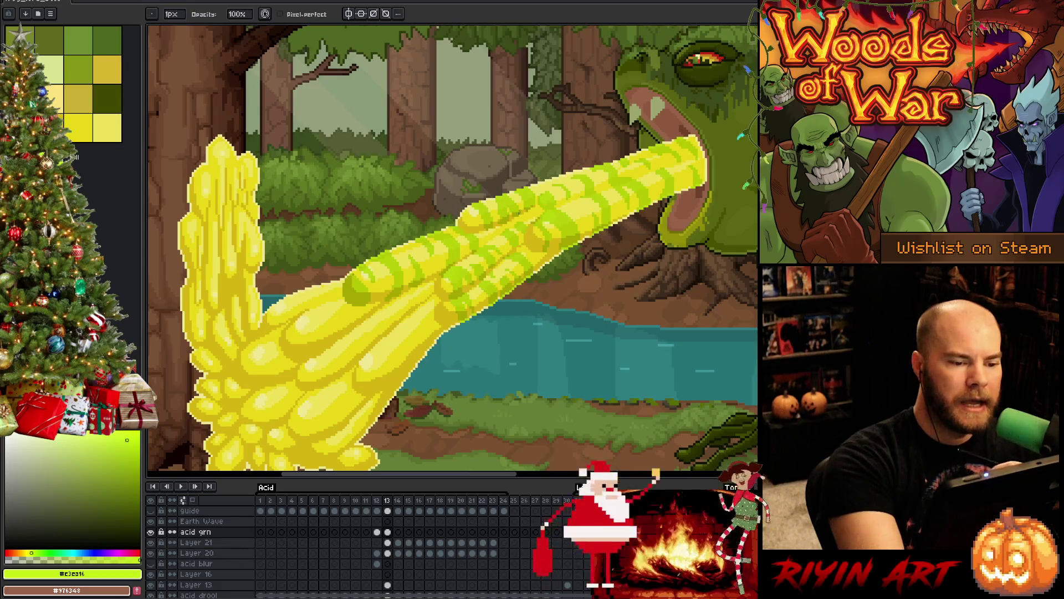
{"action": "key", "text": "e"}
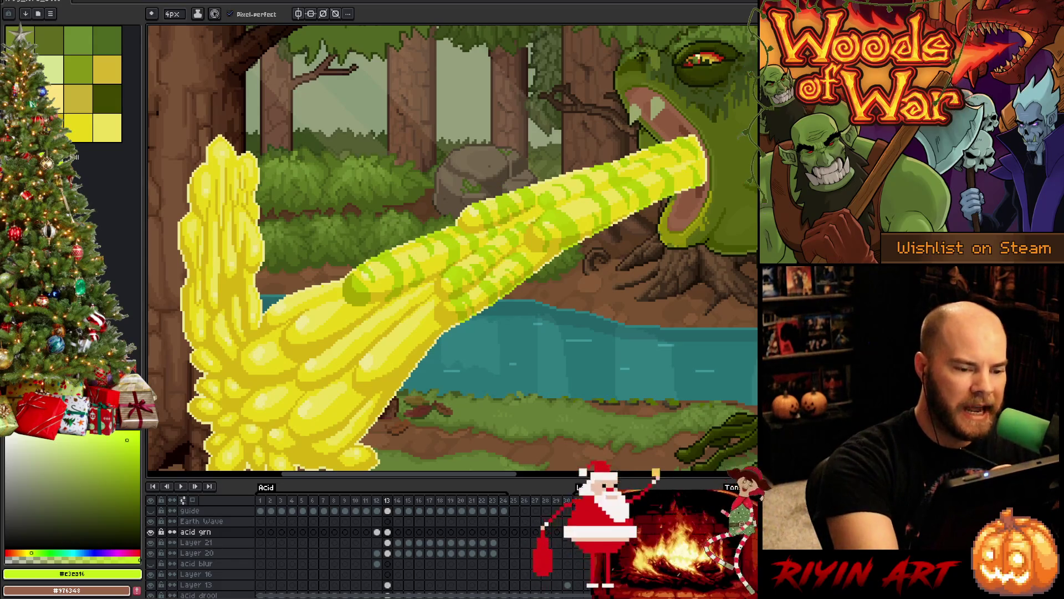
{"action": "key", "text": "b"}
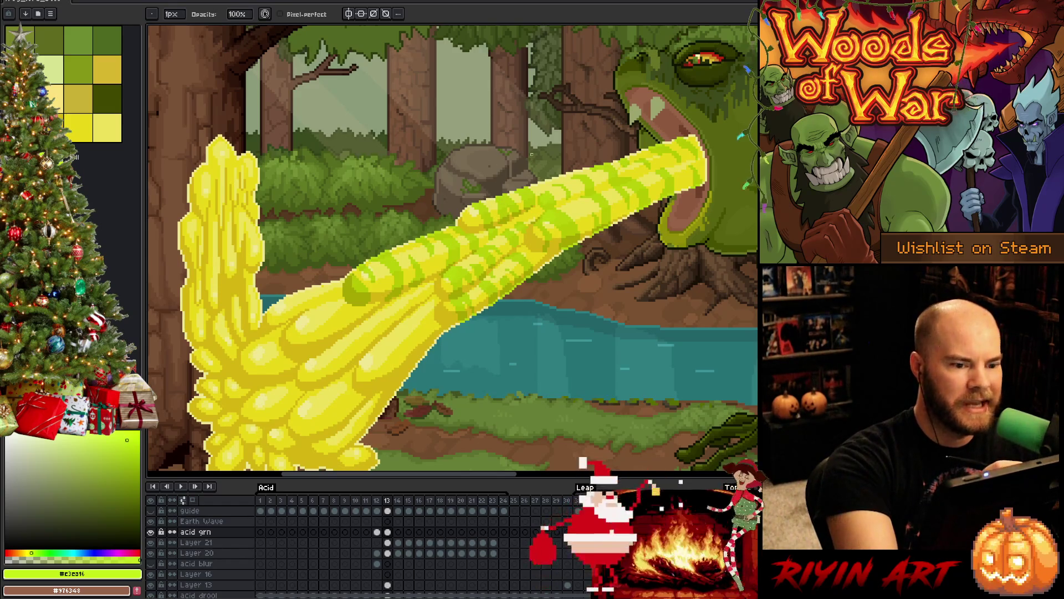
{"action": "key", "text": "e"}
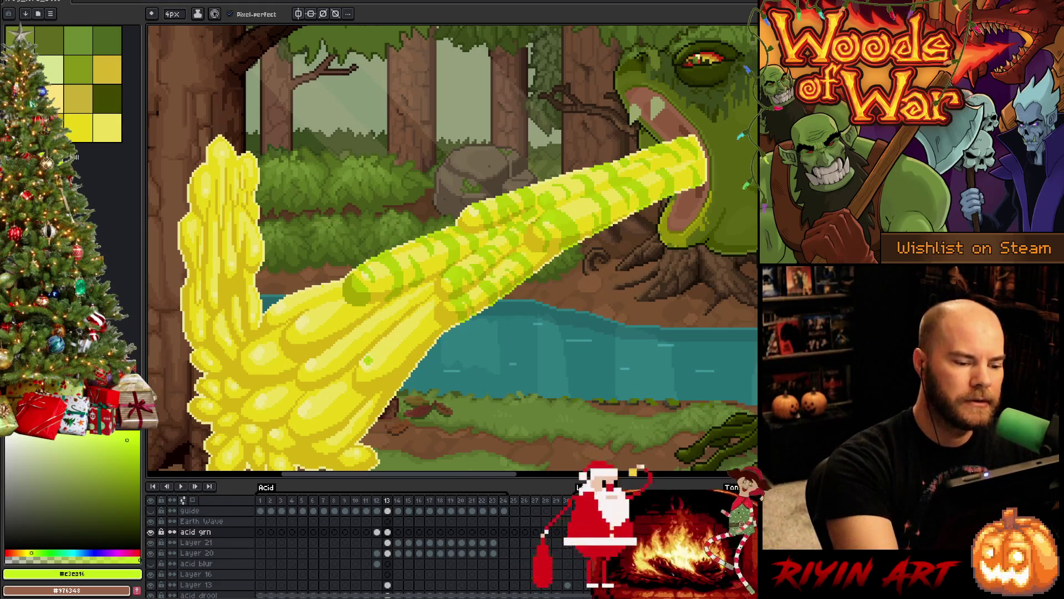
{"action": "key", "text": "b"}
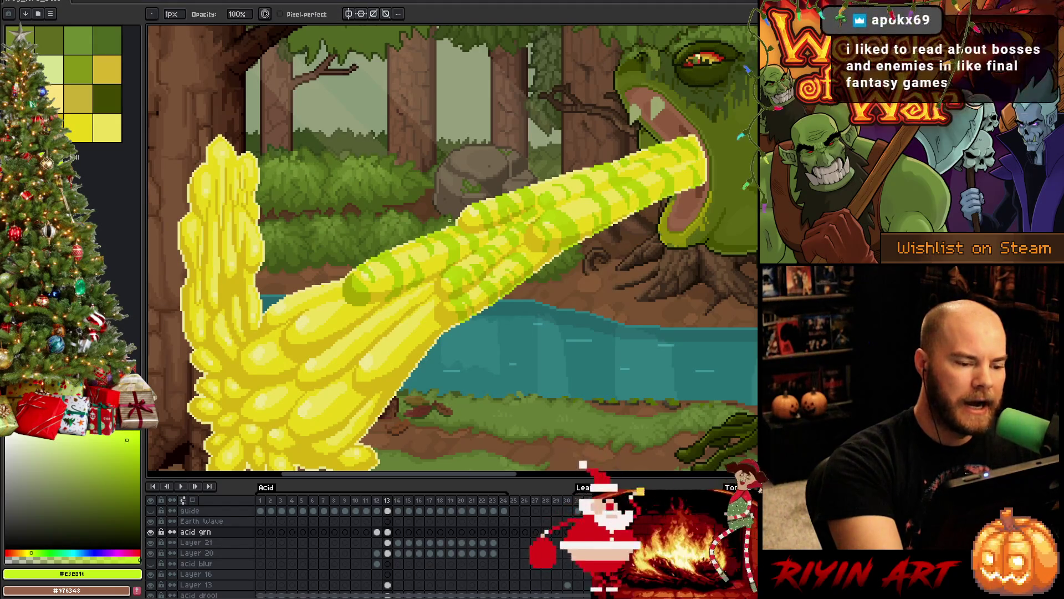
Step: Paint green stripes onto the lower yellow acid branch
{"action": "key", "text": "e"}
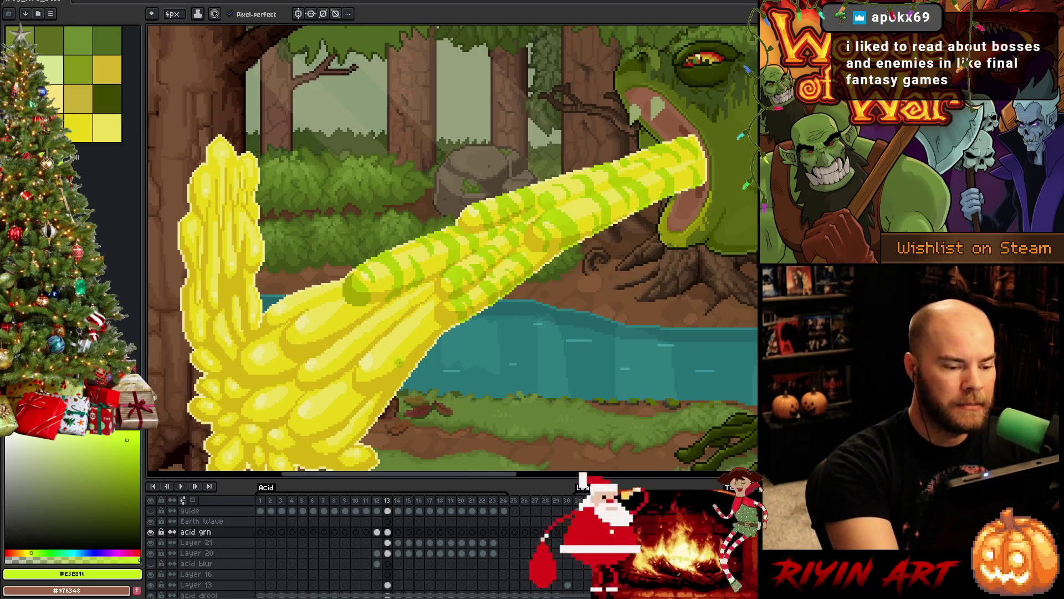
{"action": "mouse_move", "coordinate": [381, 349]}
{"action": "left_mouse_down"}
{"action": "mouse_move", "coordinate": [366, 357]}
{"action": "mouse_move", "coordinate": [393, 377]}
{"action": "mouse_move", "coordinate": [366, 360]}
{"action": "mouse_move", "coordinate": [391, 383]}
{"action": "mouse_move", "coordinate": [384, 374]}
{"action": "left_mouse_up"}
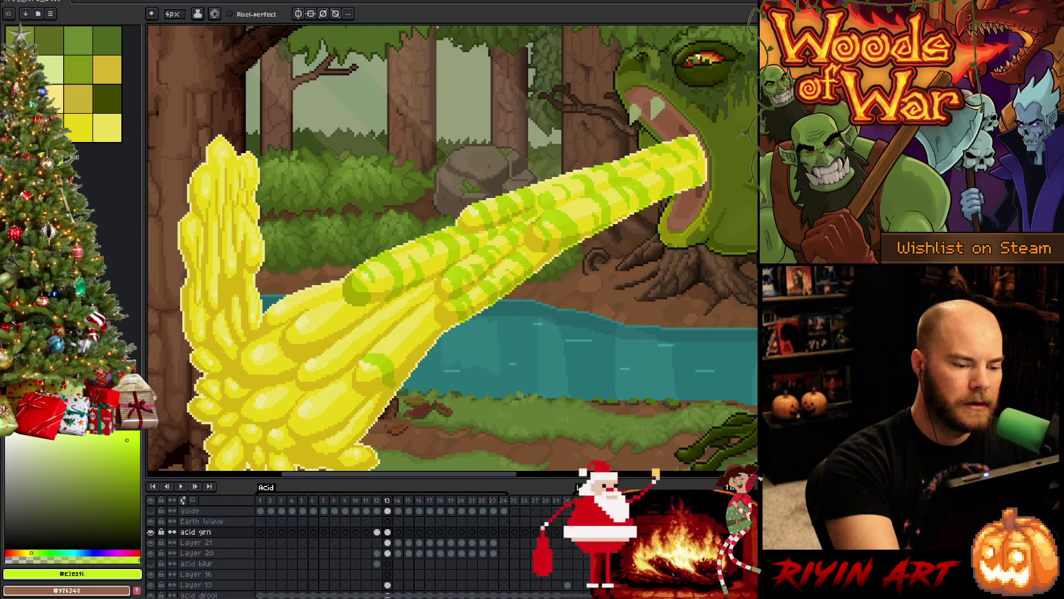
{"action": "key", "text": "b"}
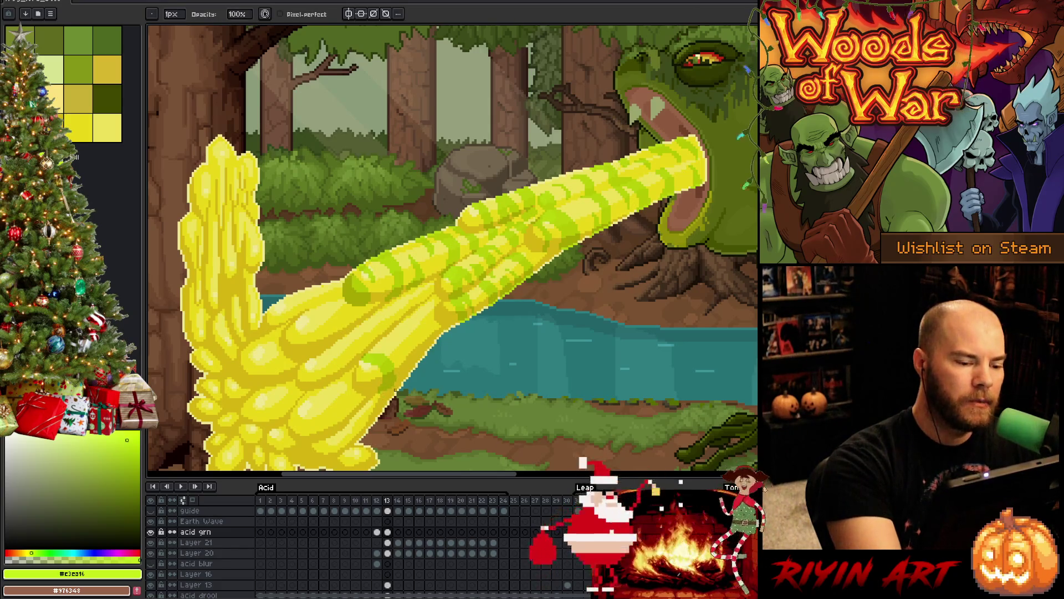
Step: Add darker green stripe marks to the acid branch and erase the excess
{"action": "key", "text": "e"}
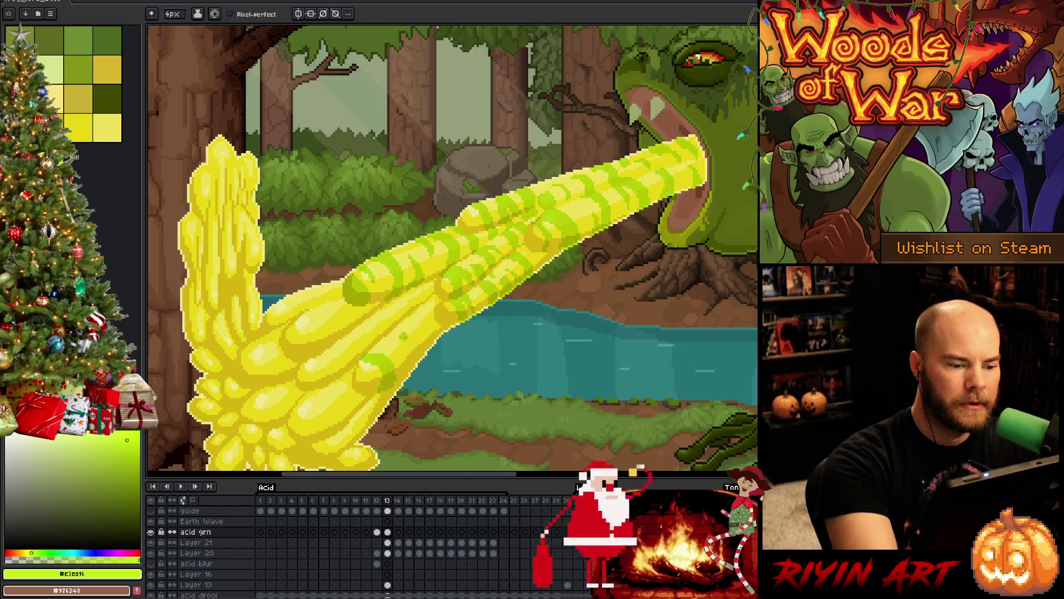
{"action": "left_click_drag", "start_coordinate": [402, 331], "coordinate": [424, 364]}
{"action": "left_click_drag", "start_coordinate": [383, 334], "coordinate": [409, 370]}
{"action": "key", "text": "e"}
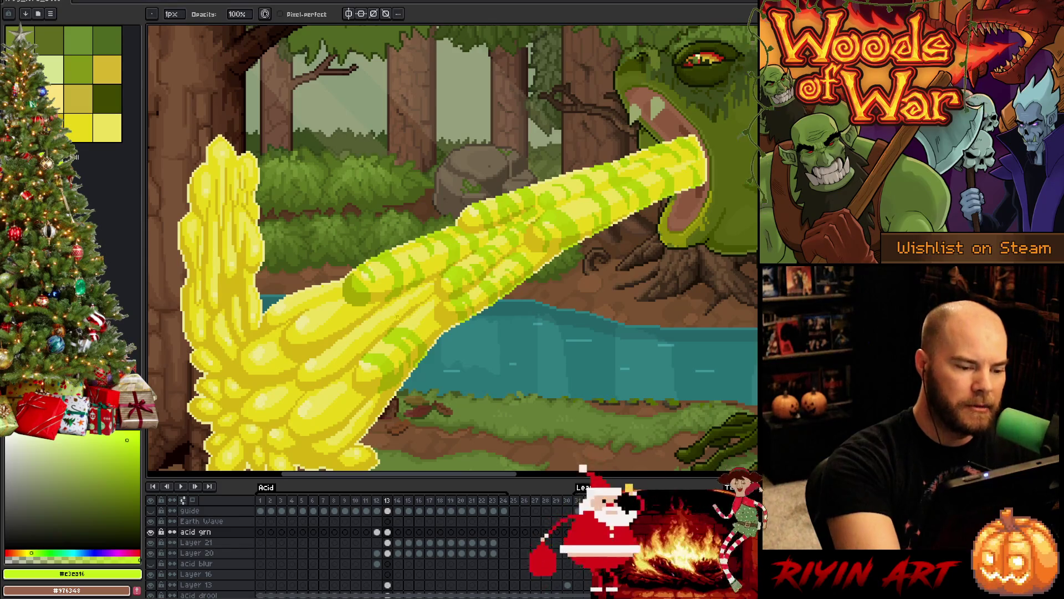
{"action": "key", "text": "b"}
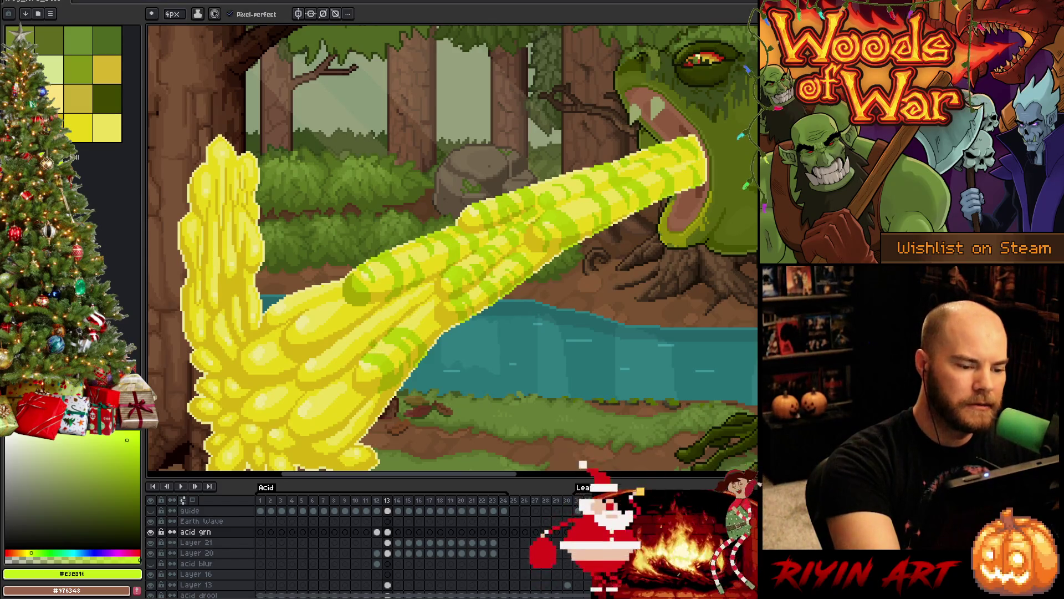
{"action": "key", "text": "e"}
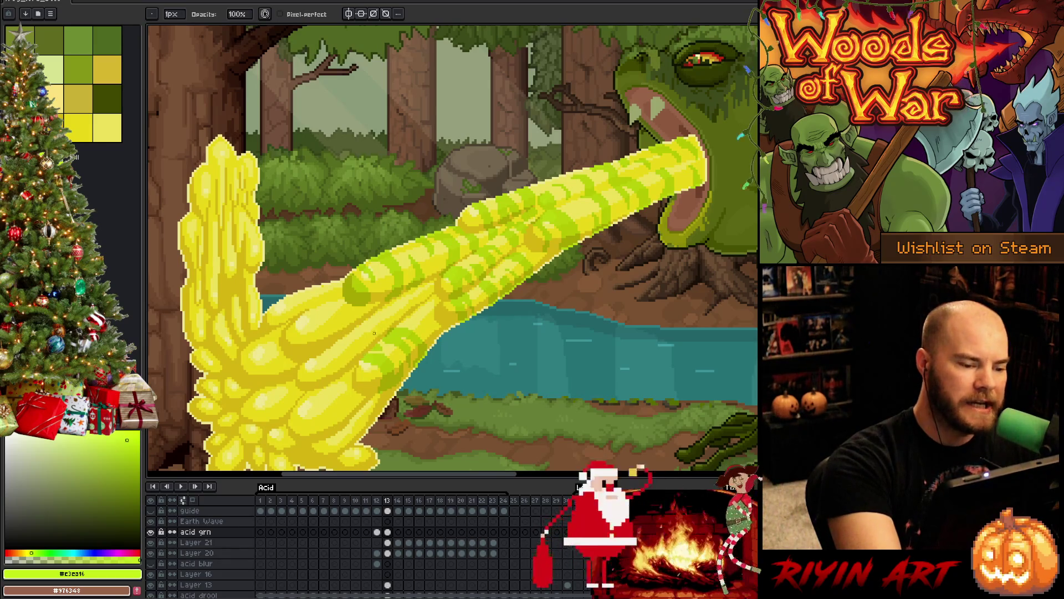
Step: Paint a short darker green stripe on the acid's lower-left strand near the base
{"action": "key", "text": "b"}
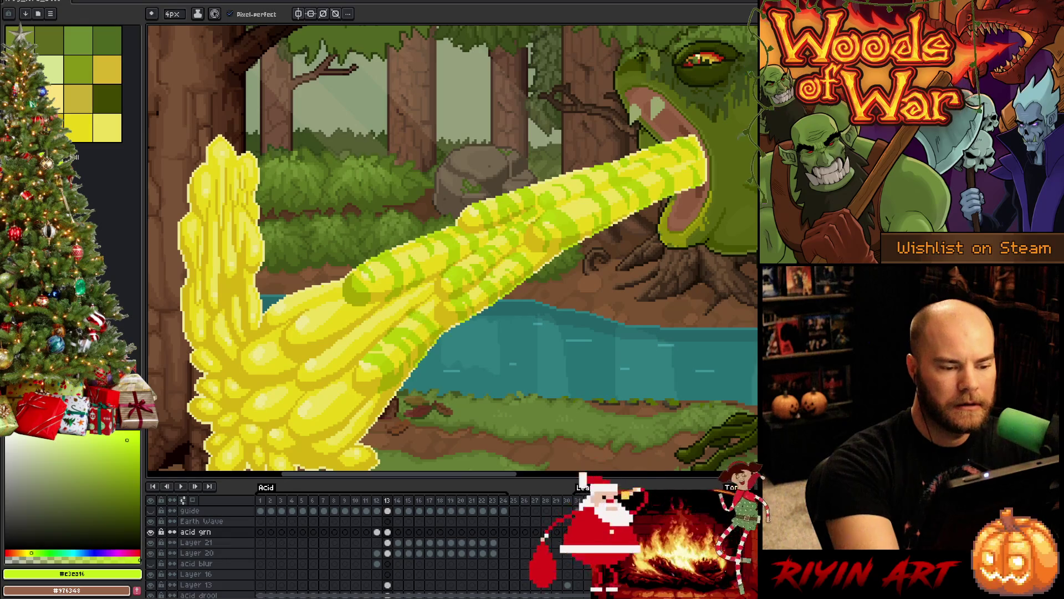
{"action": "key", "text": "e"}
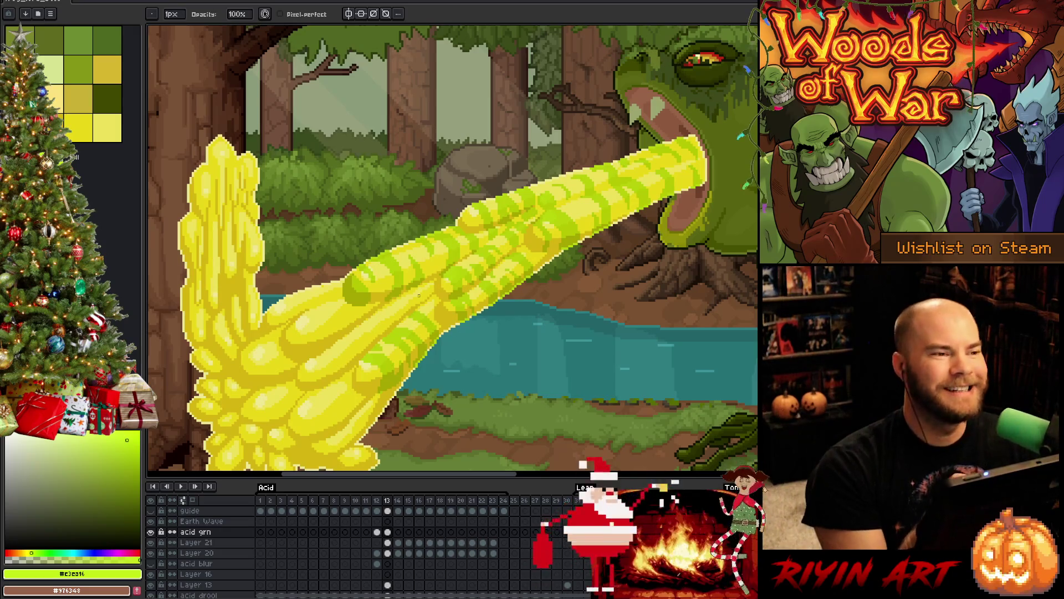
{"action": "key", "text": "b"}
{"action": "mouse_move", "coordinate": [310, 366]}
{"action": "left_mouse_down"}
{"action": "mouse_move", "coordinate": [318, 382]}
{"action": "mouse_move", "coordinate": [328, 369]}
{"action": "mouse_move", "coordinate": [308, 378]}
{"action": "left_mouse_up"}
{"action": "left_click", "coordinate": [310, 383], "text": "alt"}
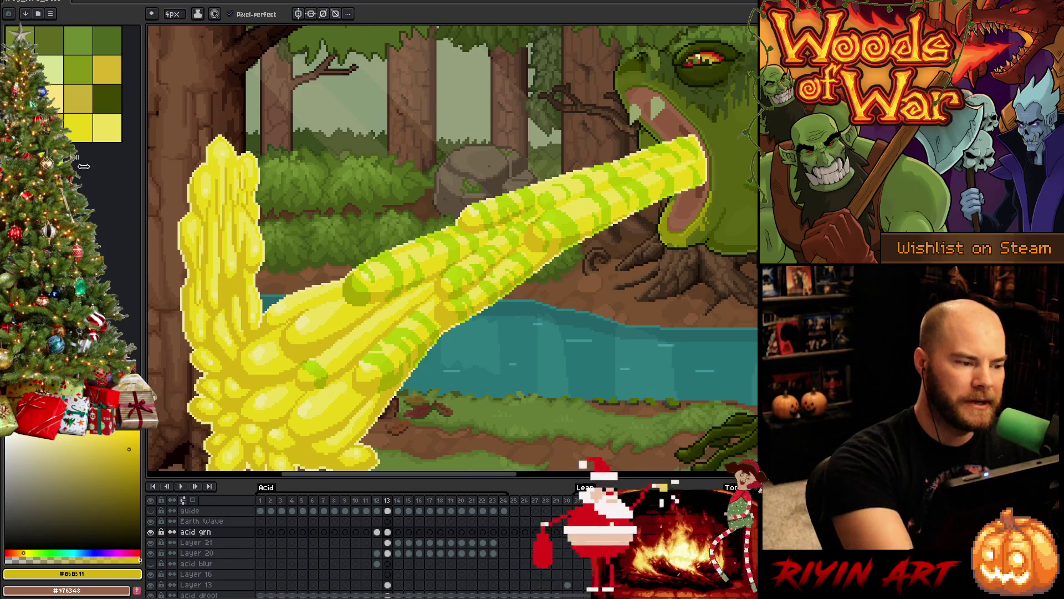
Step: Pick the light green palette colour and touch up stripe pixels with pencil and eraser
{"action": "left_click", "coordinate": [316, 363], "text": "alt"}
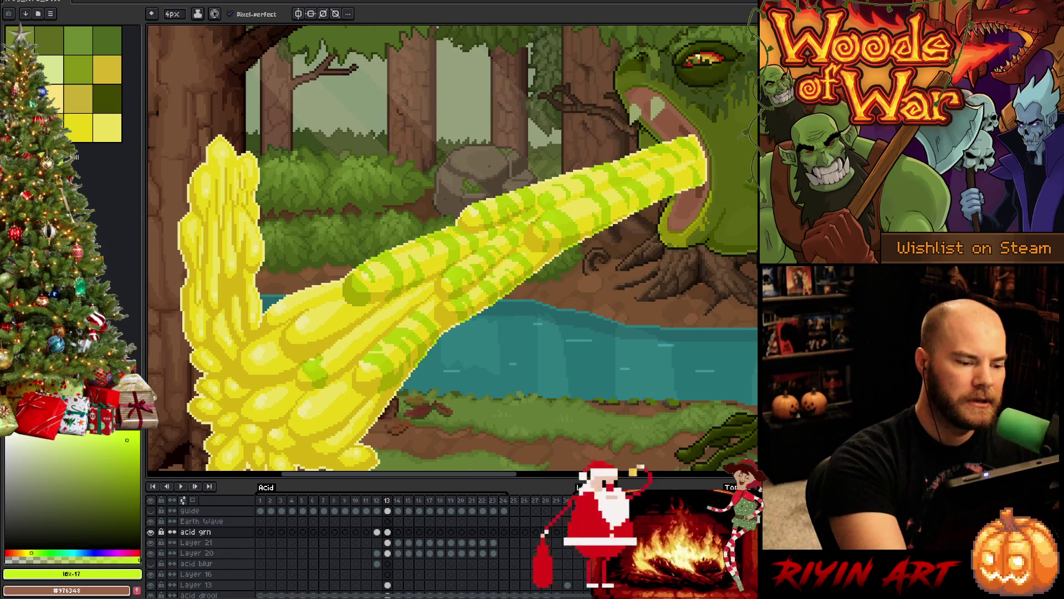
{"action": "key", "text": "b"}
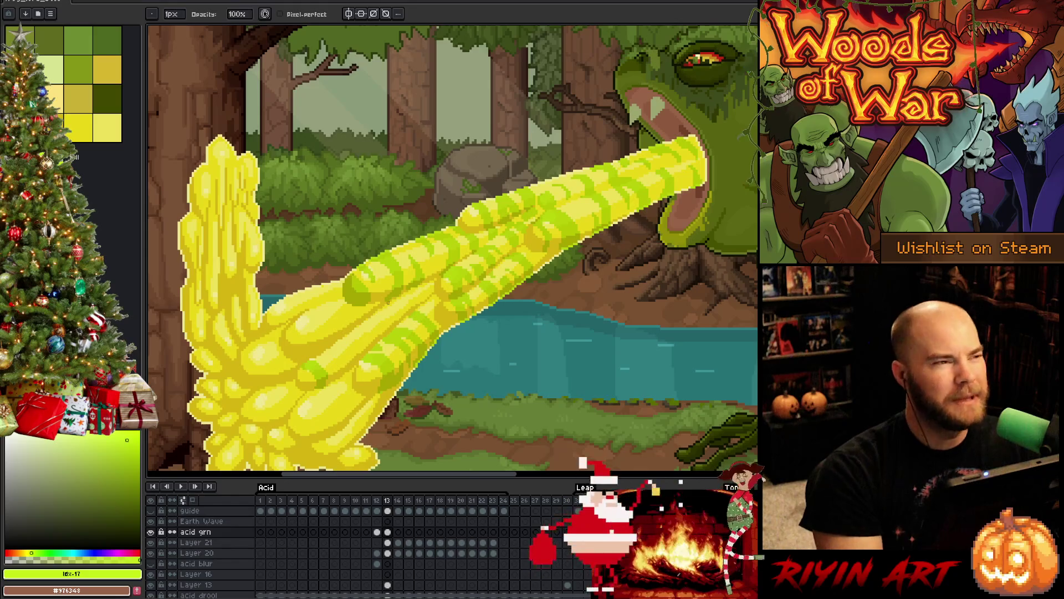
{"action": "key", "text": "e"}
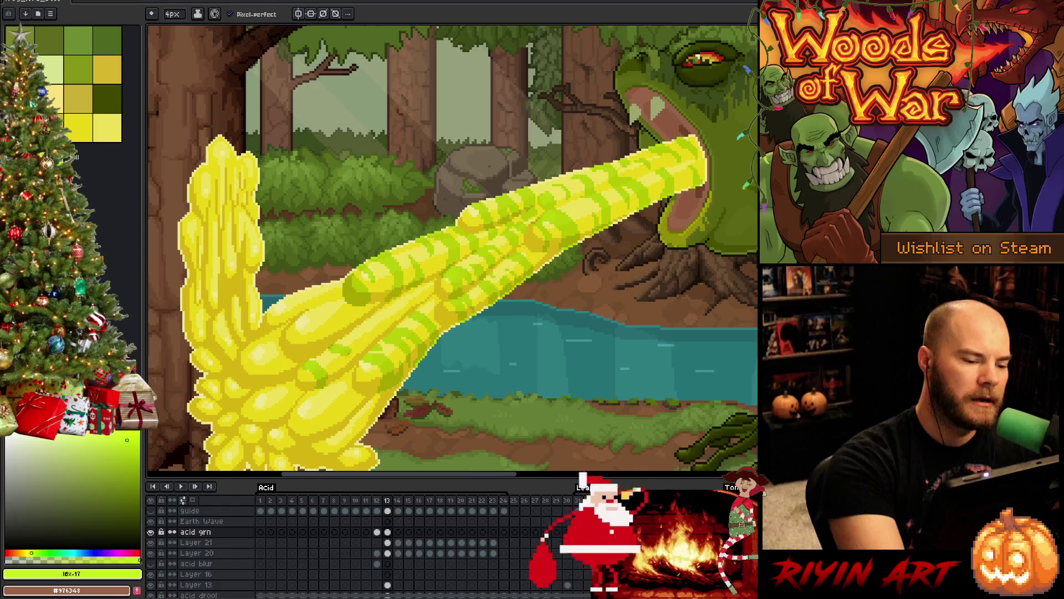
{"action": "key", "text": "b"}
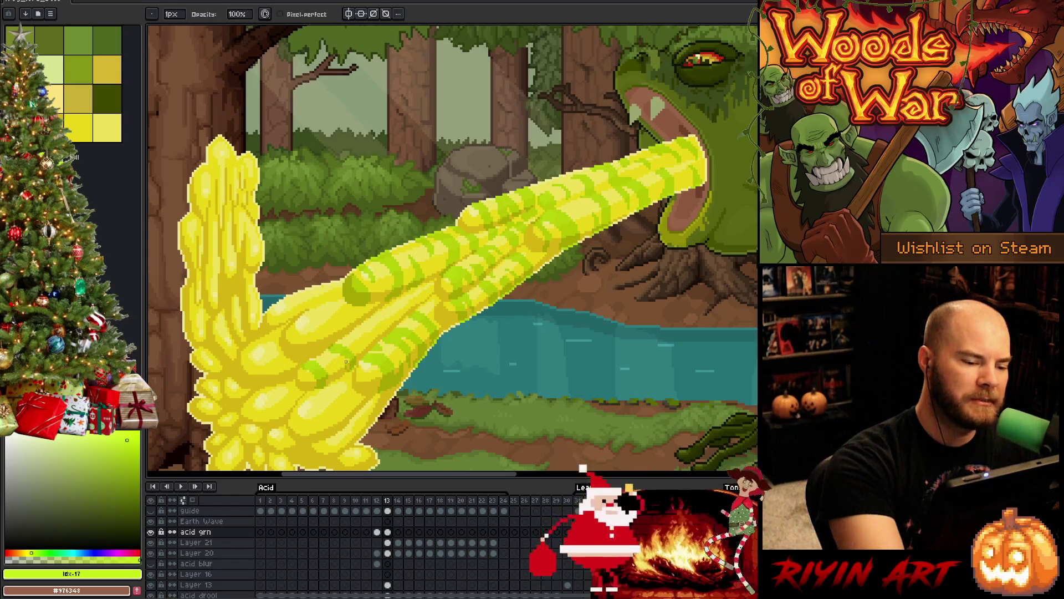
{"action": "key", "text": "e"}
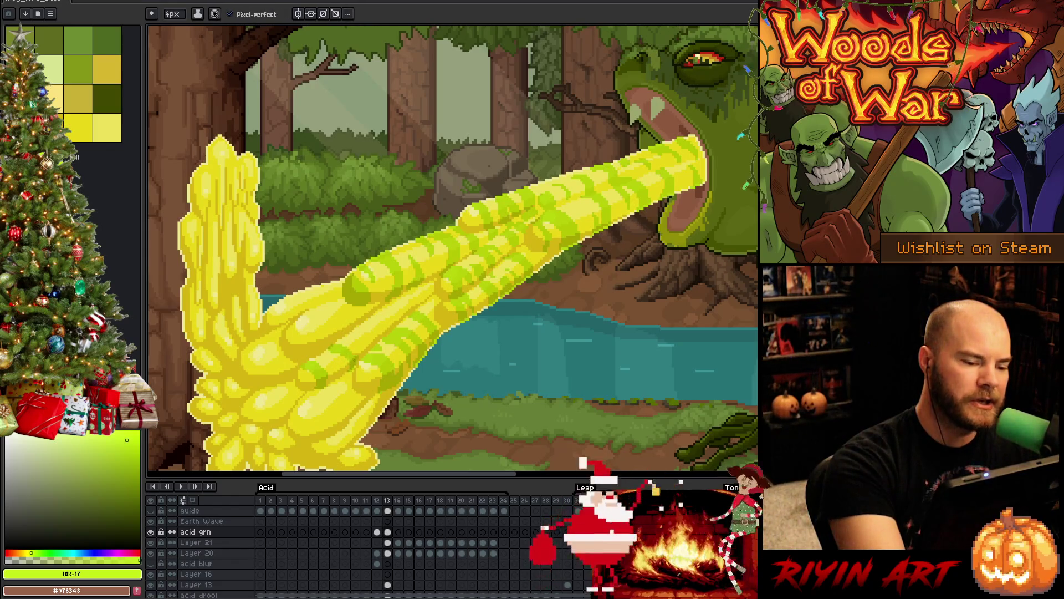
{"action": "key", "text": "b"}
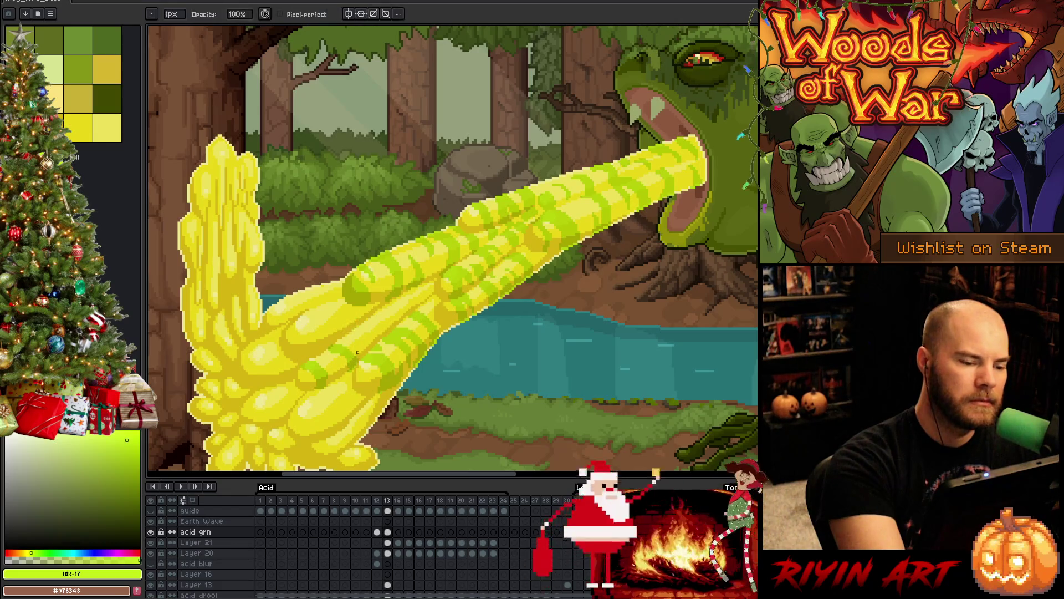
{"action": "key", "text": "e"}
{"action": "key", "text": "b"}
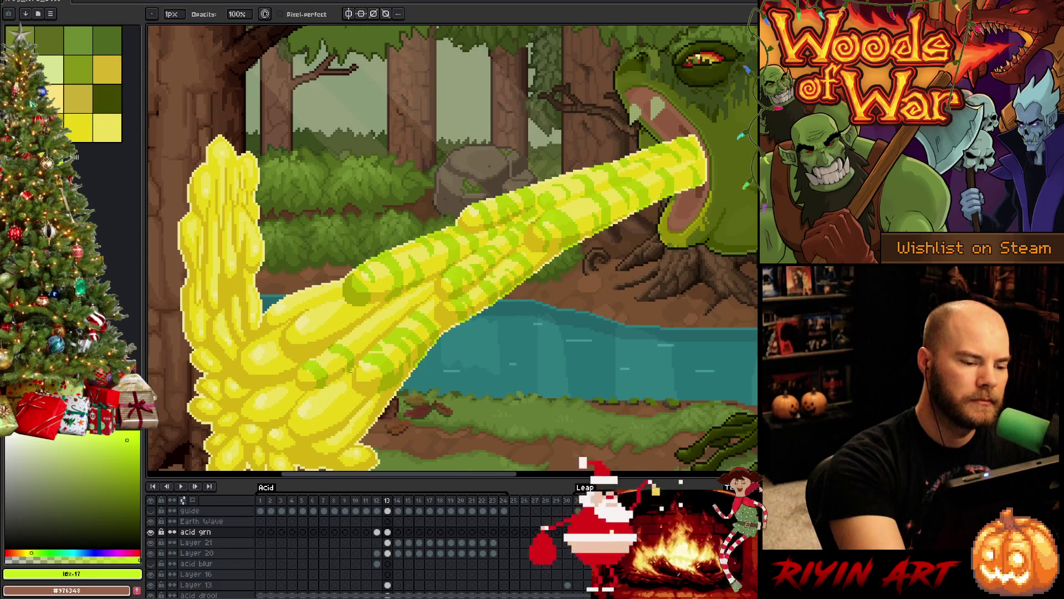
{"action": "key", "text": "e"}
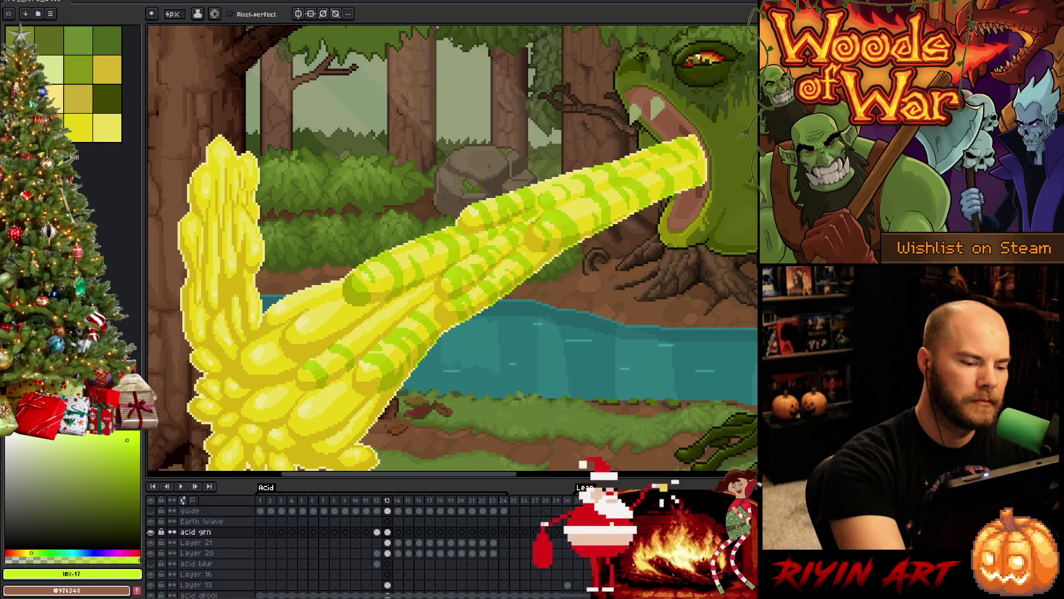
{"action": "key", "text": "b"}
Step: On Layer 20, zoom in and paint the blob's light-yellow right-rim pixels brown
{"action": "key", "text": "Down"}
{"action": "key", "text": "Down"}
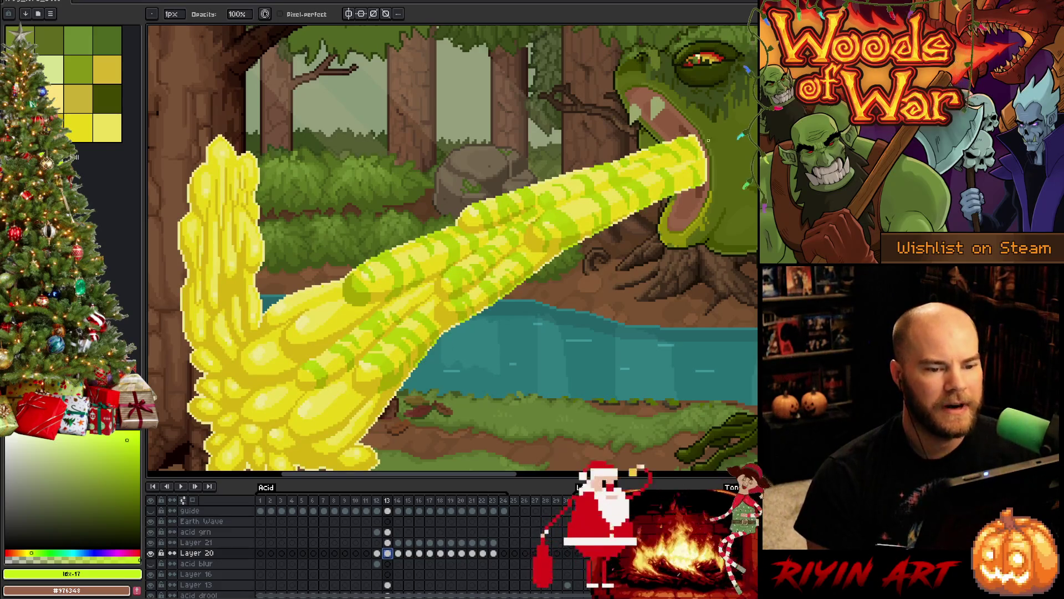
{"action": "scroll", "coordinate": [570, 317], "scroll_direction": "up", "scroll_amount": 3}
{"action": "key", "text": "space"}
{"action": "left_click_drag", "start_coordinate": [570, 316], "coordinate": [501, 264]}
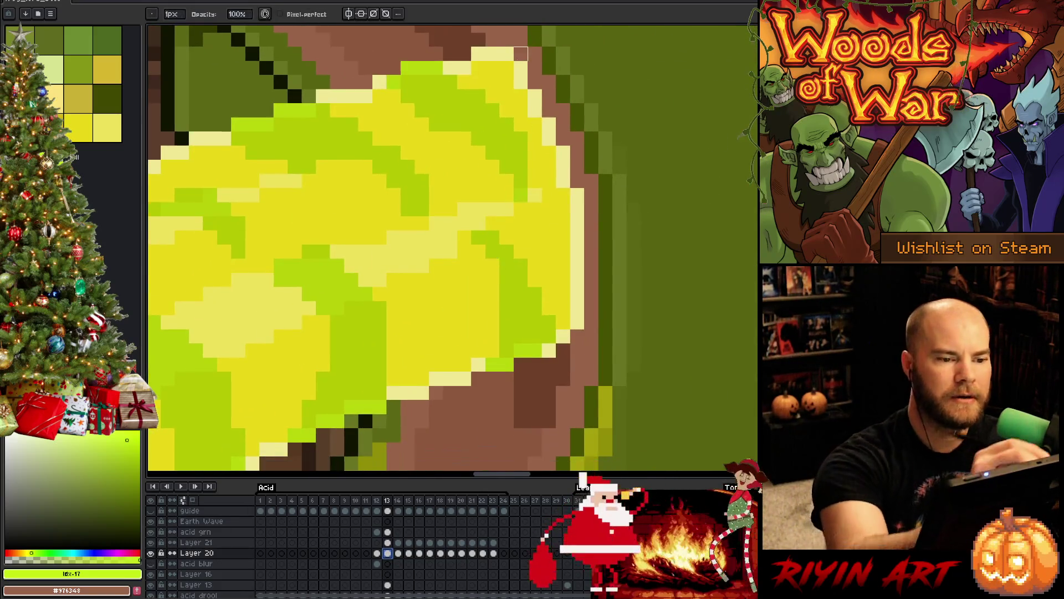
{"action": "mouse_move", "coordinate": [521, 81]}
{"action": "left_mouse_down"}
{"action": "mouse_move", "coordinate": [577, 195]}
{"action": "mouse_move", "coordinate": [577, 324]}
{"action": "left_mouse_up"}
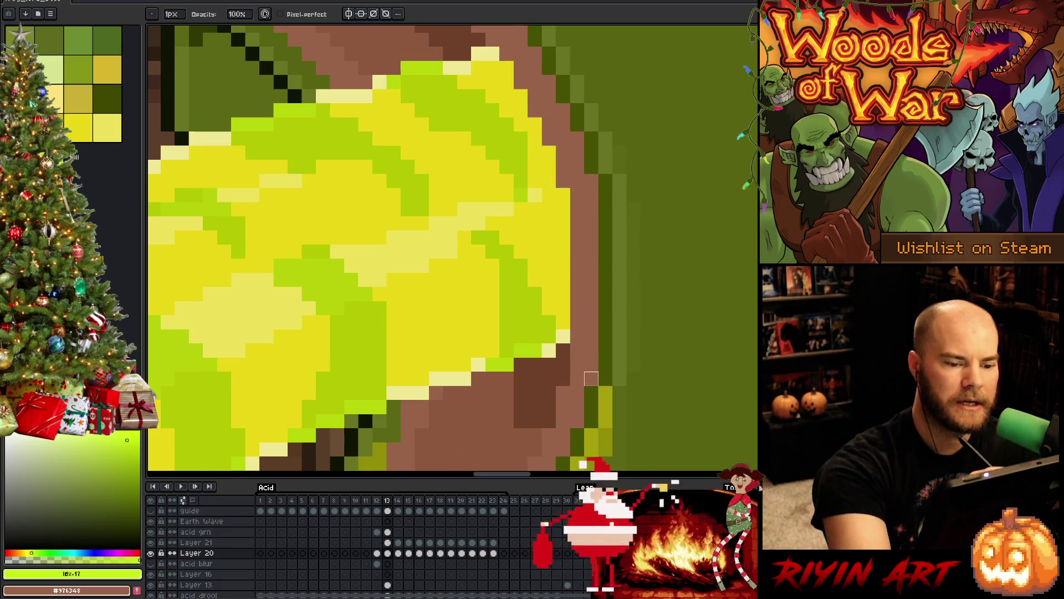
Step: Step through frames 12 to 15 checking the acid edge, then zoom out
{"action": "key", "text": "Left"}
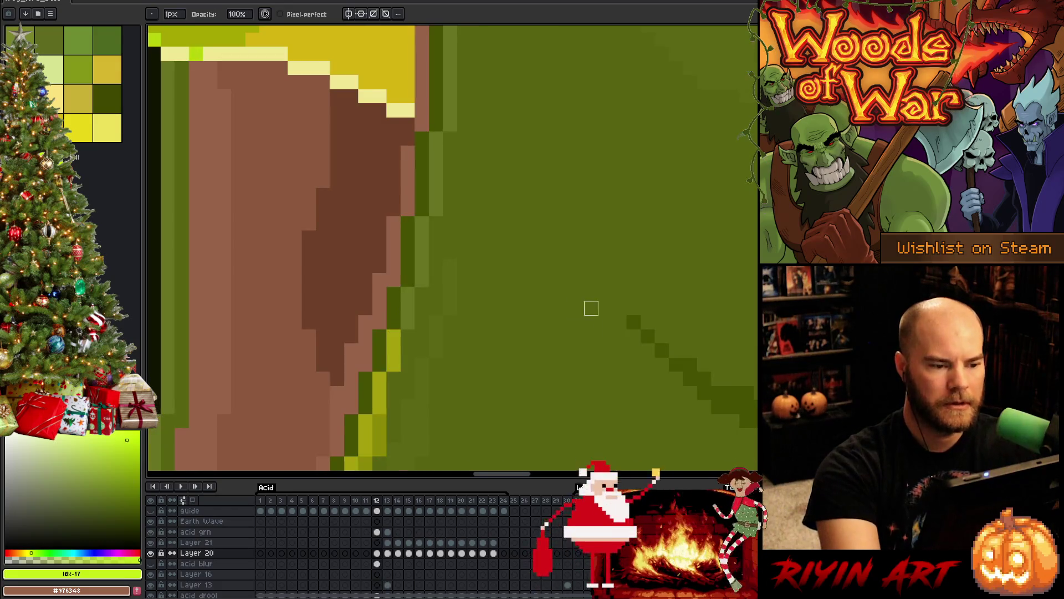
{"action": "mouse_move", "coordinate": [504, 230]}
{"action": "left_mouse_down"}
{"action": "mouse_move", "coordinate": [547, 292]}
{"action": "mouse_move", "coordinate": [592, 395]}
{"action": "left_mouse_up"}
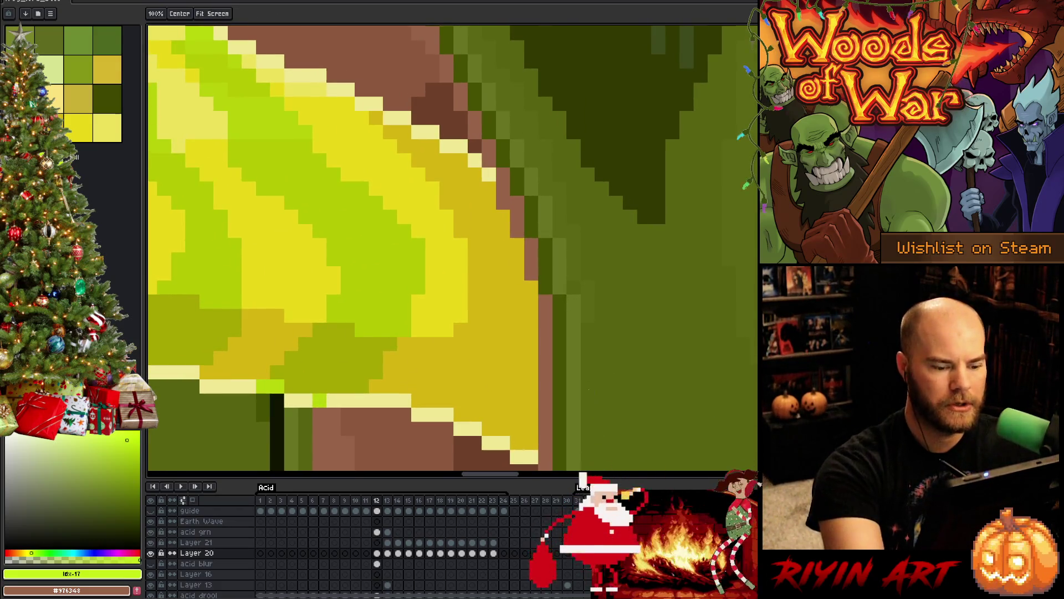
{"action": "key", "text": "b"}
{"action": "key", "text": "Right"}
{"action": "key", "text": "h"}
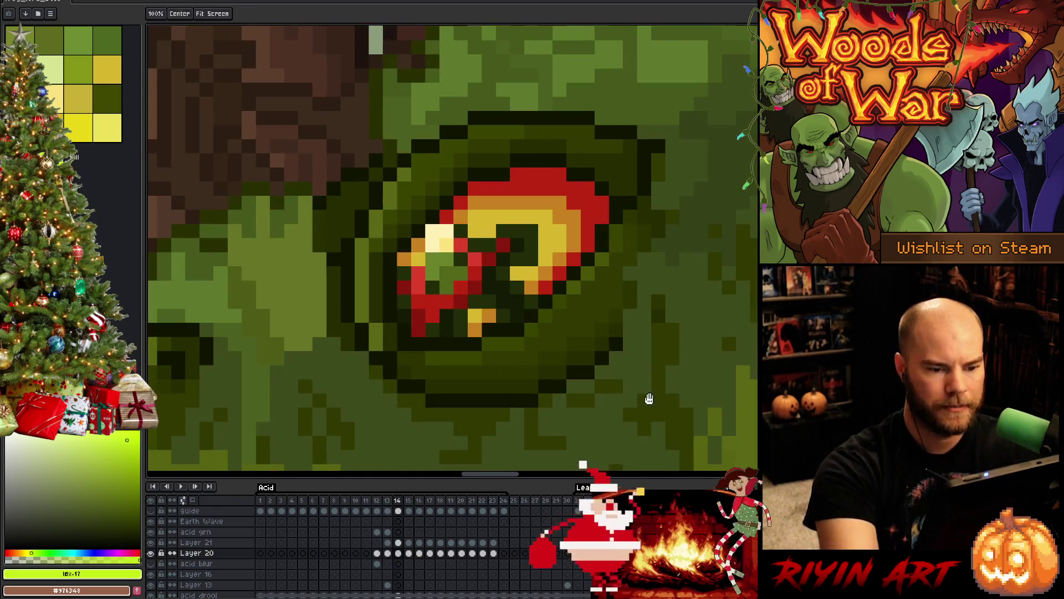
{"action": "key", "text": "Right"}
{"action": "left_click_drag", "start_coordinate": [570, 297], "coordinate": [568, 248]}
{"action": "key", "text": "b"}
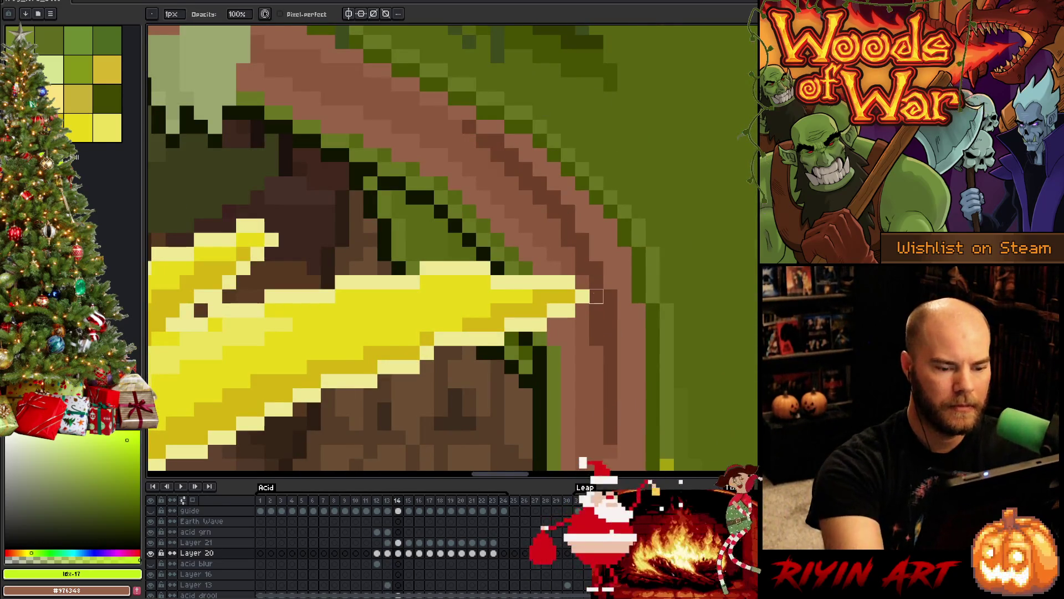
{"action": "scroll", "coordinate": [583, 469], "scroll_direction": "down", "scroll_amount": 3}
{"action": "key", "text": "Right"}
{"action": "scroll", "coordinate": [583, 468], "scroll_direction": "down", "scroll_amount": 3}
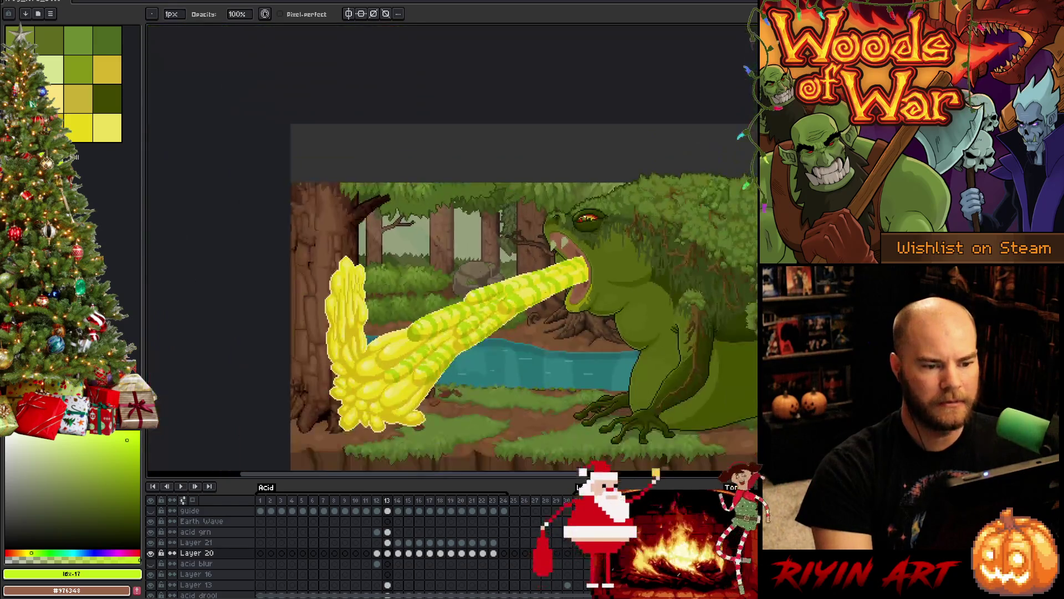
Step: Play the animation, then select the acid grn cel on frame 13
{"action": "key", "text": "Return"}
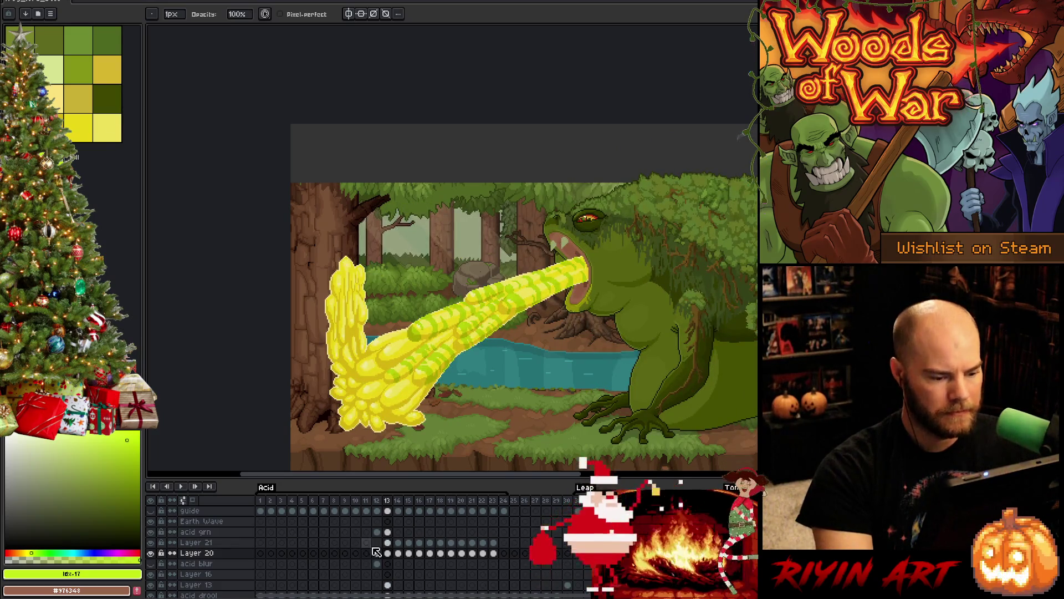
{"action": "left_click", "coordinate": [388, 532]}
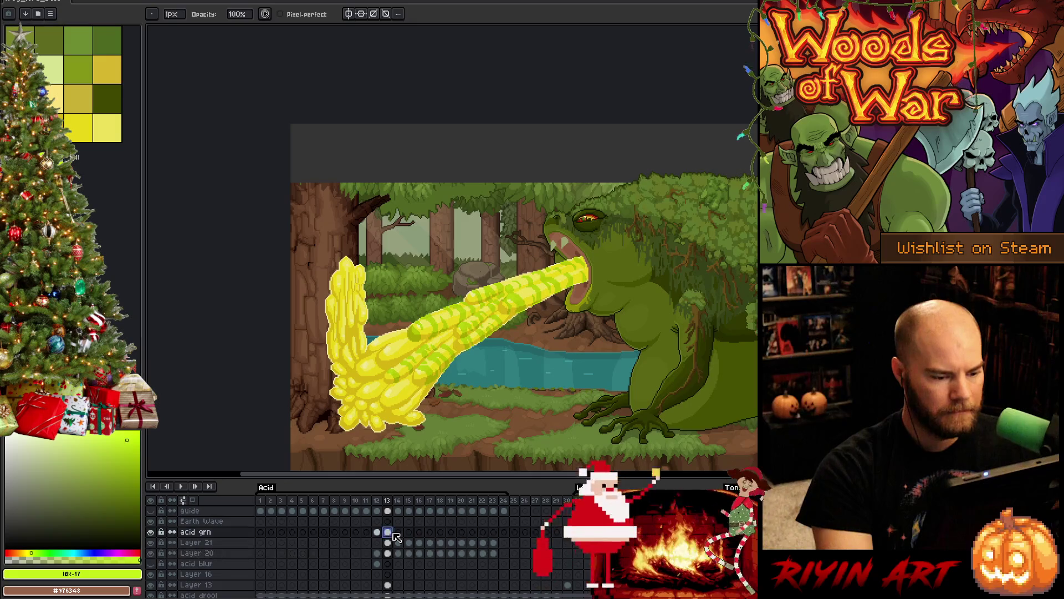
{"action": "scroll", "coordinate": [396, 383], "scroll_direction": "up", "scroll_amount": 1}
{"action": "scroll", "coordinate": [403, 380], "scroll_direction": "up", "scroll_amount": 1}
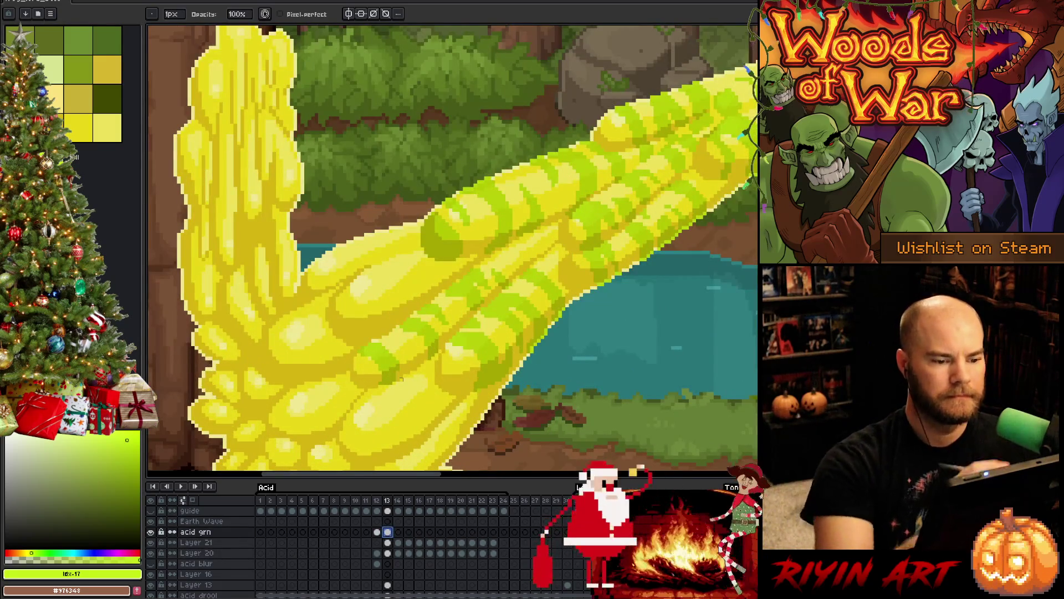
{"action": "left_click", "coordinate": [471, 291]}
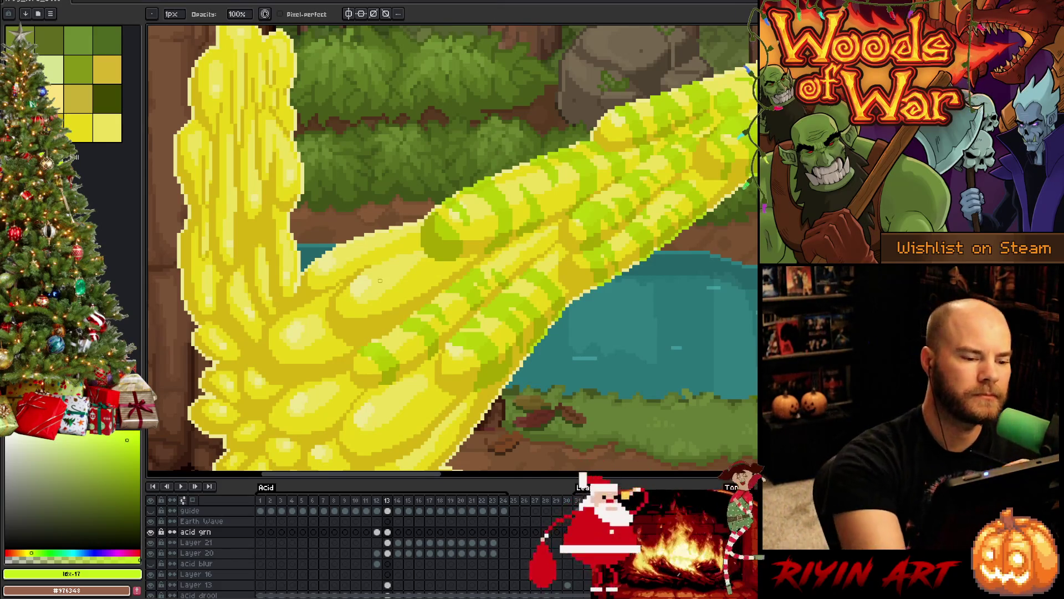
Step: Paint a new green stripe across the left acid stream and trim its upper and lower ends
{"action": "key", "text": "e"}
{"action": "mouse_move", "coordinate": [353, 289]}
{"action": "left_mouse_down"}
{"action": "mouse_move", "coordinate": [377, 311]}
{"action": "mouse_move", "coordinate": [378, 333]}
{"action": "left_mouse_up"}
{"action": "key", "text": "b"}
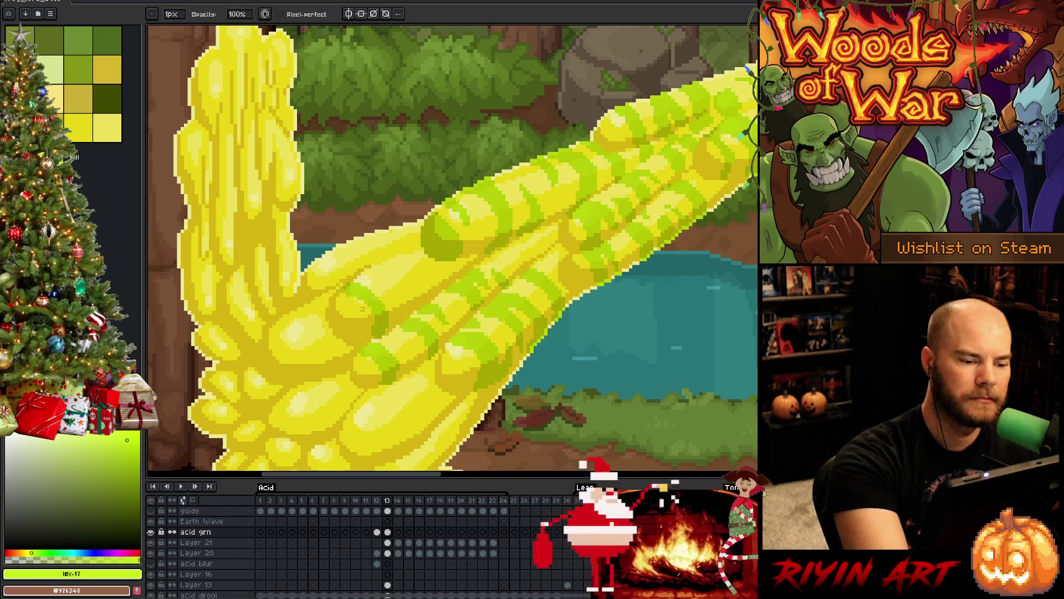
{"action": "key", "text": "e"}
{"action": "left_click_drag", "start_coordinate": [366, 277], "coordinate": [396, 294]}
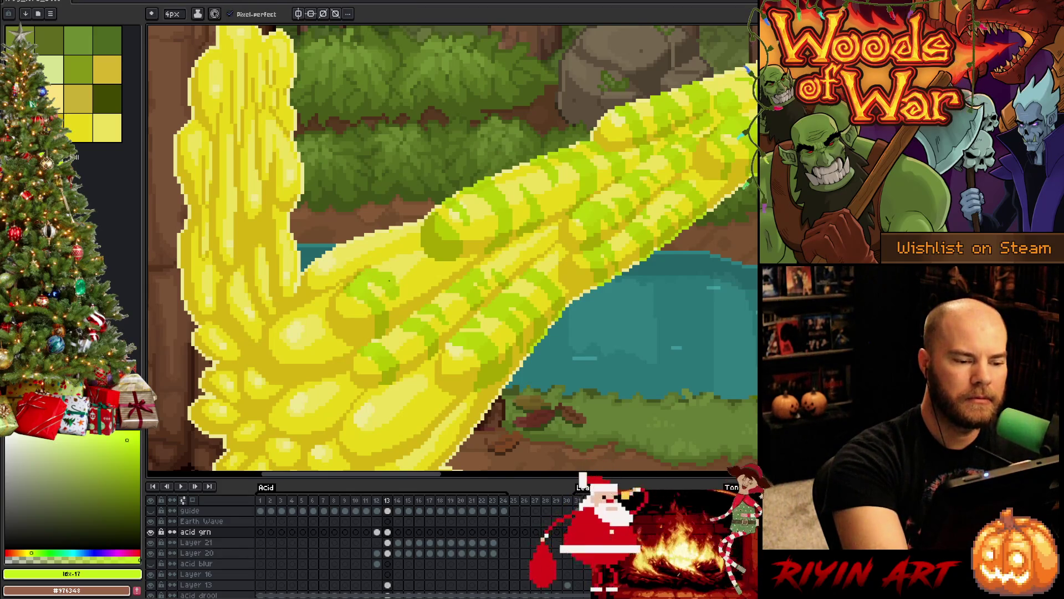
{"action": "key", "text": "b"}
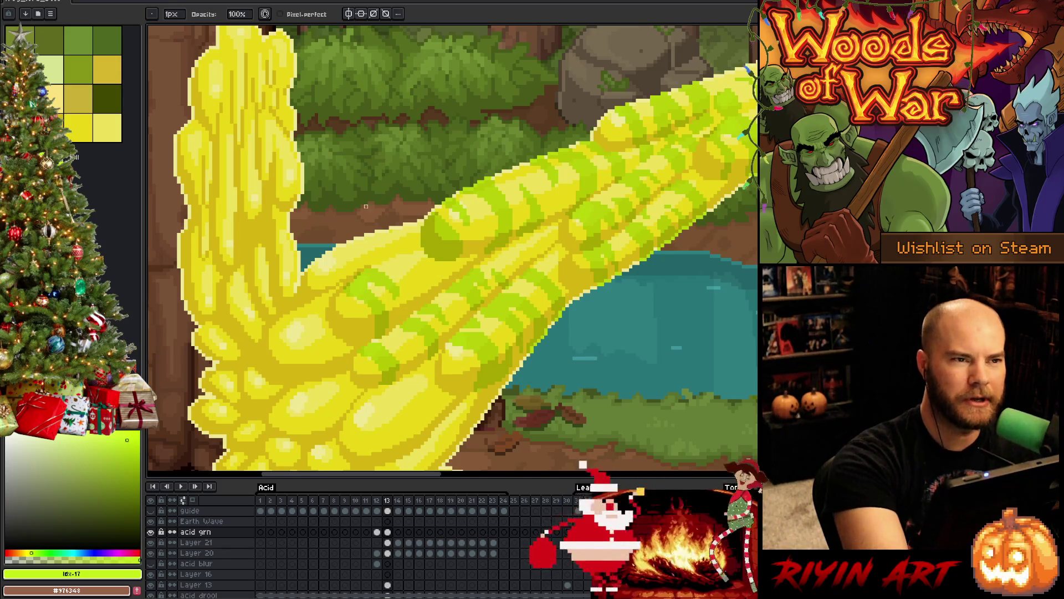
{"action": "key", "text": "e"}
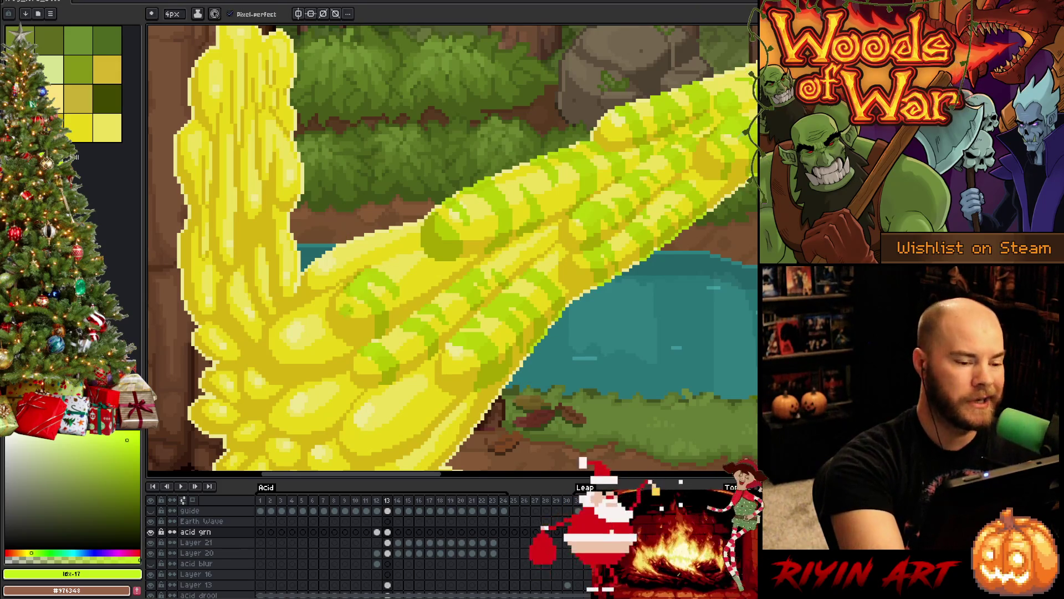
{"action": "left_click_drag", "start_coordinate": [354, 327], "coordinate": [332, 302]}
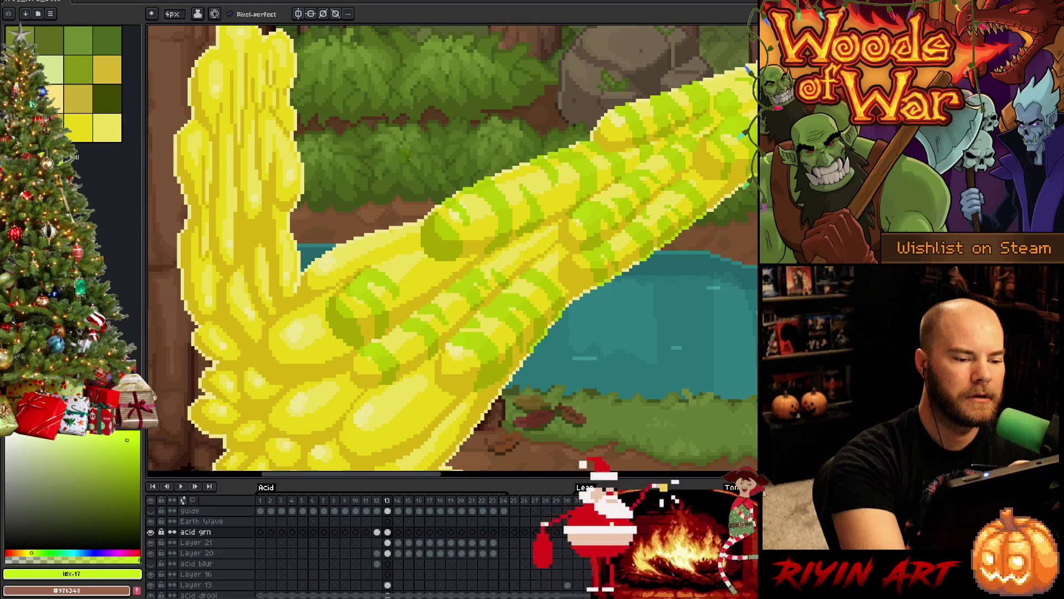
Step: Erase stray green pixels on the acid, alternating pencil and eraser
{"action": "key", "text": "b"}
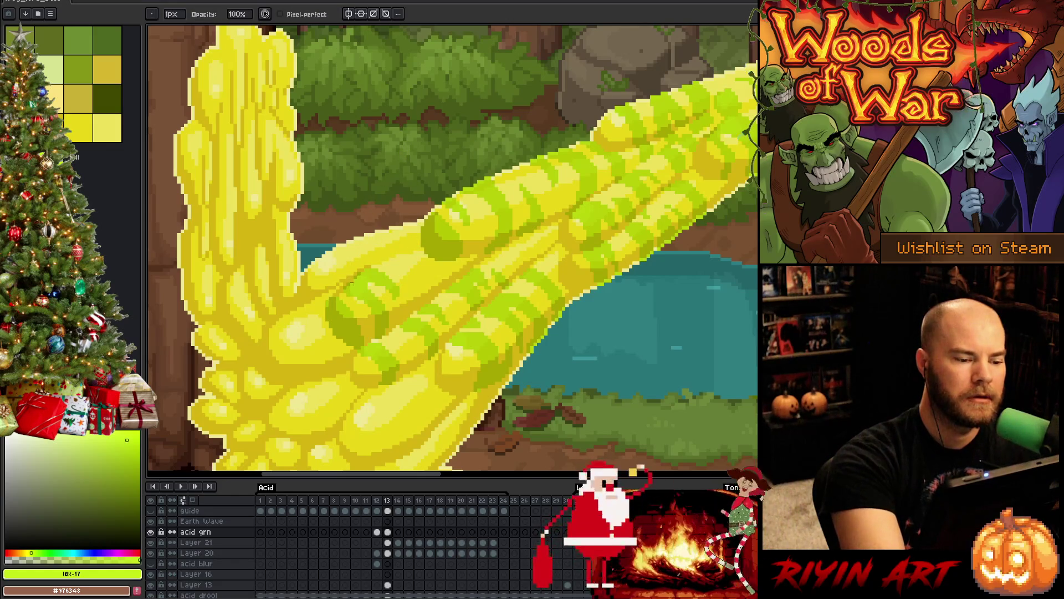
{"action": "key", "text": "e"}
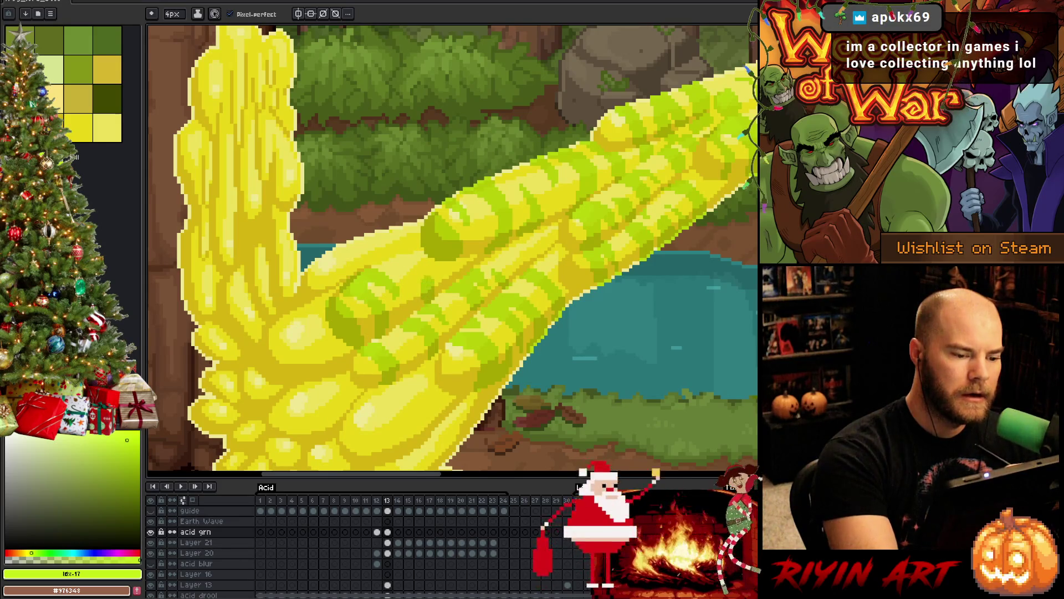
{"action": "key", "text": "b"}
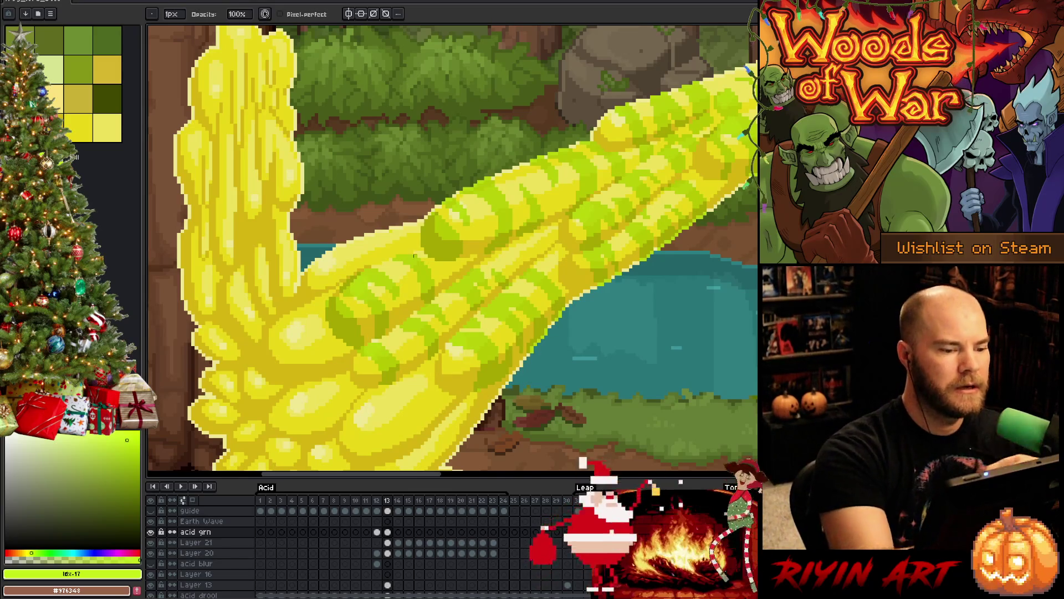
{"action": "key", "text": "e"}
{"action": "key", "text": "b"}
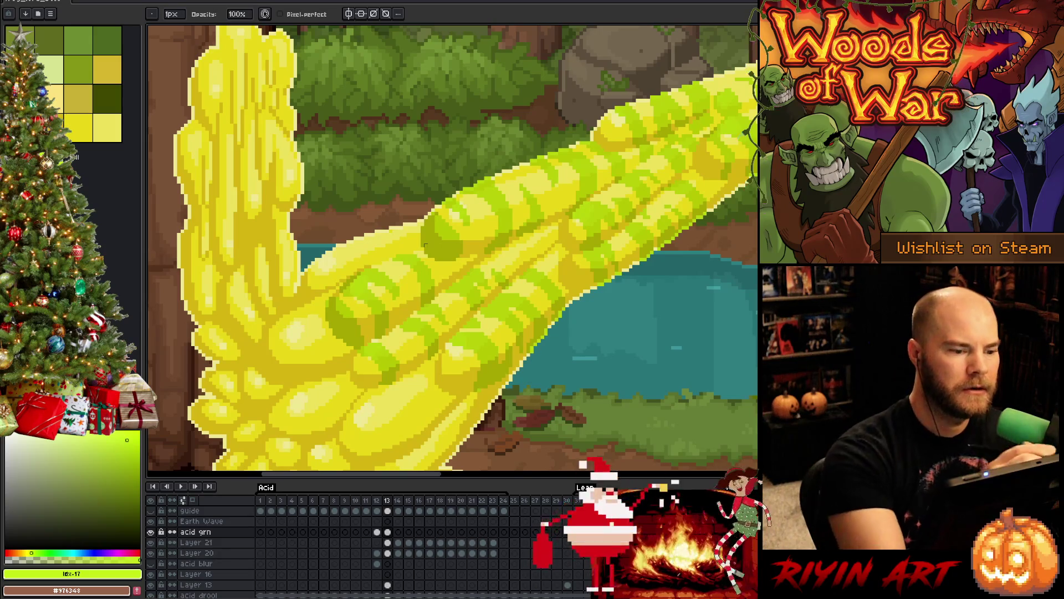
{"action": "key", "text": "e"}
{"action": "mouse_move", "coordinate": [327, 257]}
{"action": "left_mouse_down"}
{"action": "mouse_move", "coordinate": [361, 241]}
{"action": "mouse_move", "coordinate": [341, 276]}
{"action": "mouse_move", "coordinate": [363, 264]}
{"action": "left_mouse_up"}
Step: Touch up the stripes further, then pan the canvas to show the lower acid splash
{"action": "key", "text": "b"}
{"action": "key", "text": "e"}
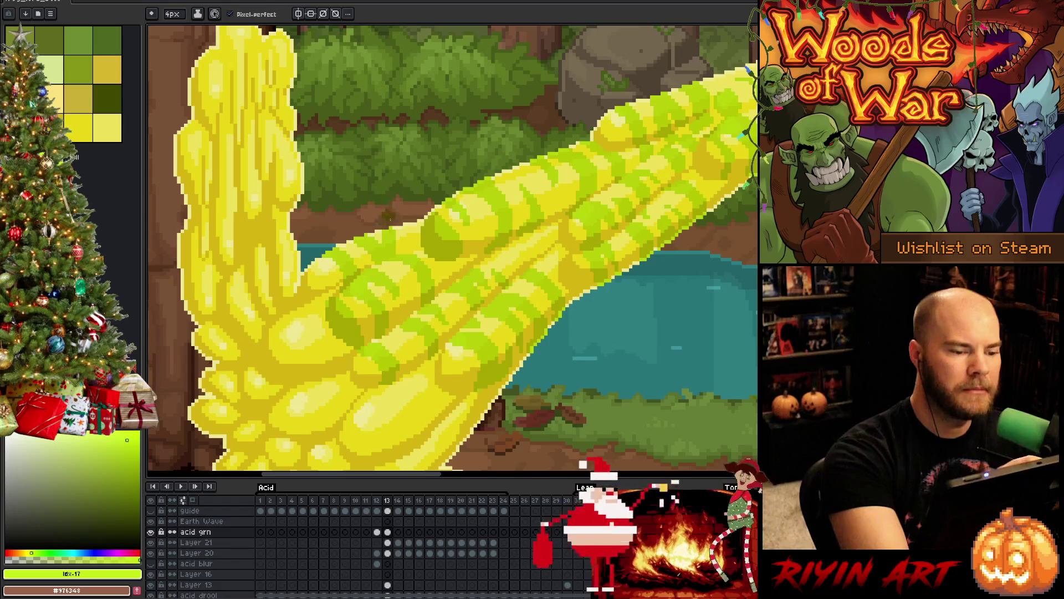
{"action": "key", "text": "b"}
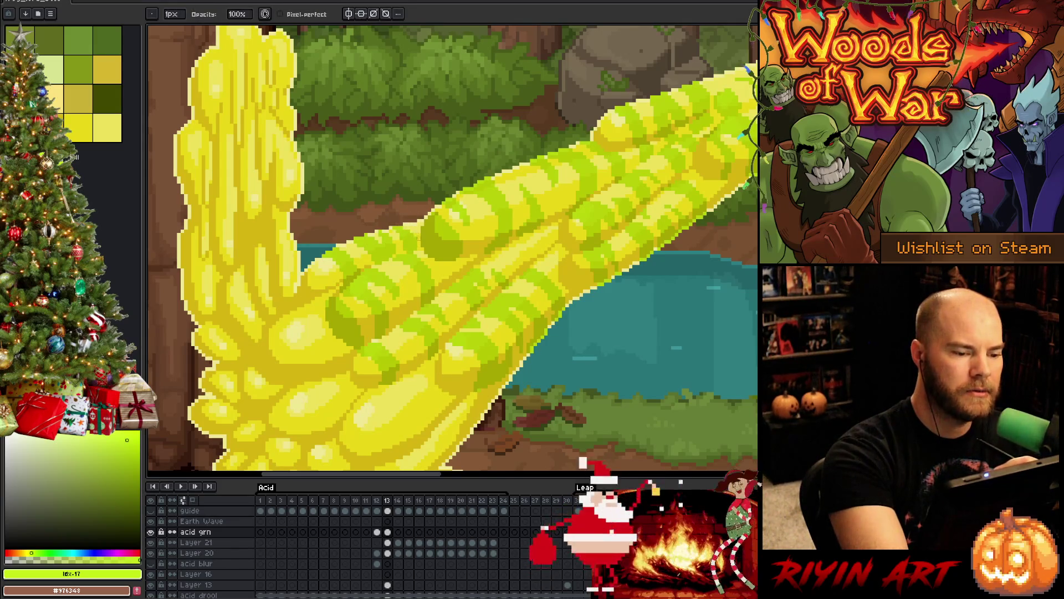
{"action": "key", "text": "e"}
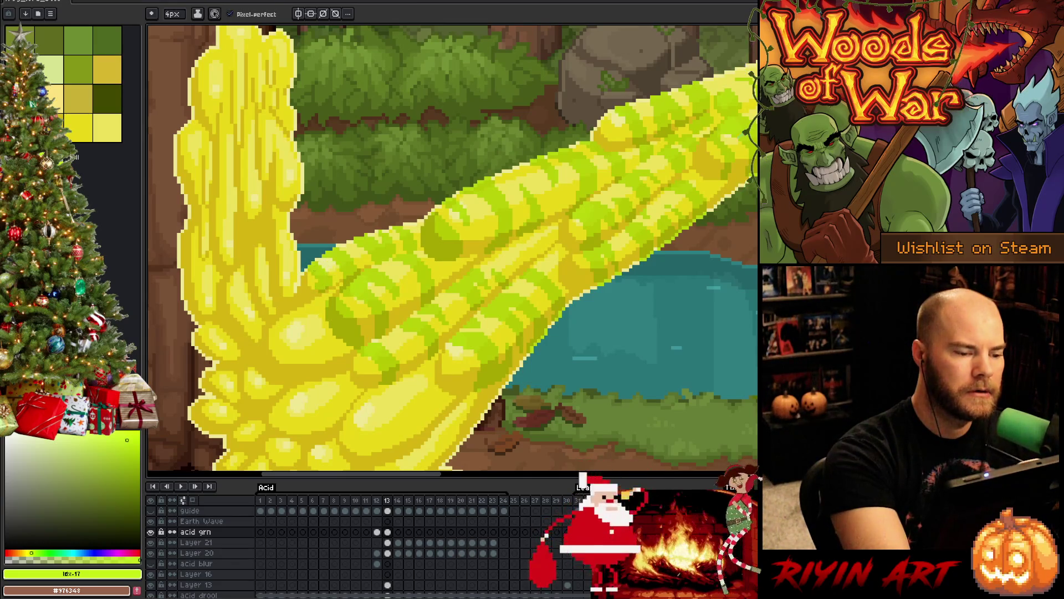
{"action": "key", "text": "b"}
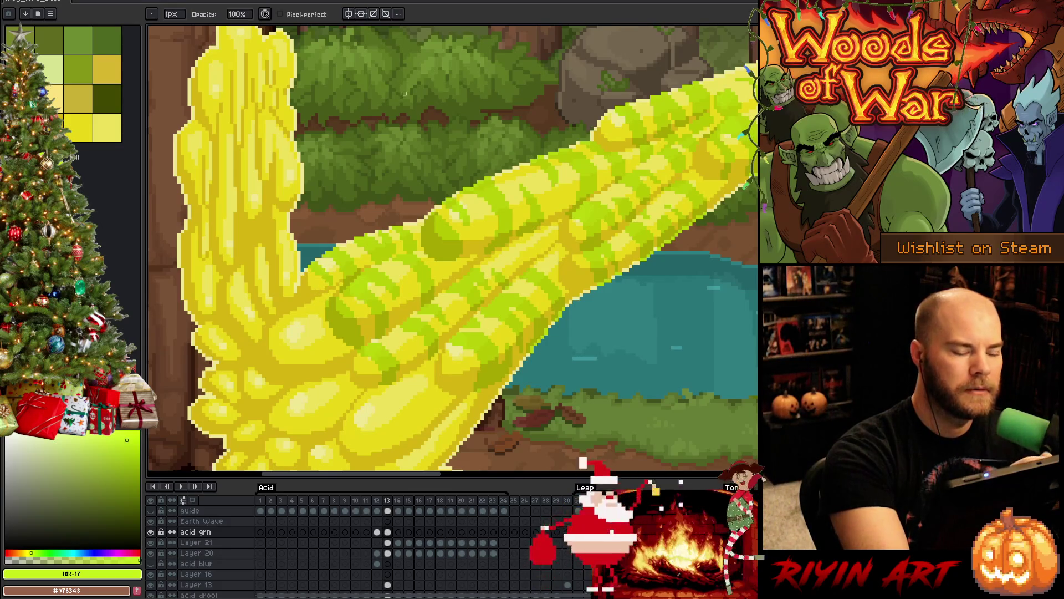
{"action": "key", "text": "e"}
{"action": "left_click_drag", "start_coordinate": [447, 388], "coordinate": [442, 316]}
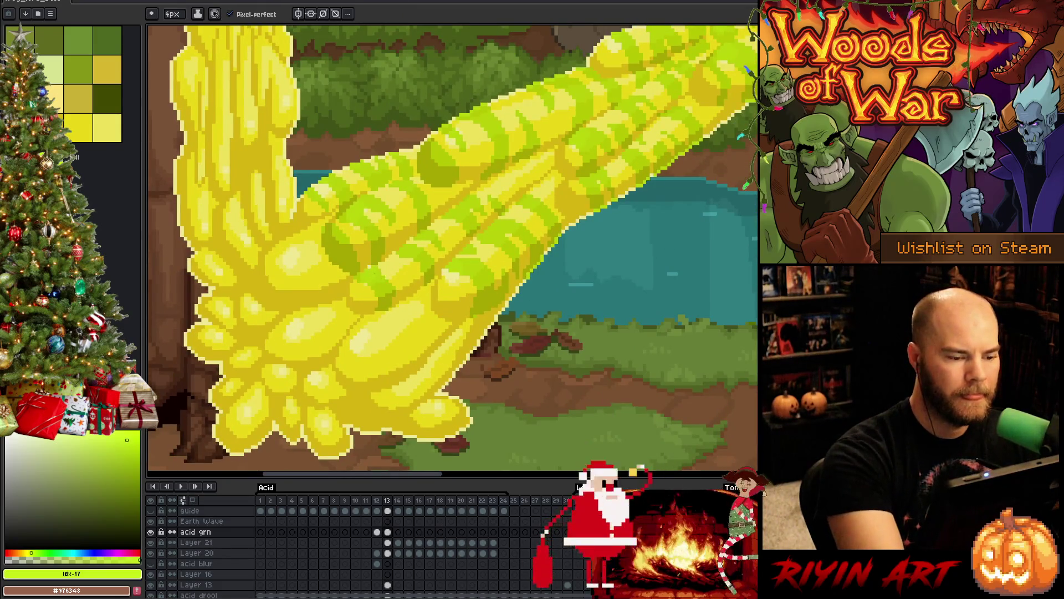
Step: Erase a streak across the lower acid lobe, undoing and re-erasing to reshape it
{"action": "left_click_drag", "start_coordinate": [349, 339], "coordinate": [392, 367]}
{"action": "key", "text": "ctrl+z"}
{"action": "mouse_move", "coordinate": [341, 341]}
{"action": "left_mouse_down"}
{"action": "mouse_move", "coordinate": [382, 365]}
{"action": "mouse_move", "coordinate": [374, 343]}
{"action": "mouse_move", "coordinate": [388, 361]}
{"action": "left_mouse_up"}
{"action": "key", "text": "ctrl+z"}
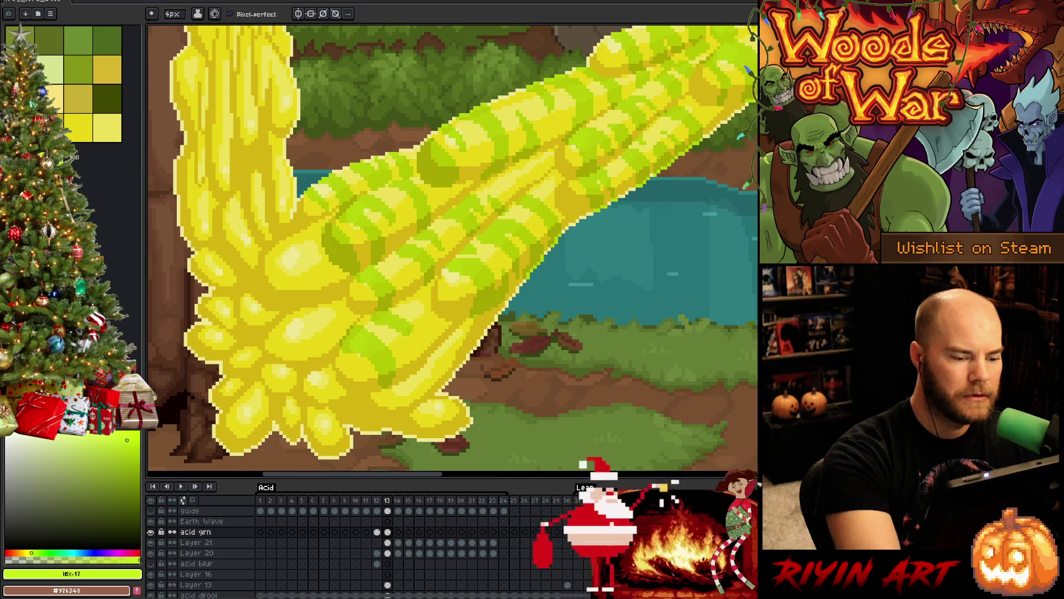
Step: Refine the lower-lobe light-green stripe by alternating pencil and eraser
{"action": "key", "text": "b"}
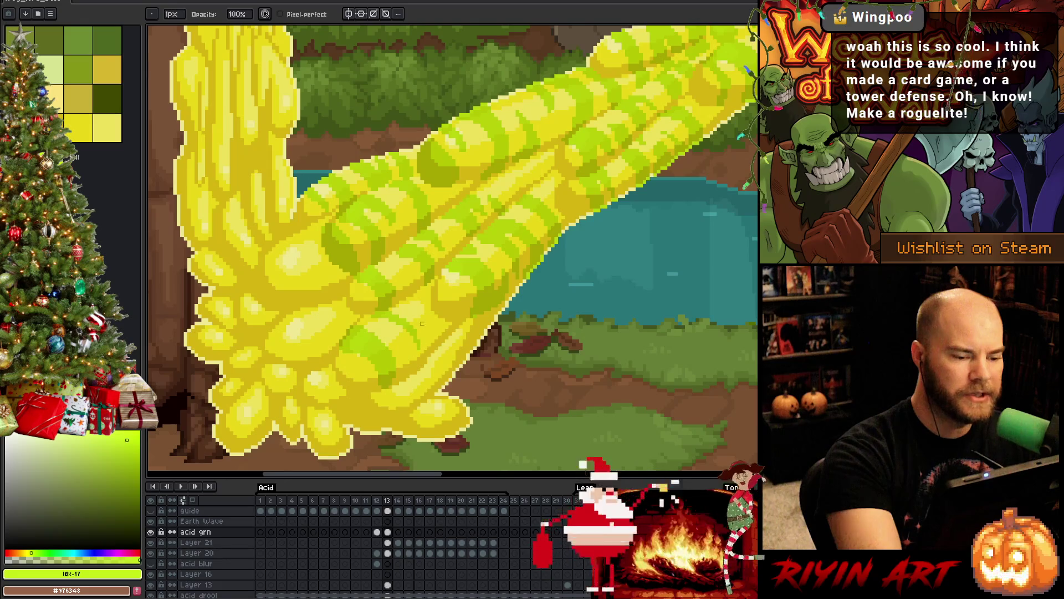
{"action": "key", "text": "e"}
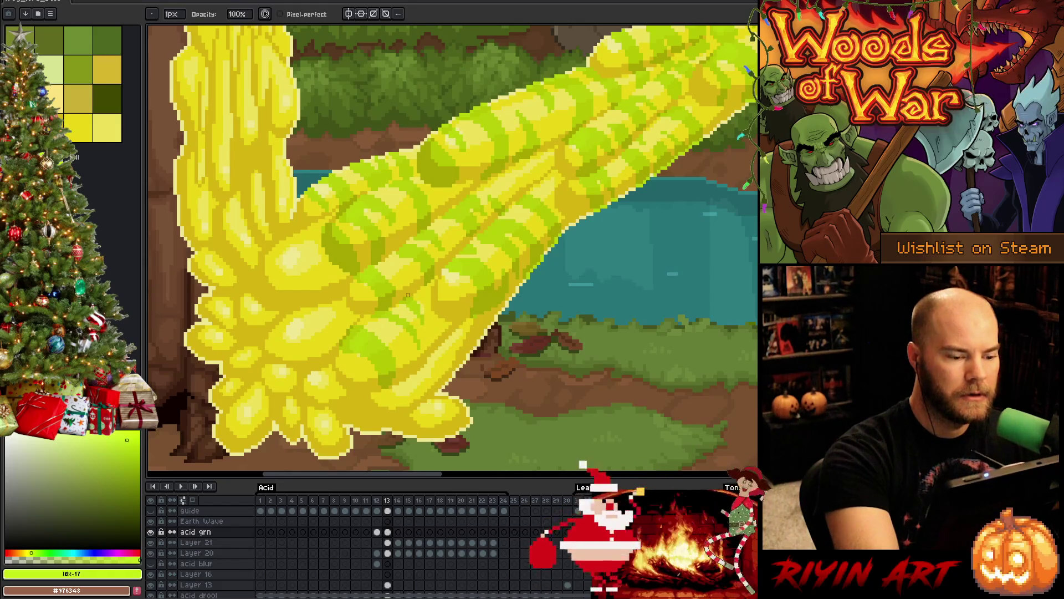
{"action": "key", "text": "e"}
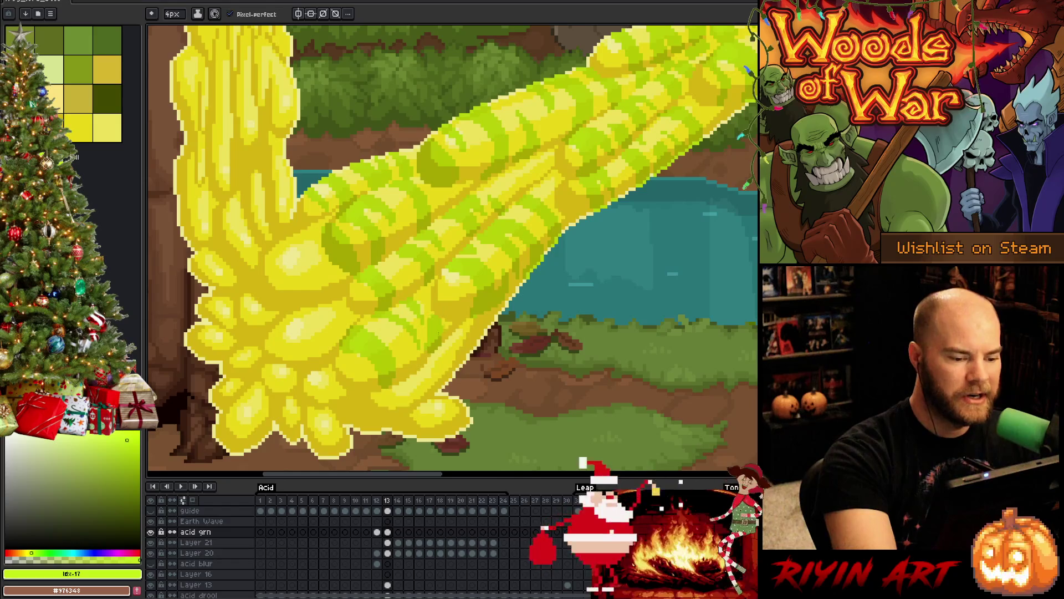
{"action": "key", "text": "b"}
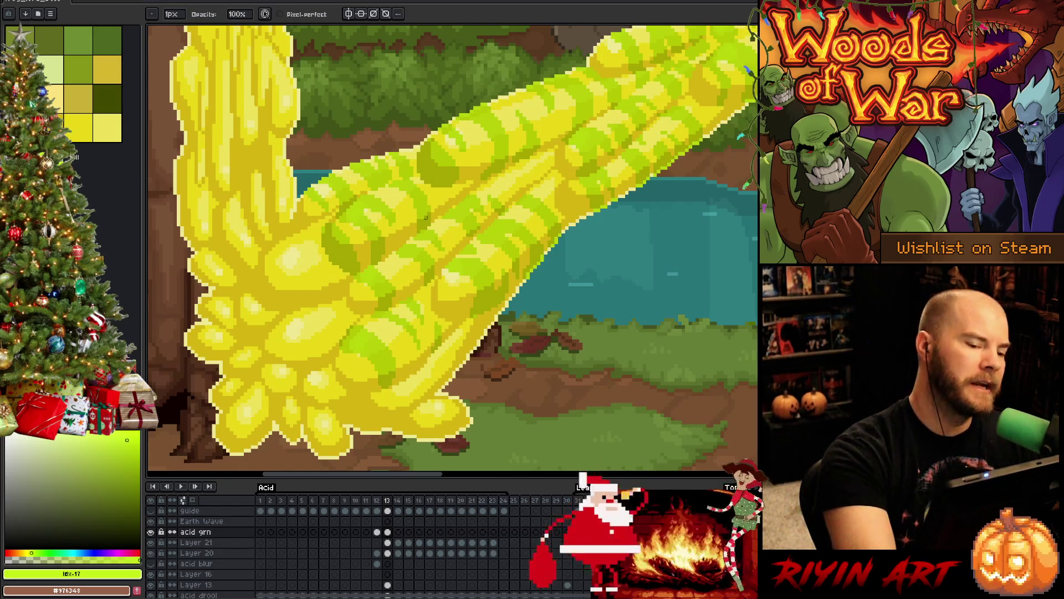
{"action": "key", "text": "e"}
{"action": "key", "text": "b"}
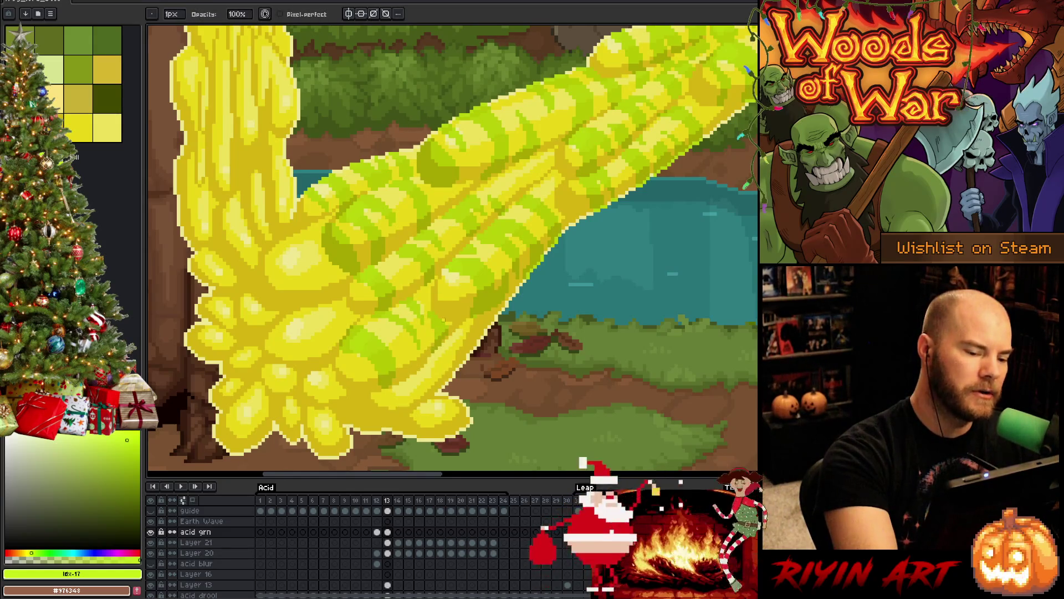
{"action": "key", "text": "e"}
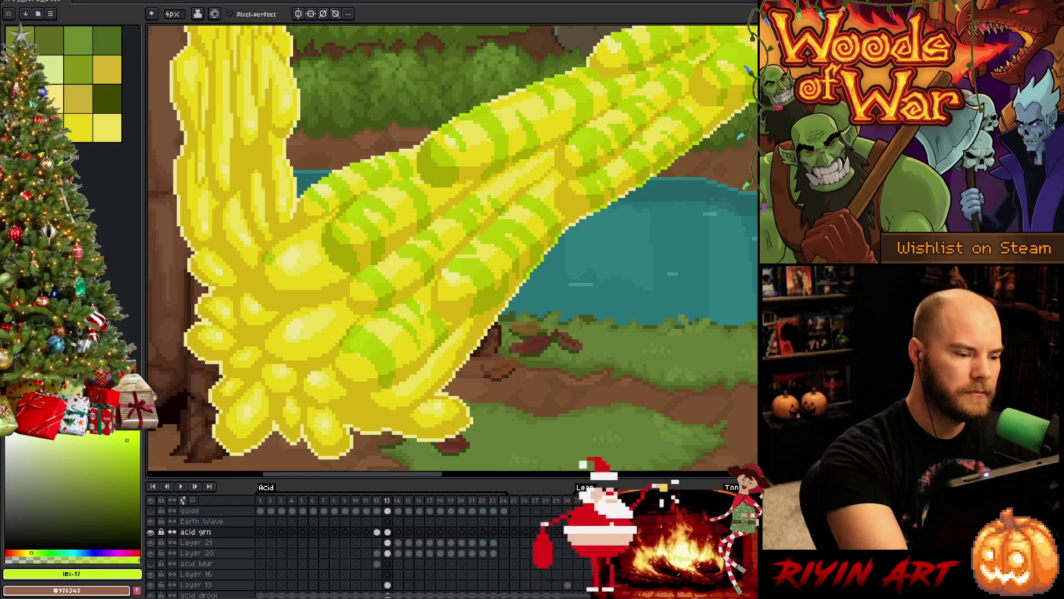
Step: Paint darker green shading down the lower acid blob, redoing one stroke
{"action": "mouse_move", "coordinate": [278, 253]}
{"action": "left_mouse_down"}
{"action": "mouse_move", "coordinate": [295, 282]}
{"action": "mouse_move", "coordinate": [283, 305]}
{"action": "left_mouse_up"}
{"action": "mouse_move", "coordinate": [275, 235]}
{"action": "left_mouse_down"}
{"action": "mouse_move", "coordinate": [280, 272]}
{"action": "mouse_move", "coordinate": [274, 263]}
{"action": "mouse_move", "coordinate": [294, 272]}
{"action": "mouse_move", "coordinate": [291, 307]}
{"action": "mouse_move", "coordinate": [274, 258]}
{"action": "mouse_move", "coordinate": [299, 305]}
{"action": "left_mouse_up"}
{"action": "key", "text": "ctrl+z"}
{"action": "key", "text": "ctrl+z"}
{"action": "key", "text": "ctrl+z"}
{"action": "key", "text": "ctrl+z"}
{"action": "key", "text": "ctrl+z"}
{"action": "left_click_drag", "start_coordinate": [274, 241], "coordinate": [299, 307]}
{"action": "left_click_drag", "start_coordinate": [282, 263], "coordinate": [309, 279]}
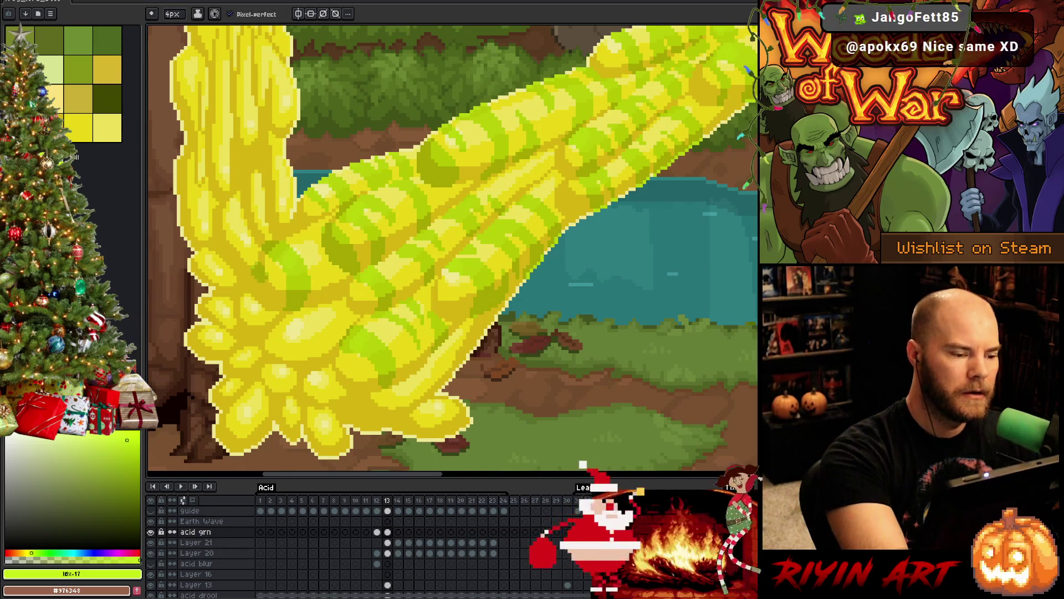
Step: Add green spots into the yellow acid blob
{"action": "key", "text": "b"}
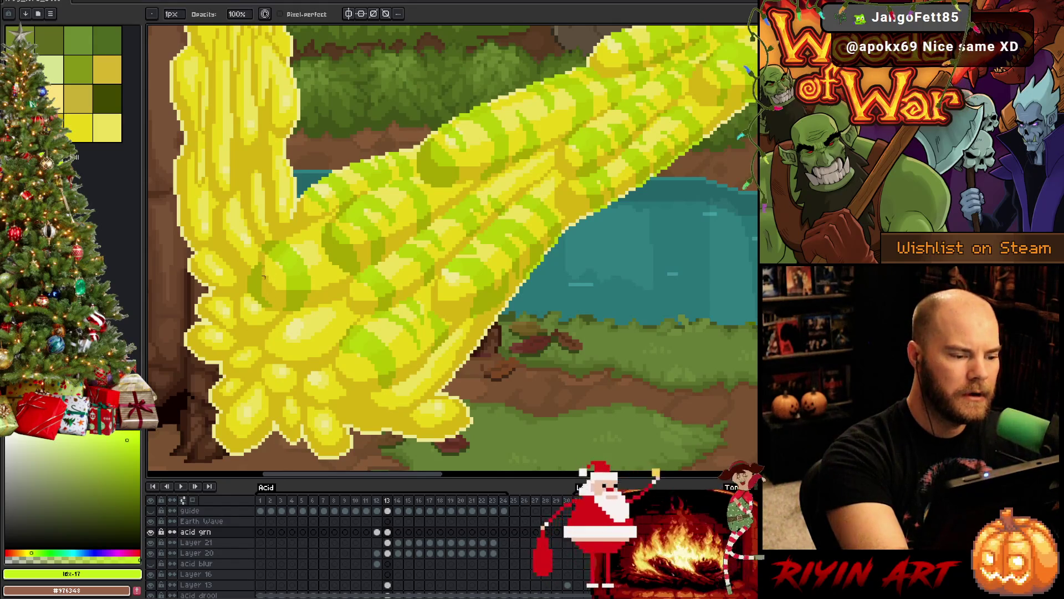
{"action": "key", "text": "e"}
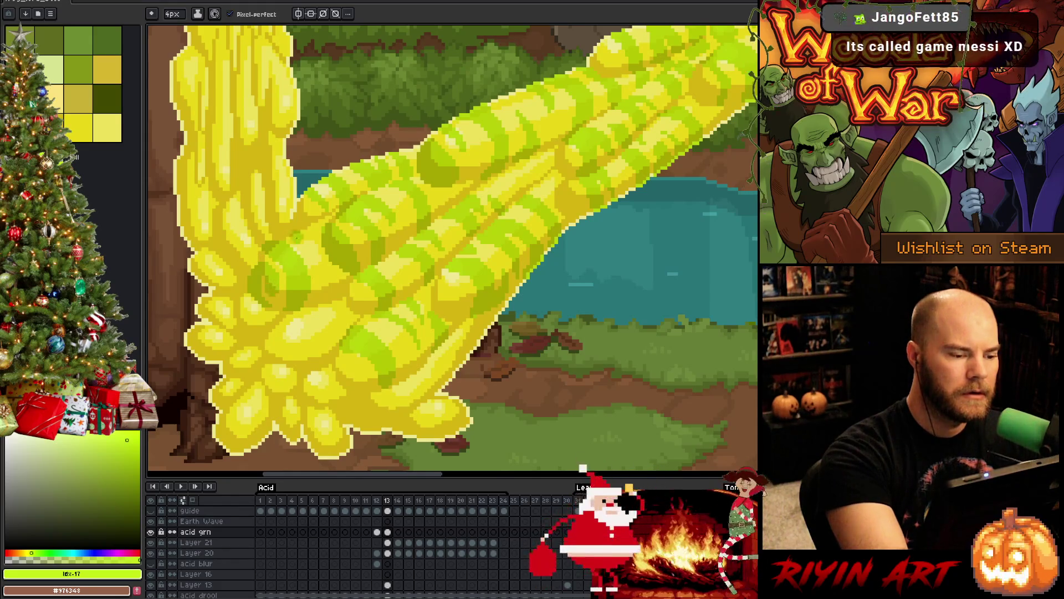
{"action": "key", "text": "b"}
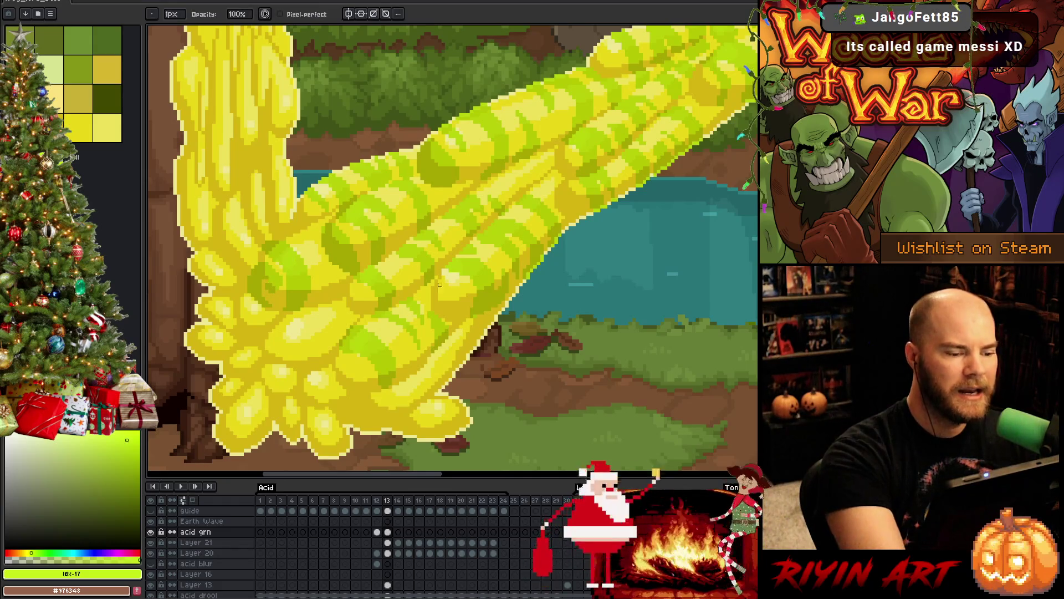
{"action": "key", "text": "e"}
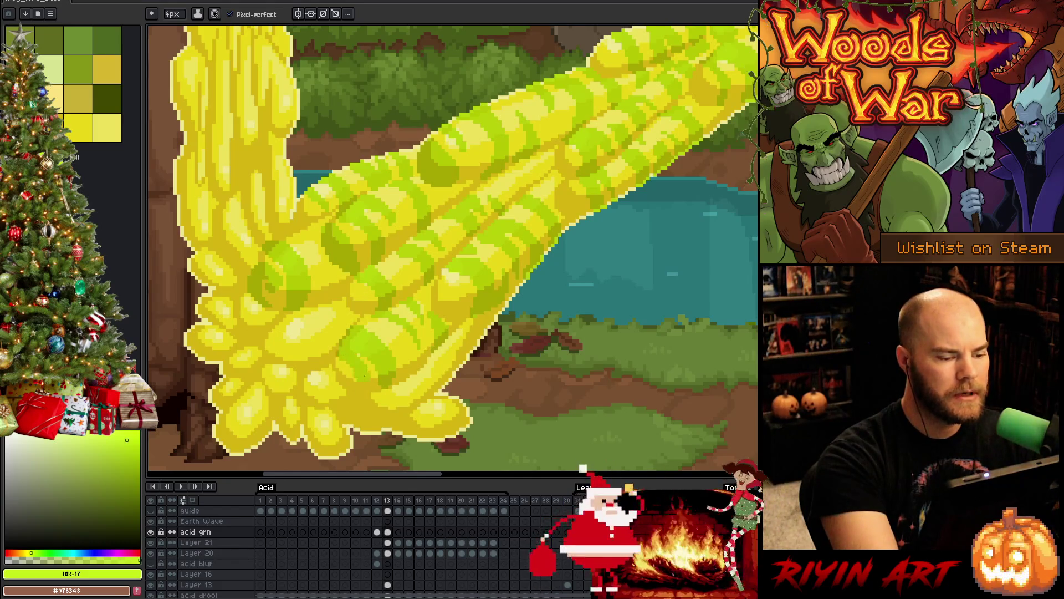
{"action": "key", "text": "b"}
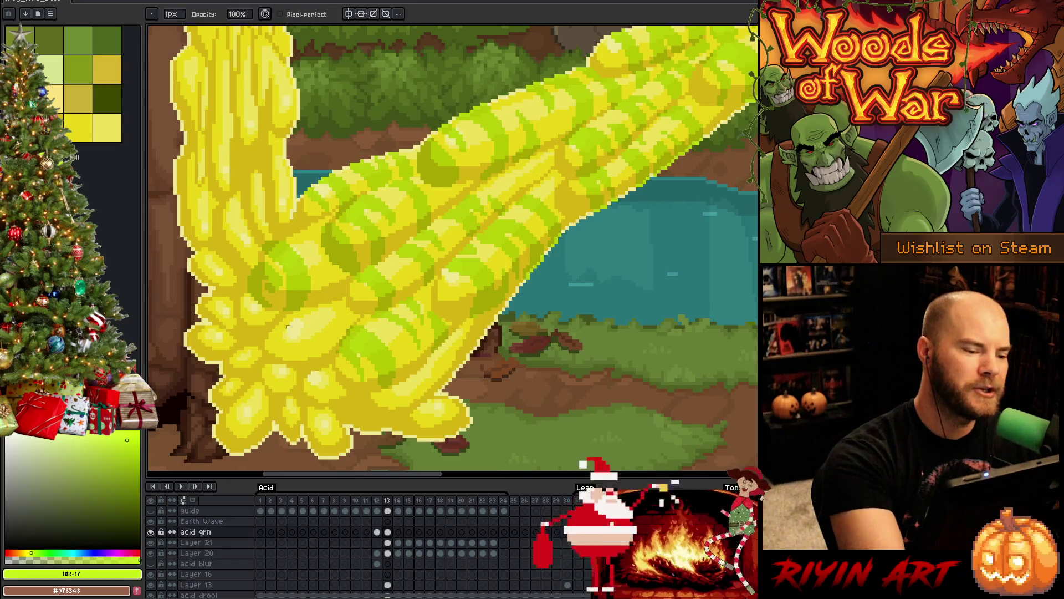
{"action": "key", "text": "e"}
{"action": "left_click_drag", "start_coordinate": [302, 330], "coordinate": [305, 368]}
{"action": "left_click_drag", "start_coordinate": [324, 316], "coordinate": [316, 330]}
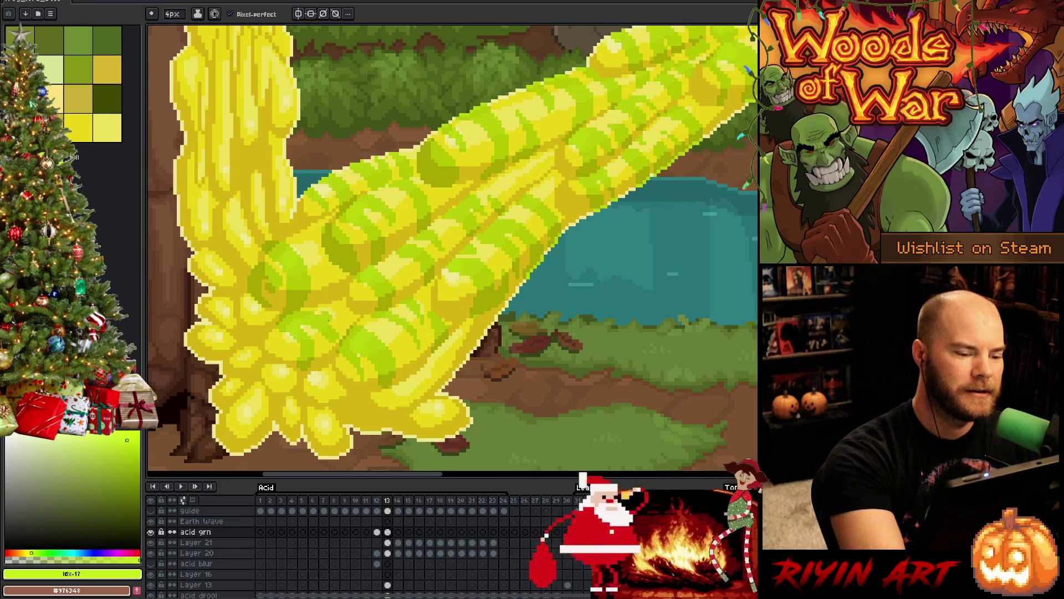
Step: Refine the stripes on the lower strands above the splash with pencil and eraser
{"action": "key", "text": "b"}
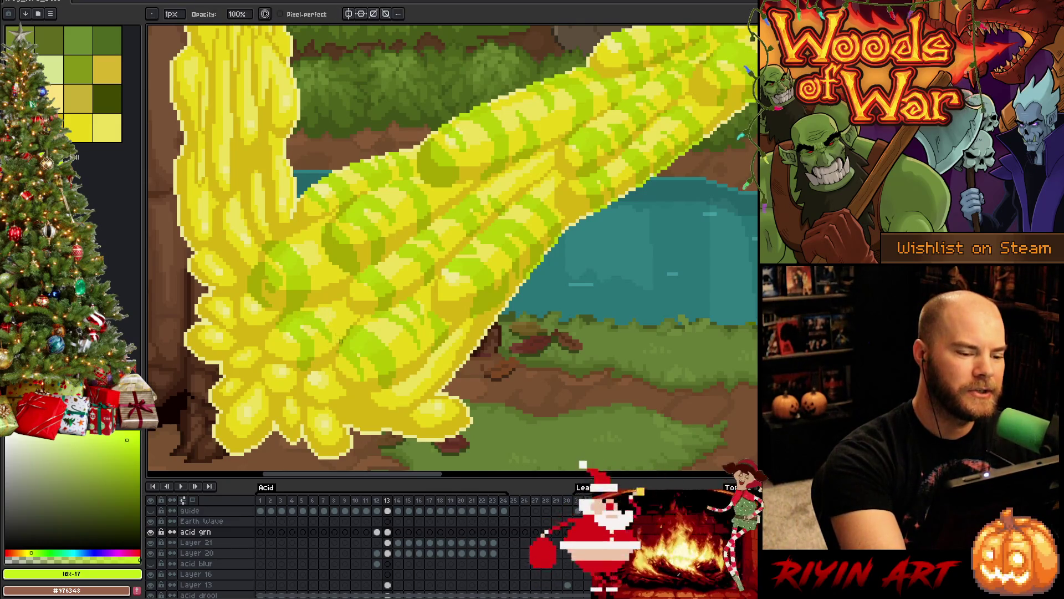
{"action": "key", "text": "e"}
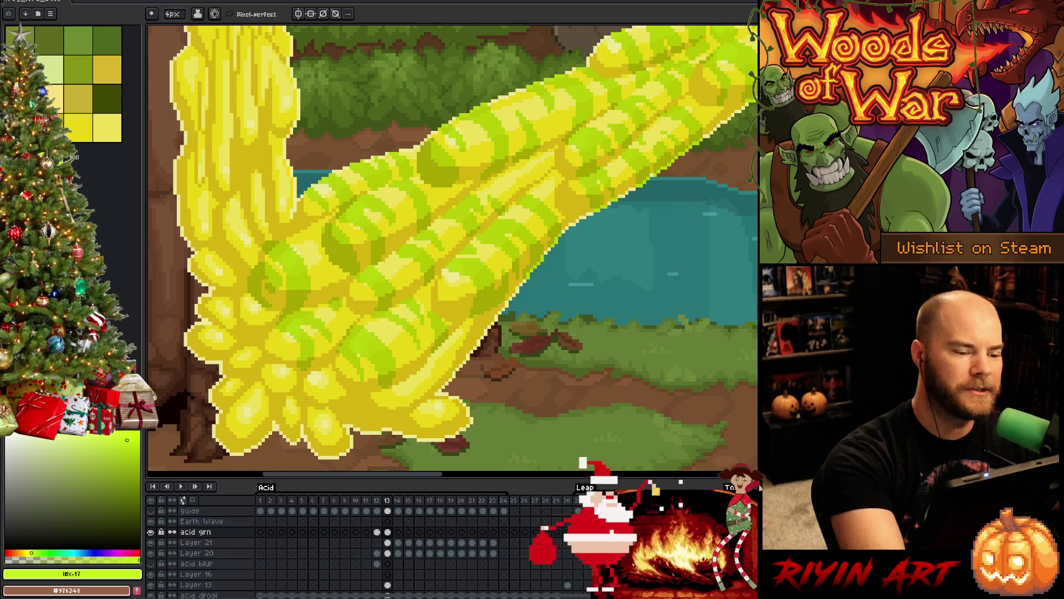
{"action": "key", "text": "b"}
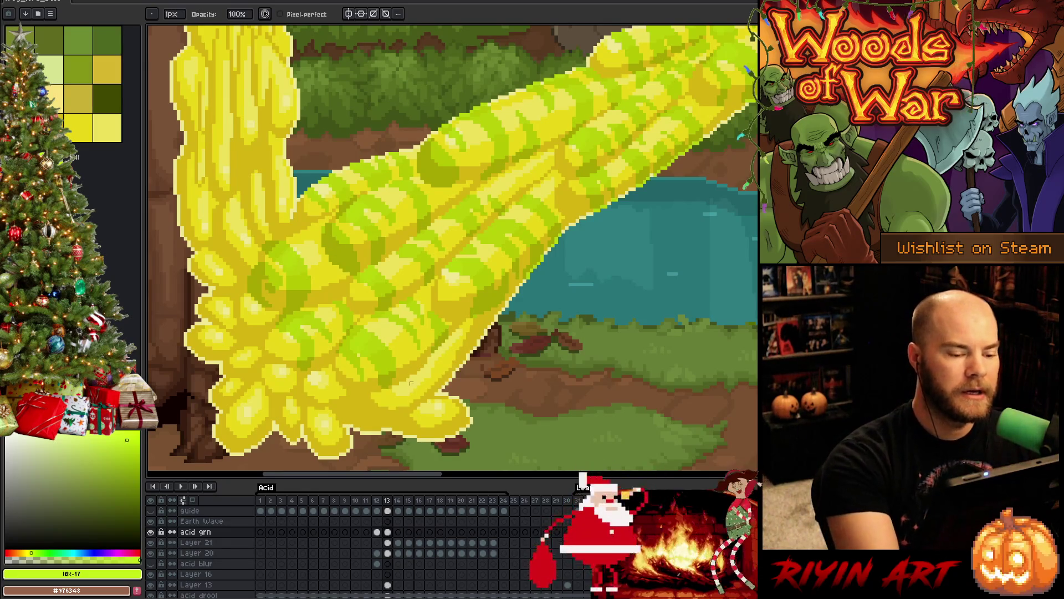
{"action": "key", "text": "e"}
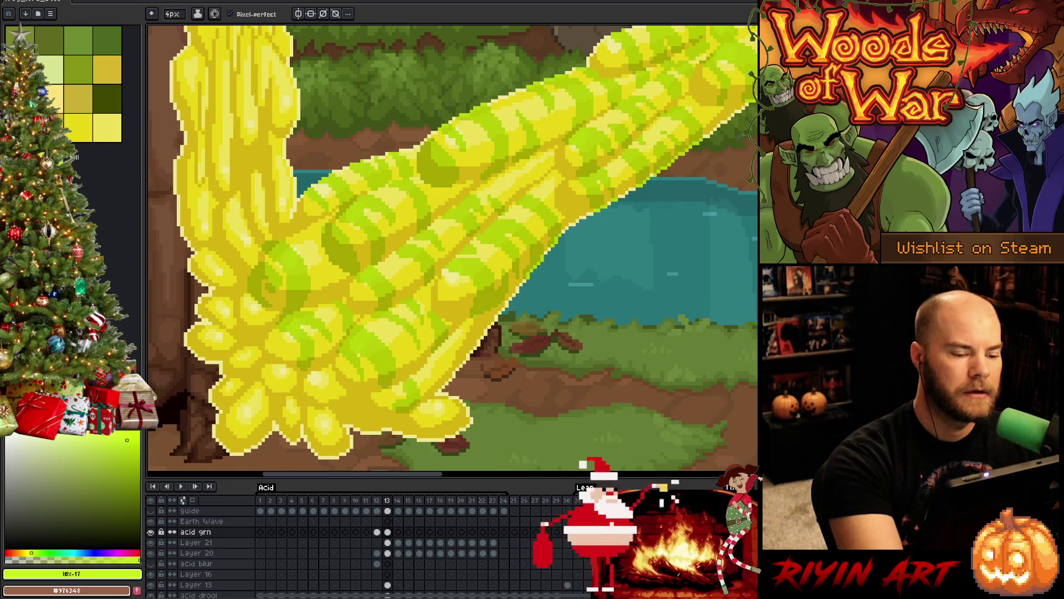
{"action": "key", "text": "b"}
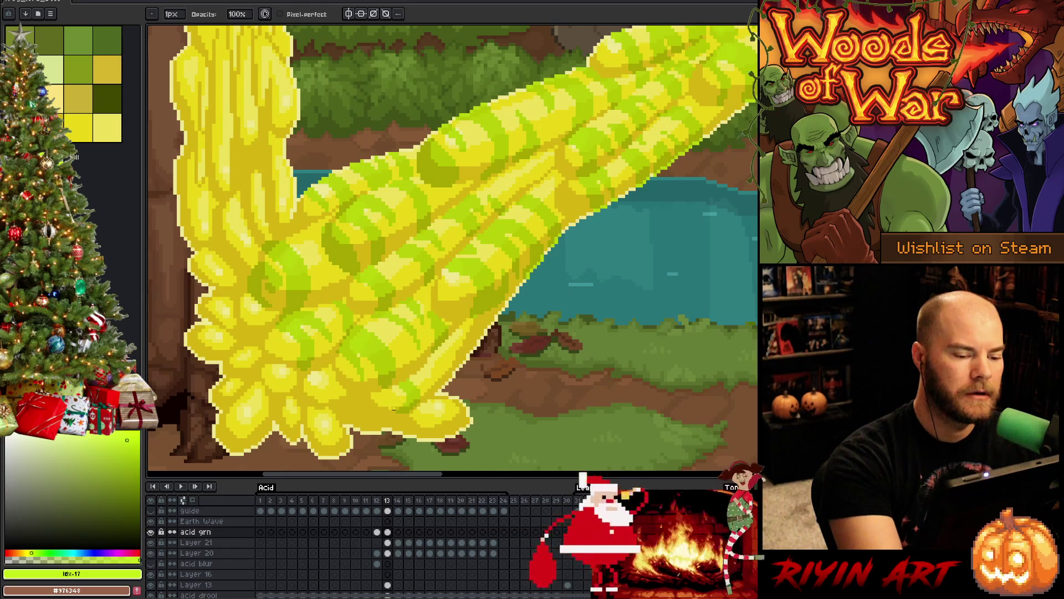
{"action": "key", "text": "e"}
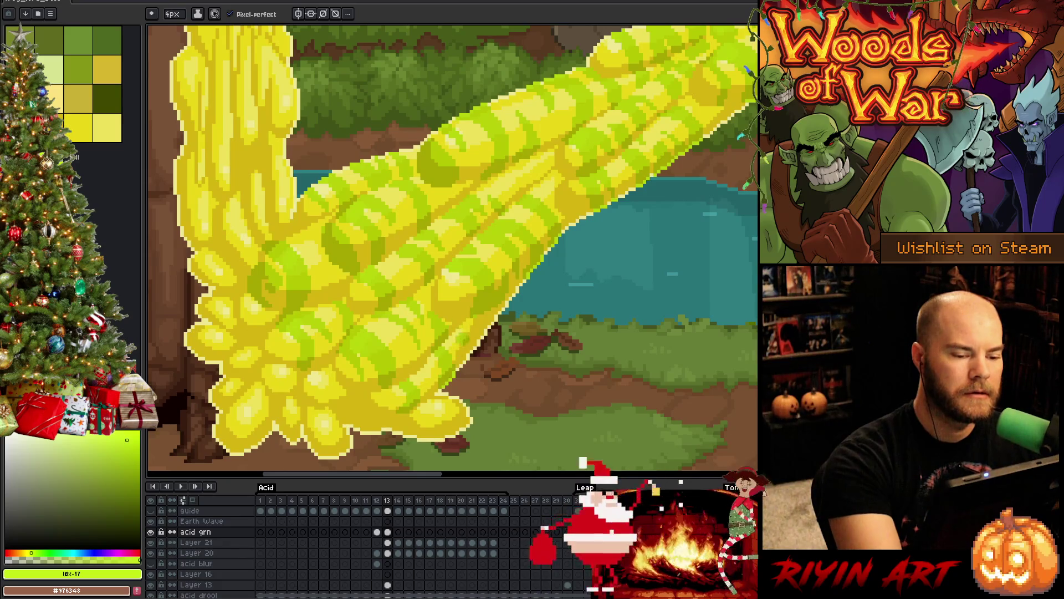
{"action": "key", "text": "b"}
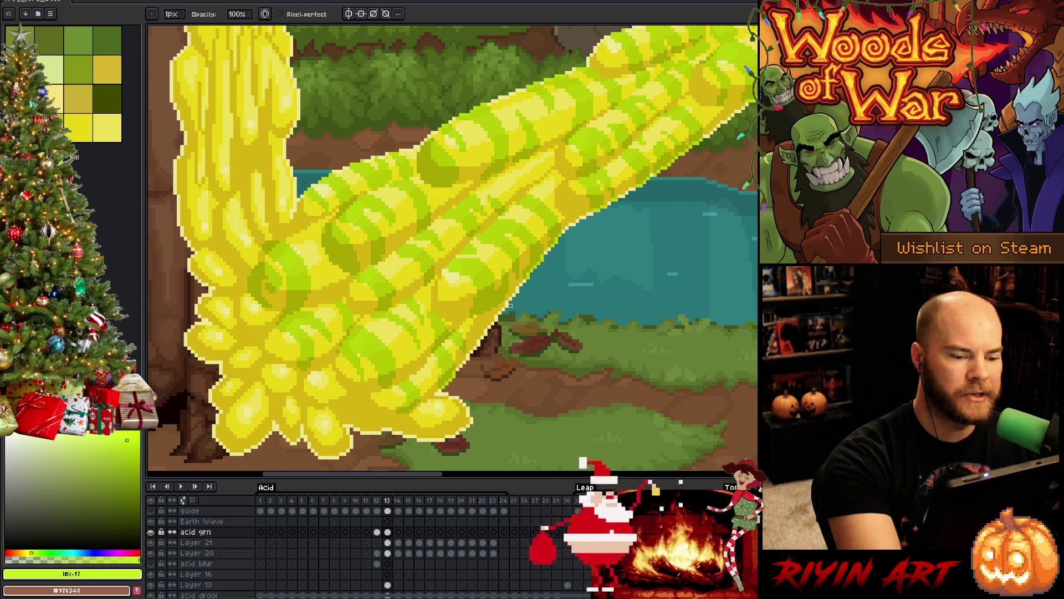
{"action": "key", "text": "e"}
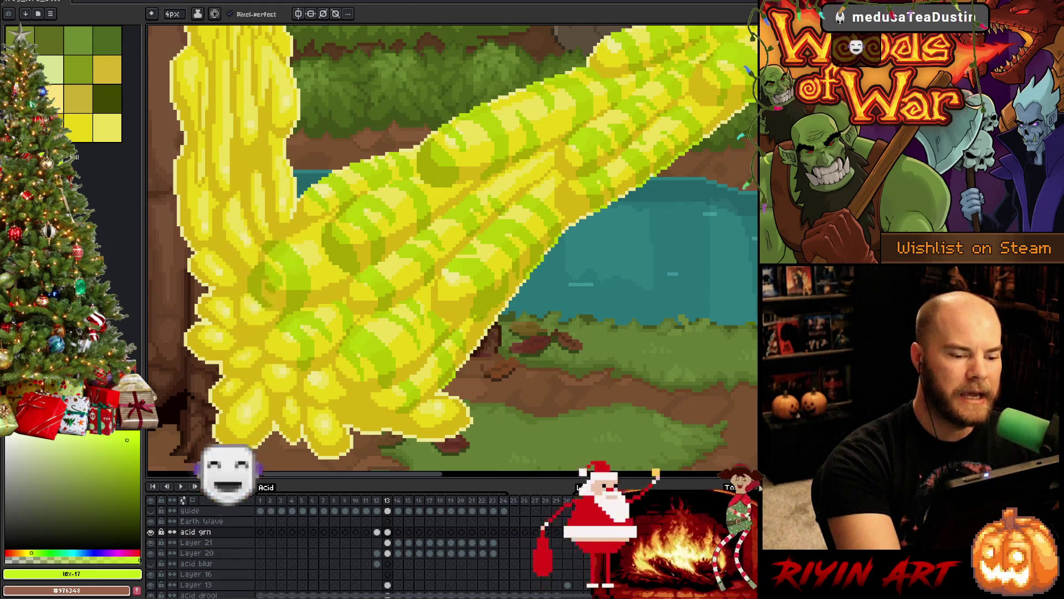
{"action": "key", "text": "b"}
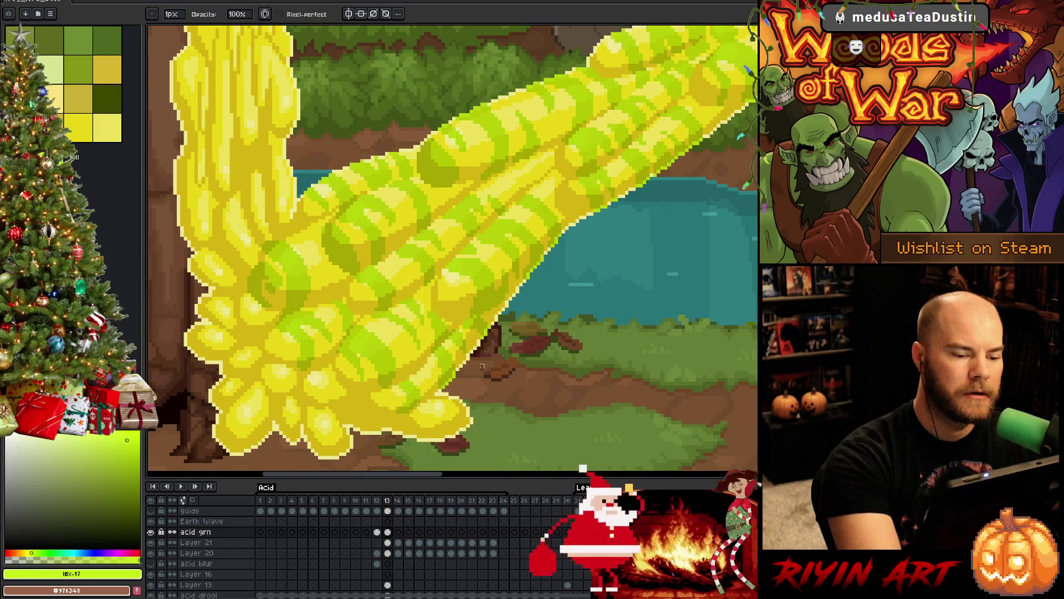
{"action": "key", "text": "e"}
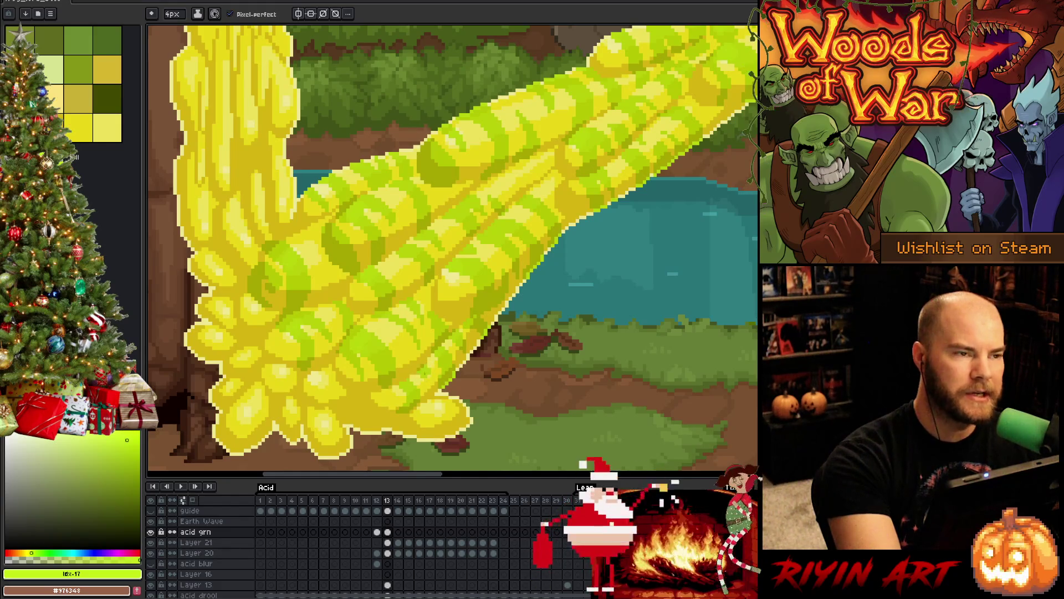
{"action": "key", "text": "b"}
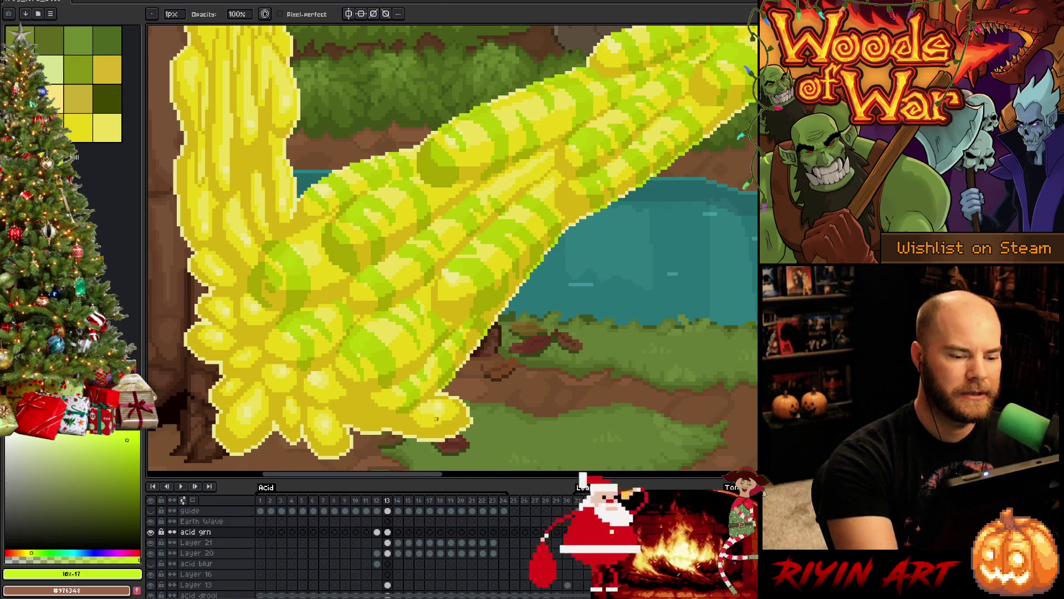
{"action": "key", "text": "e"}
{"action": "left_click", "coordinate": [452, 410]}
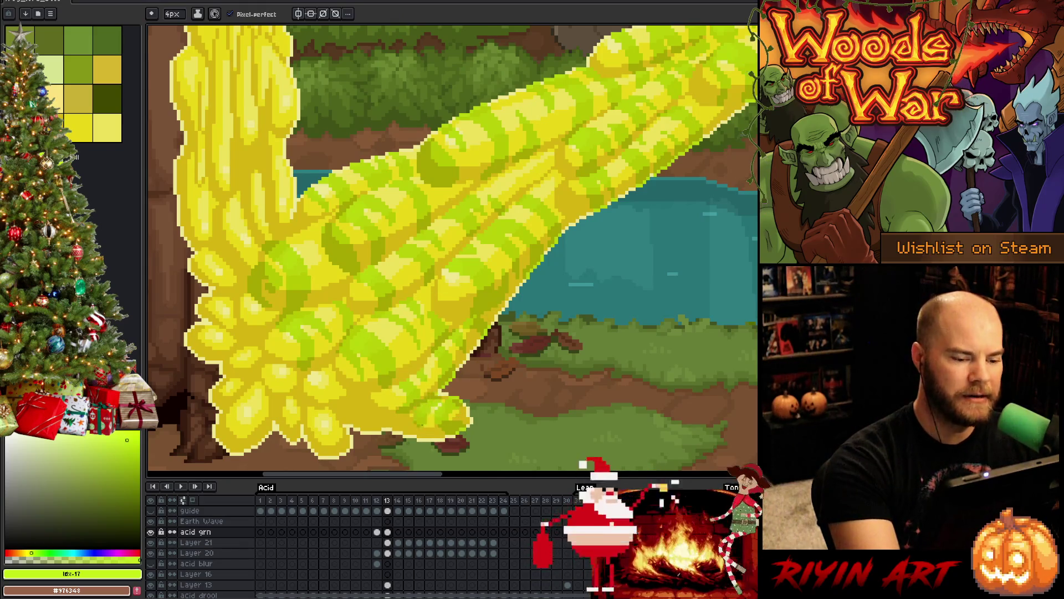
{"action": "key", "text": "b"}
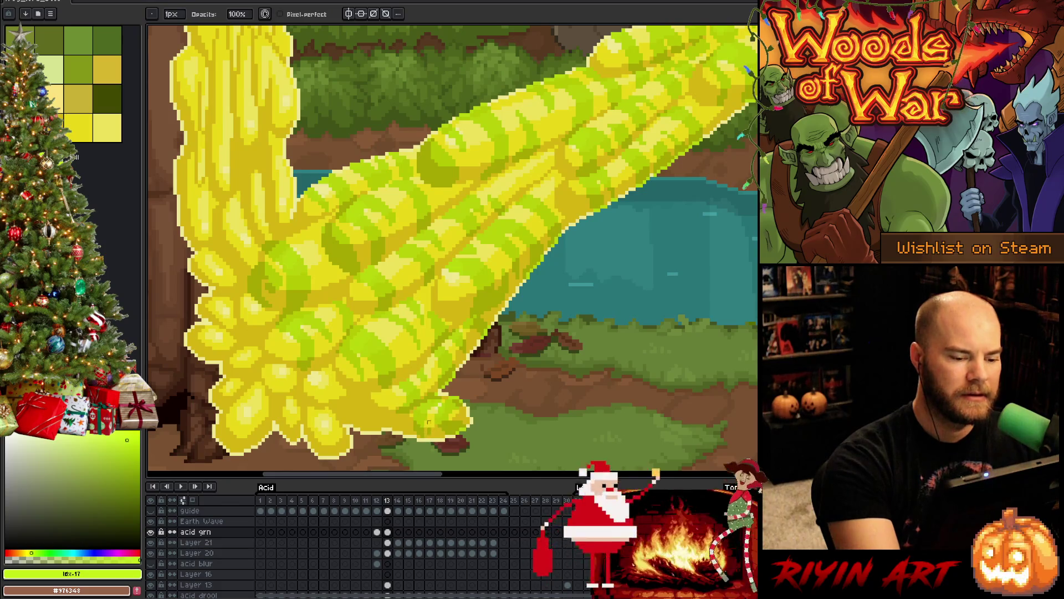
{"action": "key", "text": "e"}
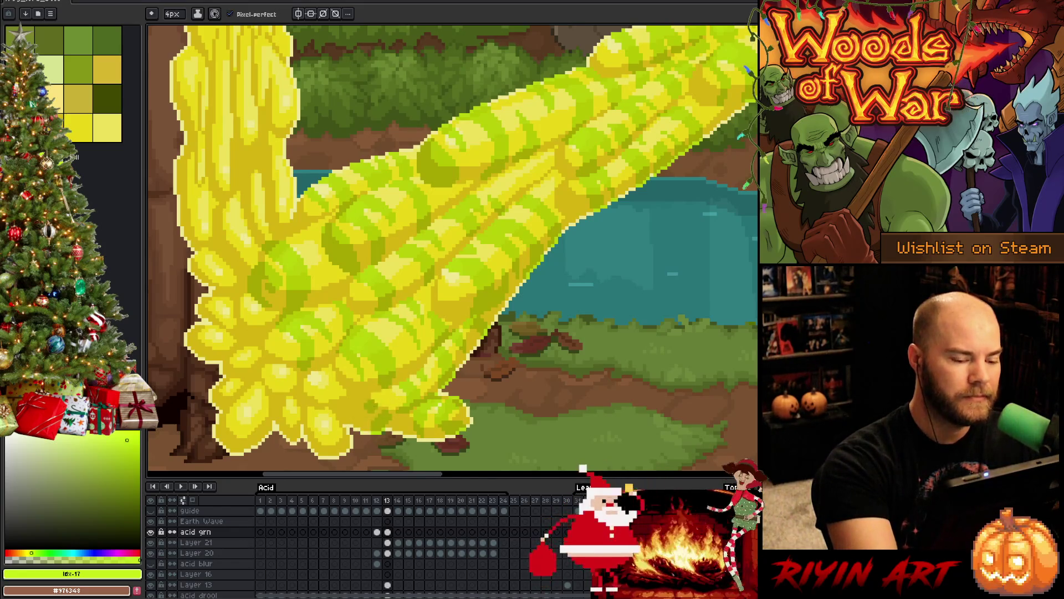
{"action": "key", "text": "b"}
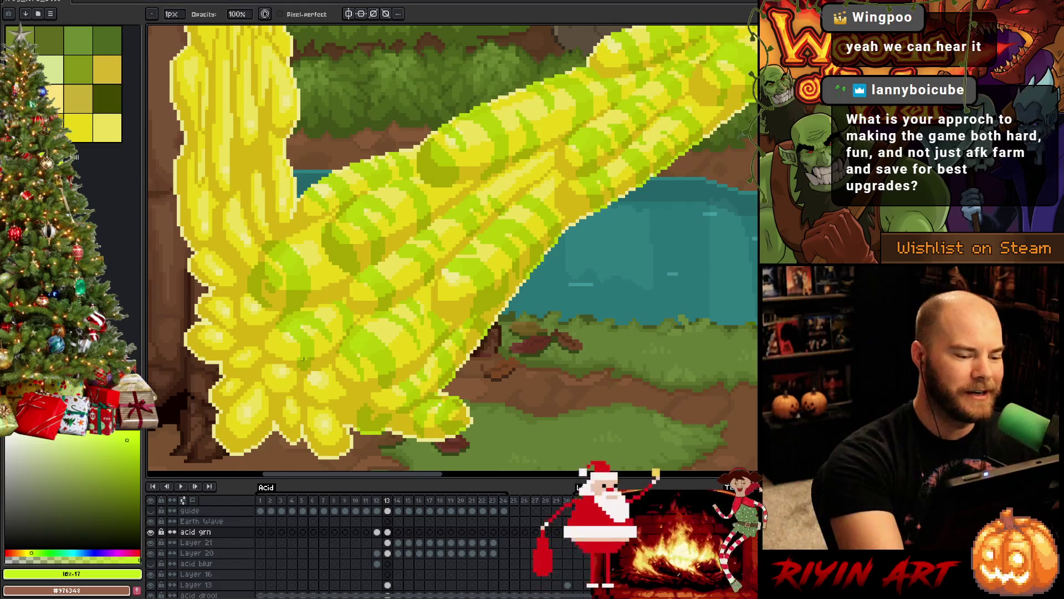
Step: Paint and clean green stripe pixels along the acid stream's bottom edge beside the tree
{"action": "key", "text": "e"}
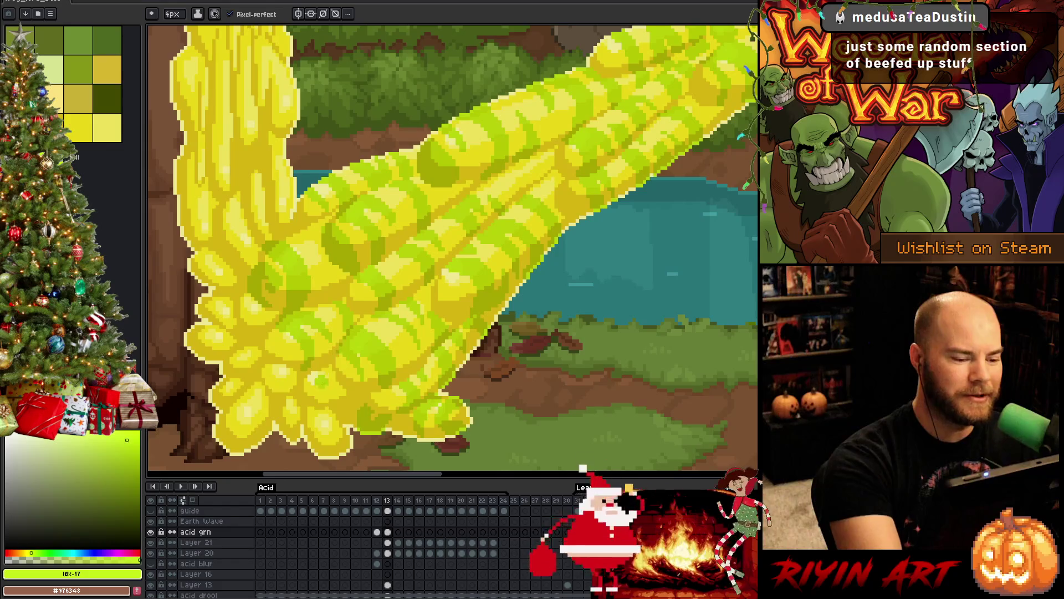
{"action": "key", "text": "b"}
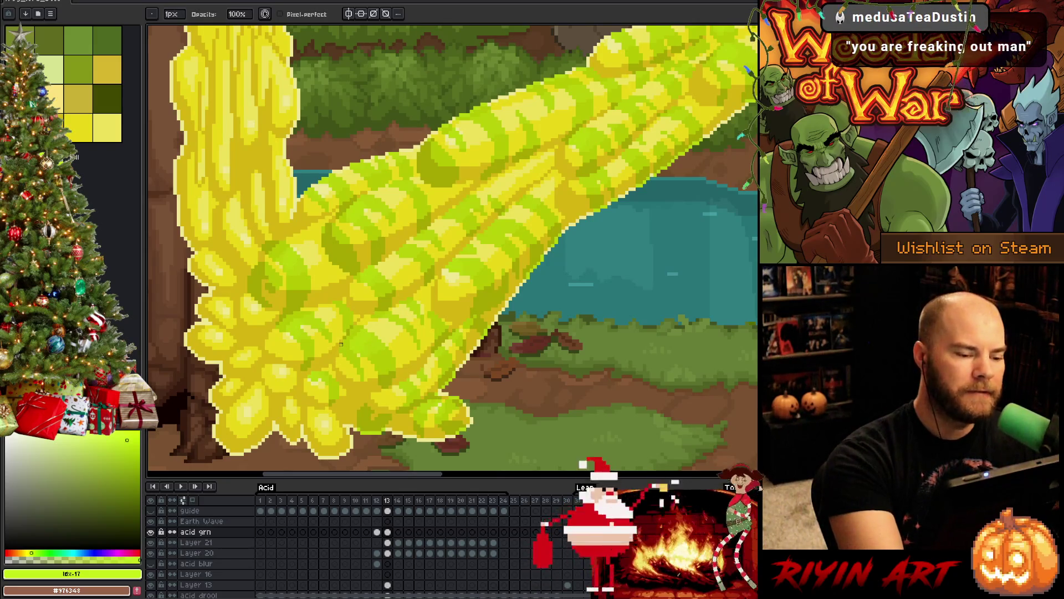
{"action": "key", "text": "e"}
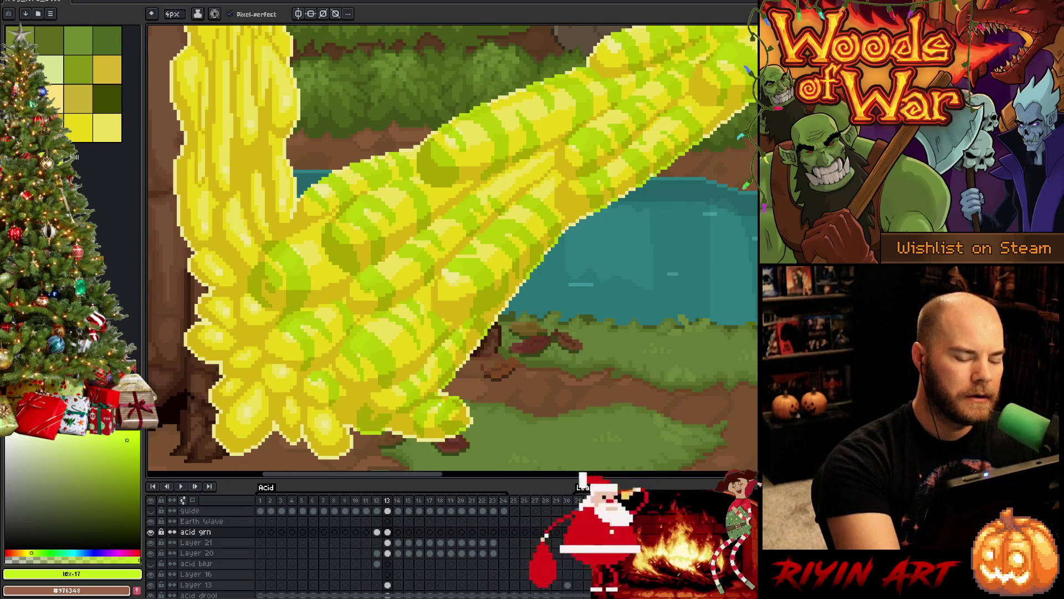
{"action": "key", "text": "b"}
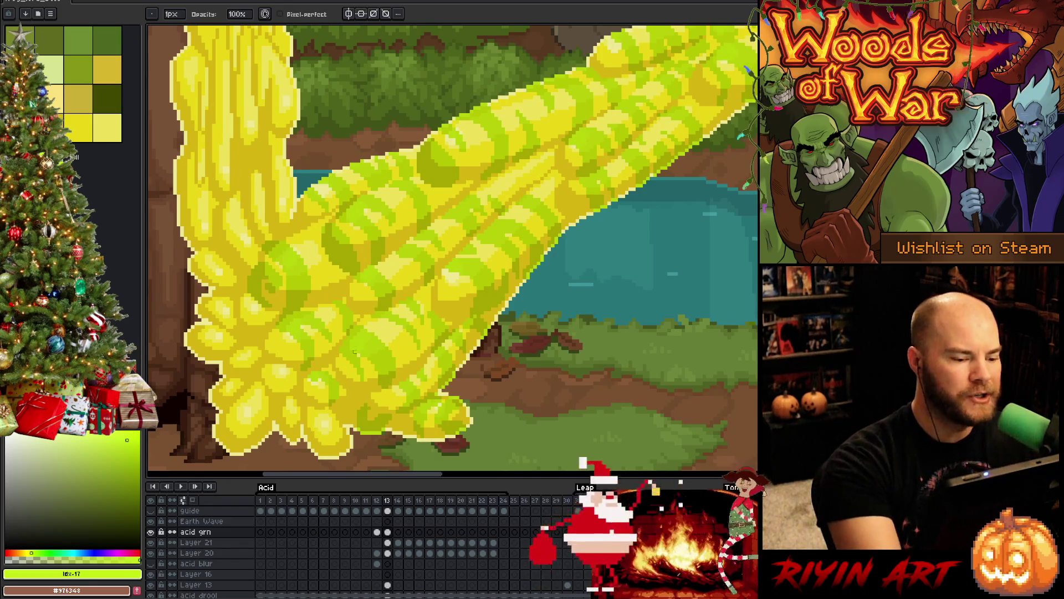
{"action": "key", "text": "e"}
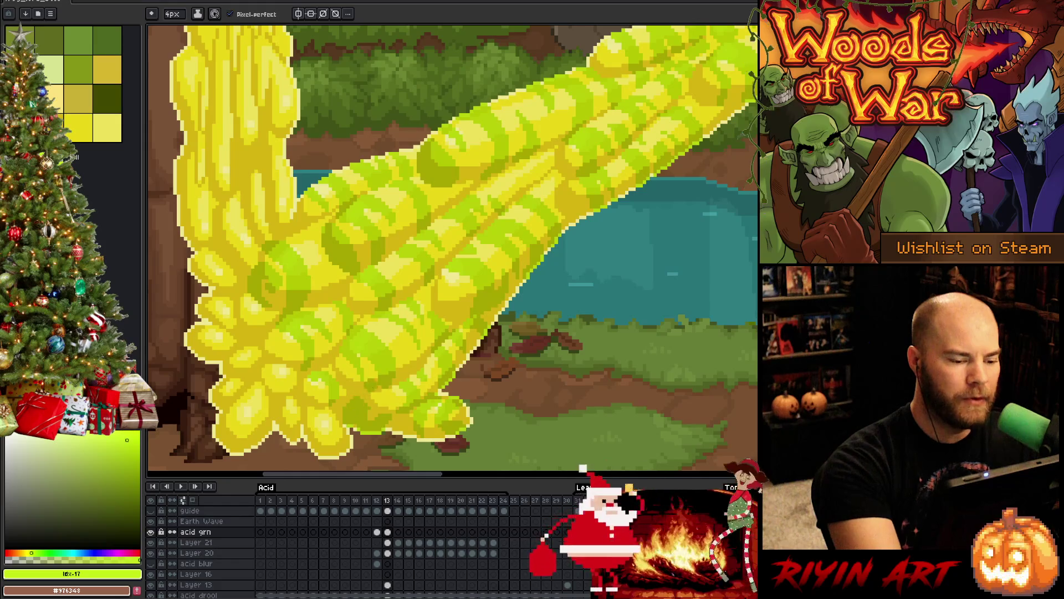
{"action": "key", "text": "b"}
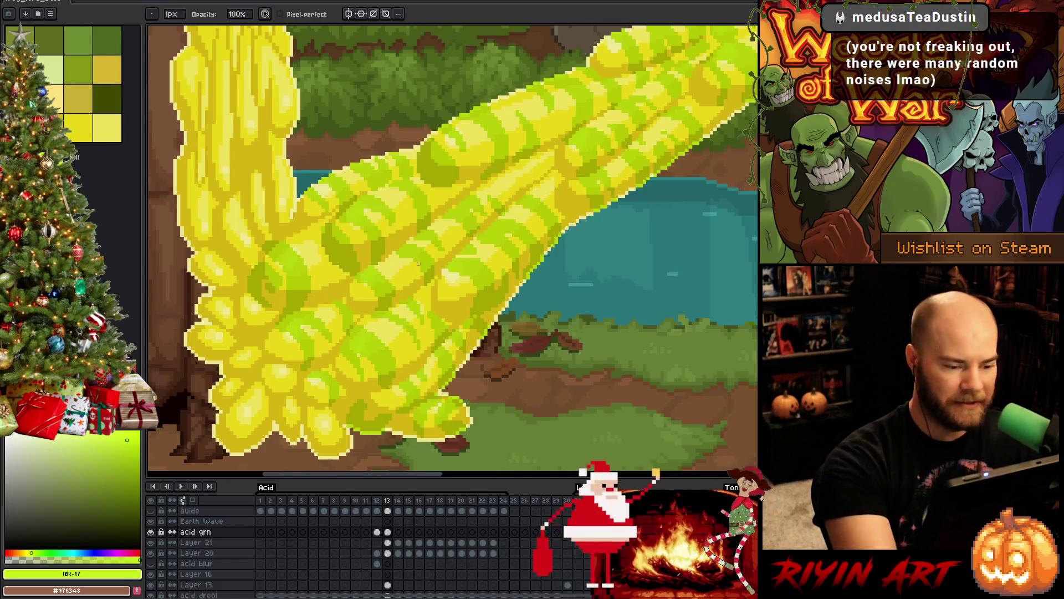
Step: Paint green stripe shading over the bottom-left acid blob
{"action": "left_click", "coordinate": [383, 381], "text": "alt"}
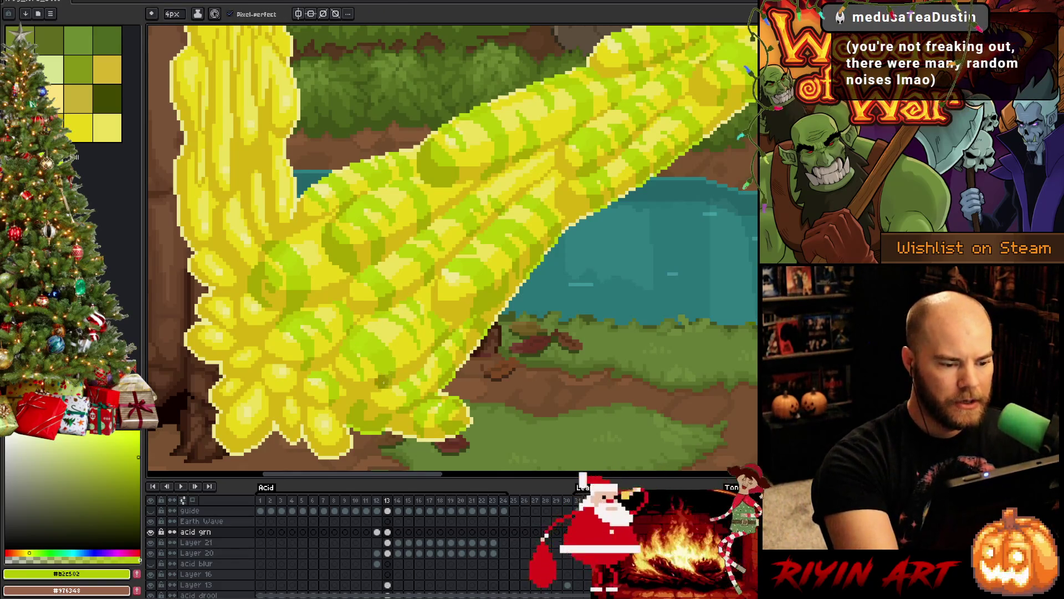
{"action": "left_click", "coordinate": [347, 343], "text": "alt"}
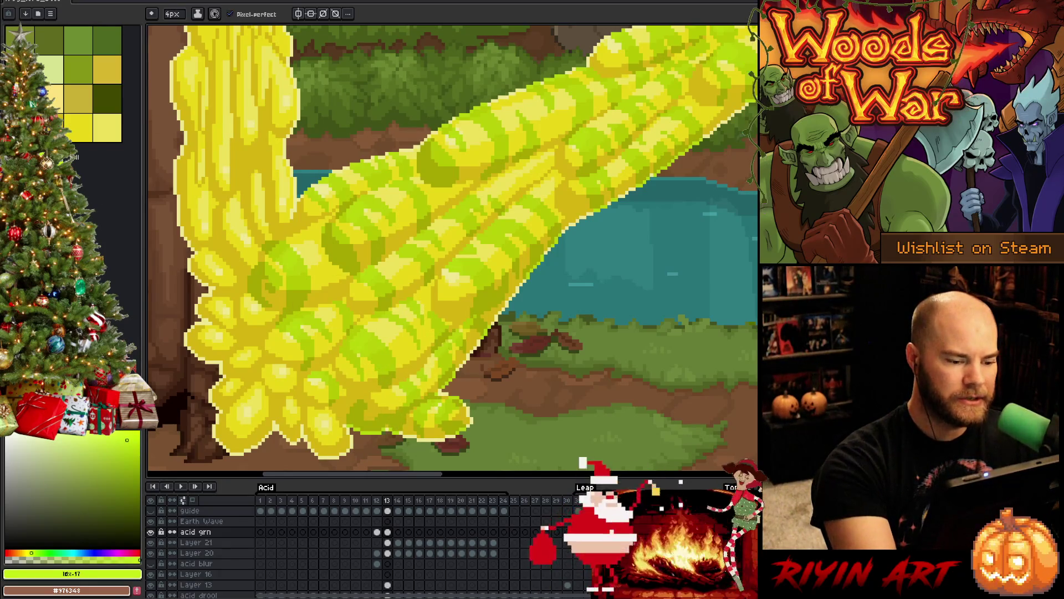
{"action": "mouse_move", "coordinate": [328, 441]}
{"action": "left_mouse_down"}
{"action": "mouse_move", "coordinate": [338, 413]}
{"action": "mouse_move", "coordinate": [317, 408]}
{"action": "left_mouse_up"}
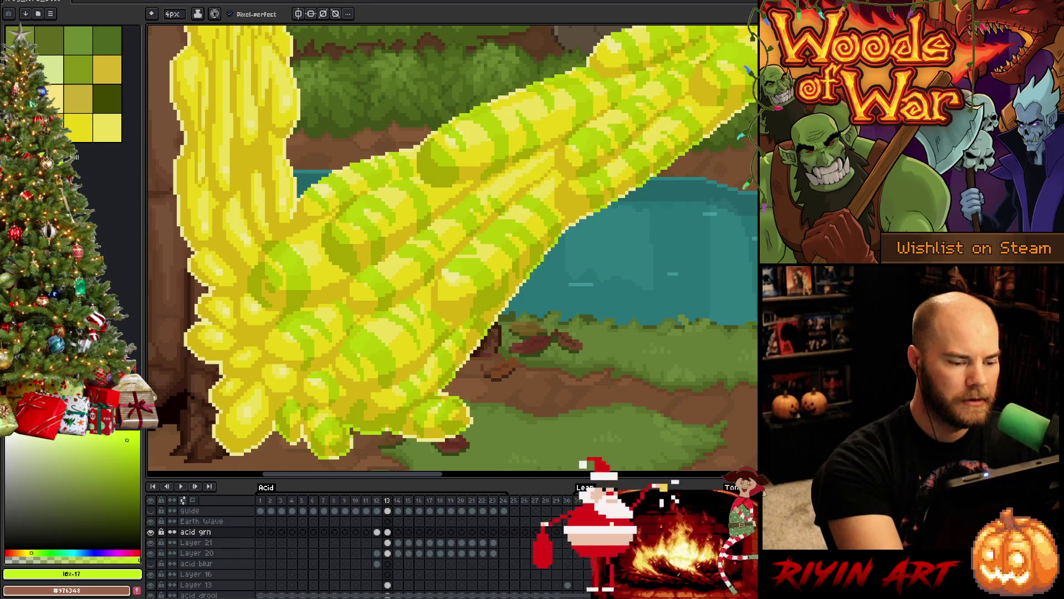
Step: Erase stray pixels along the lower-left acid blob's edge
{"action": "key", "text": "b"}
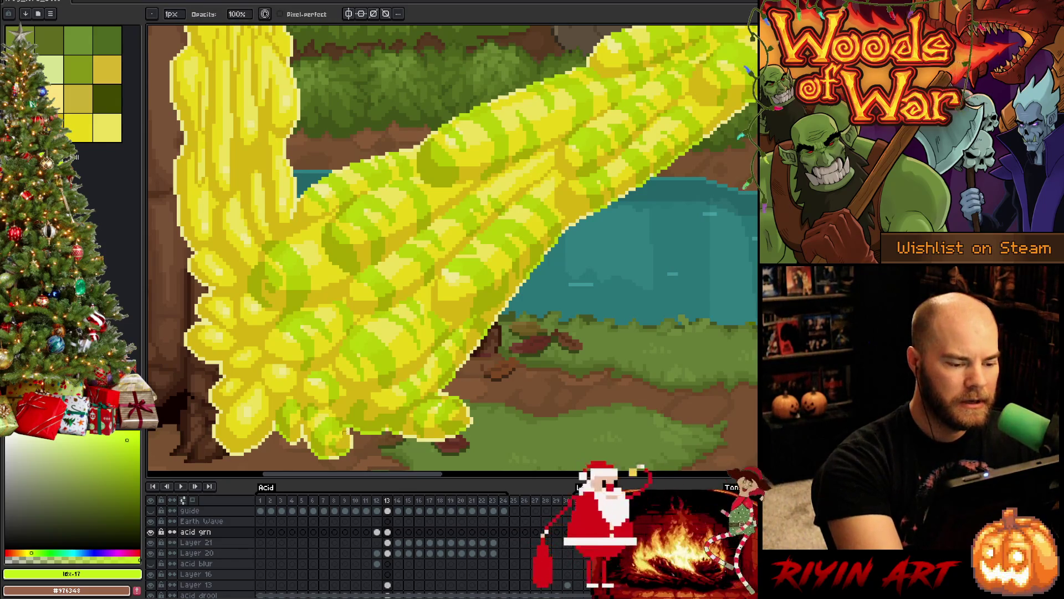
{"action": "key", "text": "e"}
{"action": "key", "text": "b"}
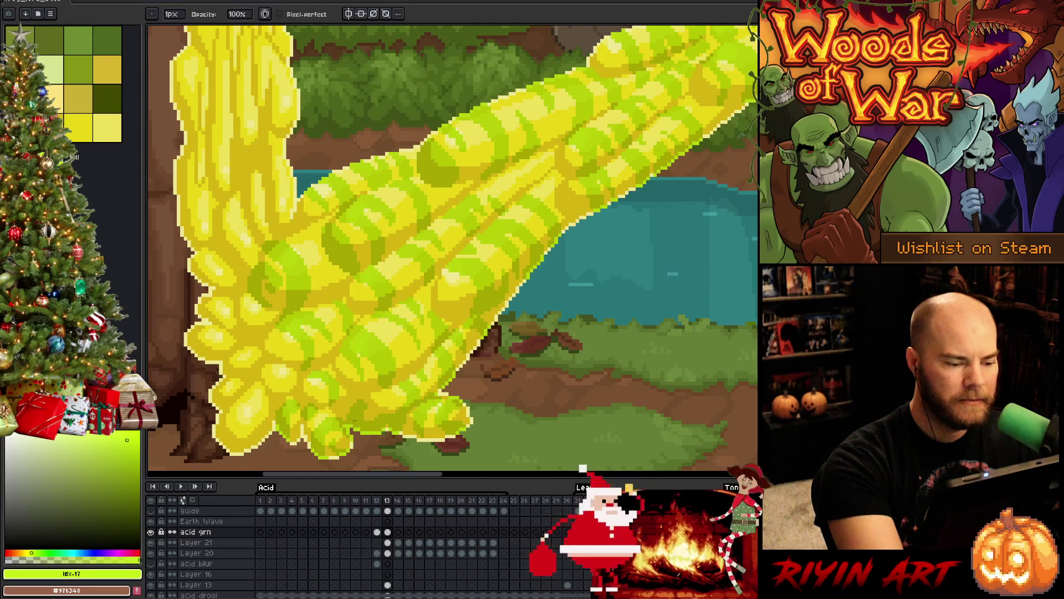
{"action": "key", "text": "e"}
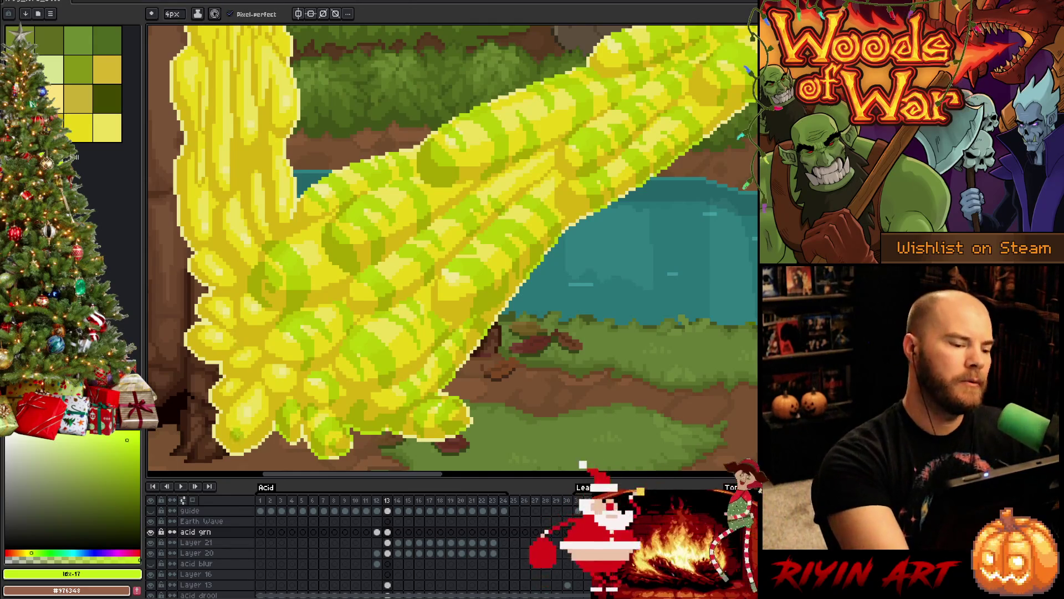
{"action": "left_click_drag", "start_coordinate": [225, 435], "coordinate": [247, 426]}
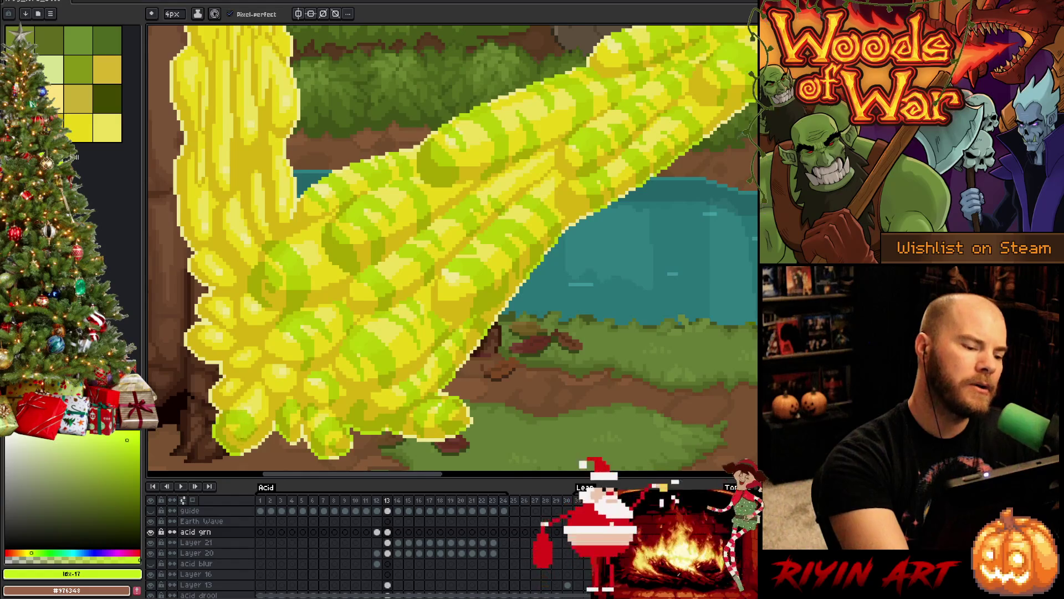
{"action": "key", "text": "b"}
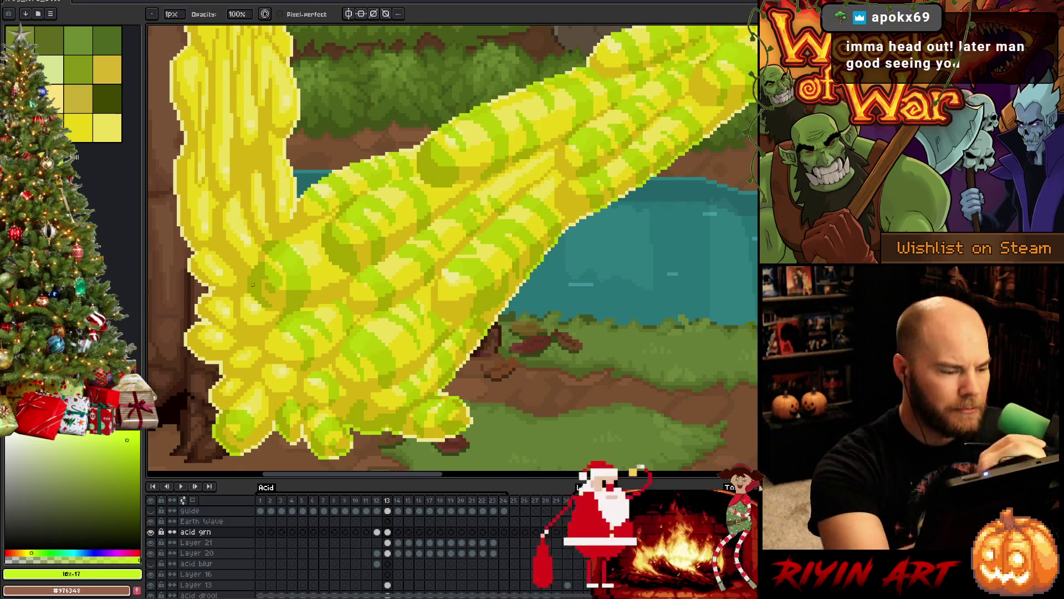
{"action": "key", "text": "e"}
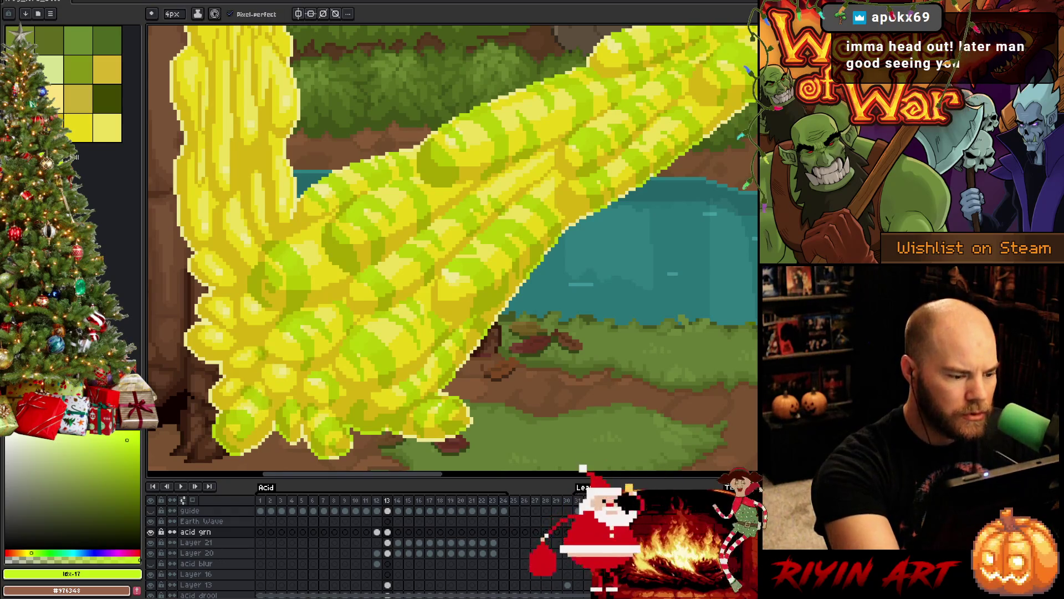
{"action": "key", "text": "b"}
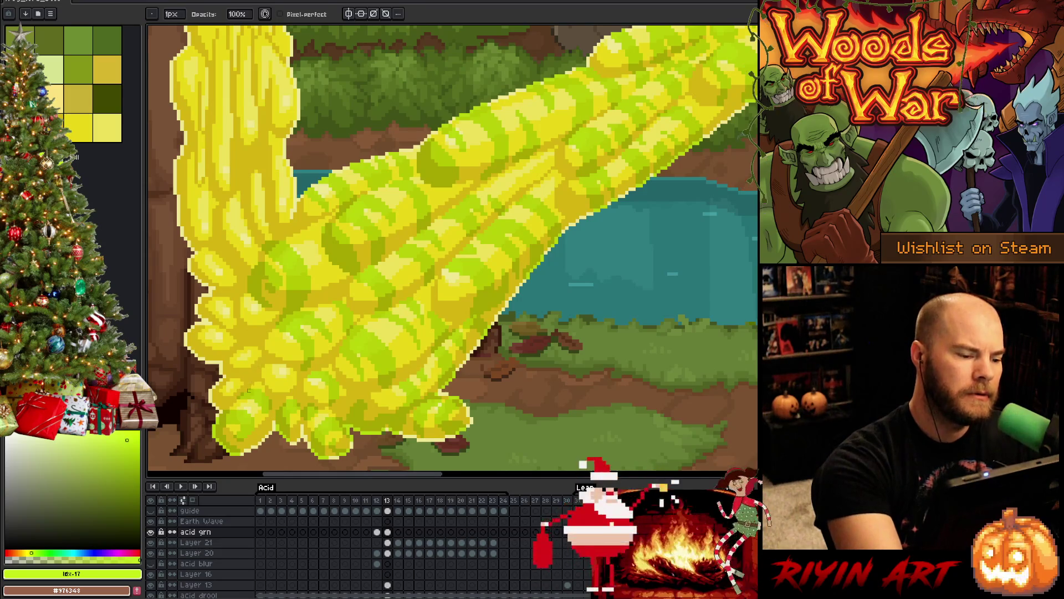
{"action": "key", "text": "e"}
{"action": "key", "text": "b"}
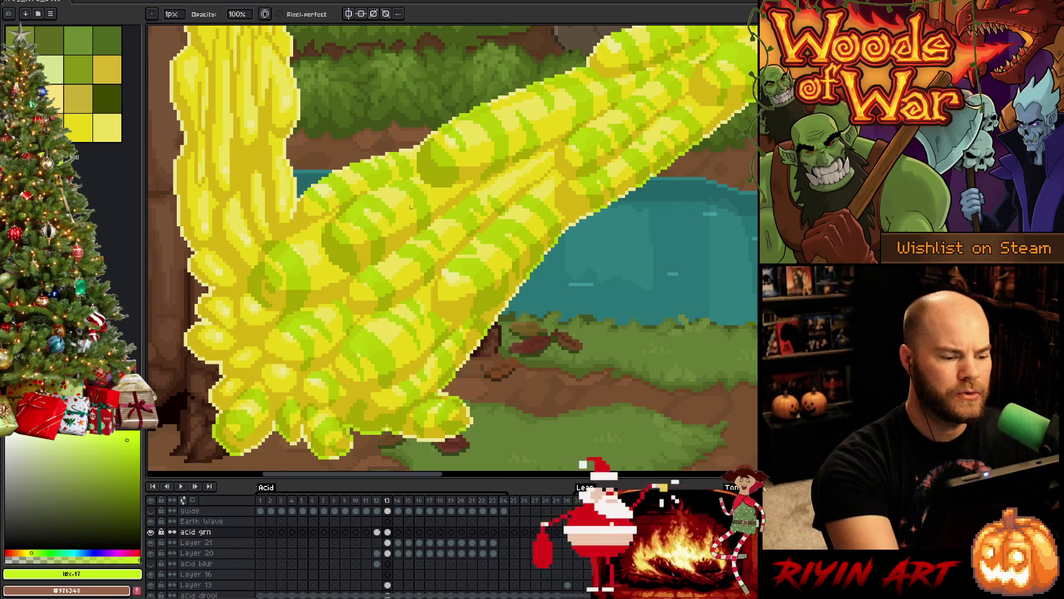
Step: Alternate between pencil and eraser while checking the acid stream's lower edge
{"action": "key", "text": "e"}
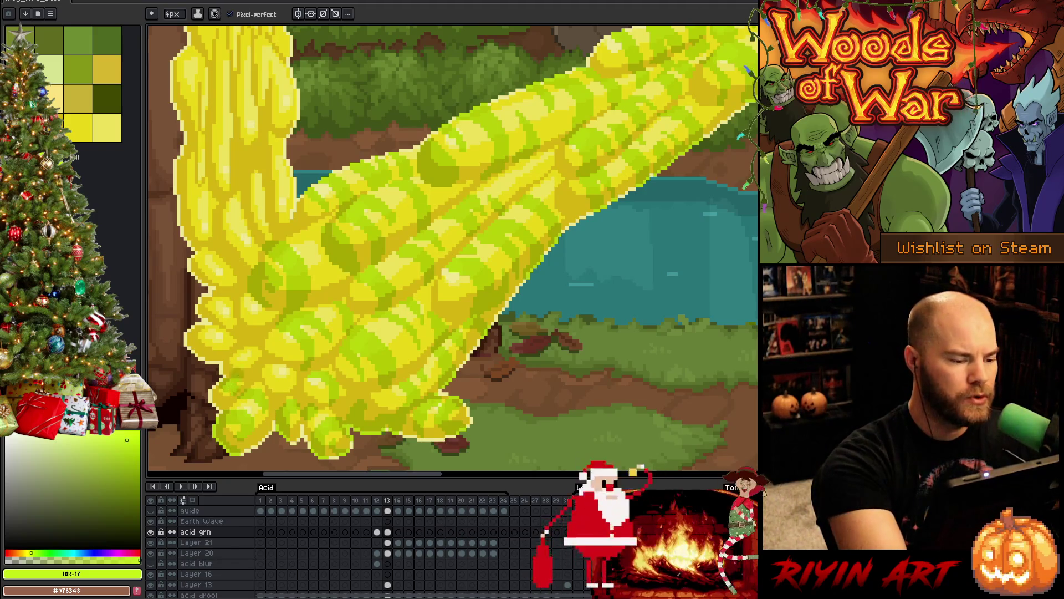
{"action": "key", "text": "b"}
{"action": "key", "text": "e"}
{"action": "key", "text": "b"}
{"action": "key", "text": "e"}
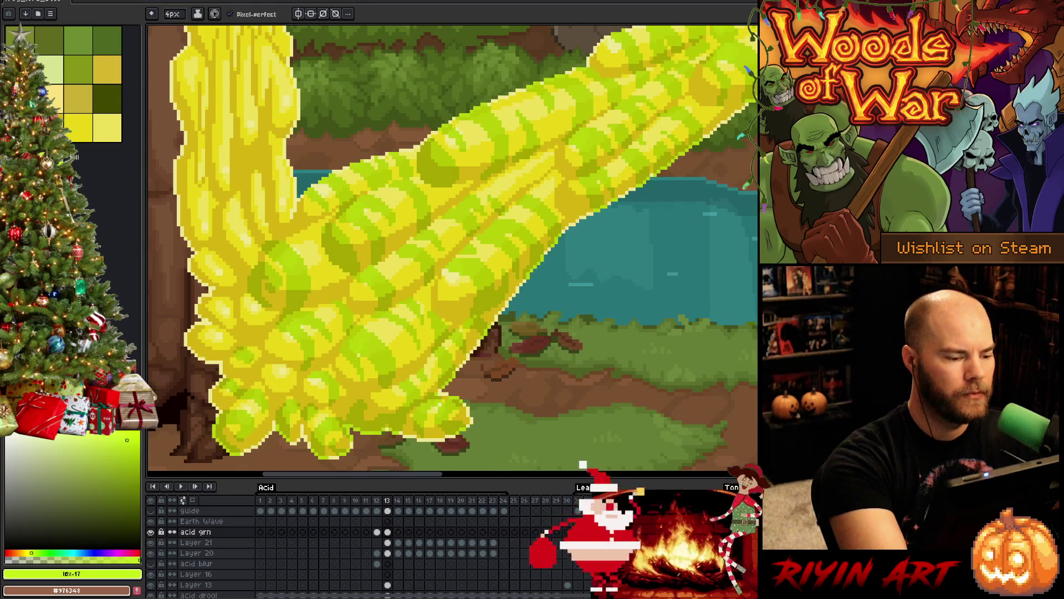
{"action": "key", "text": "b"}
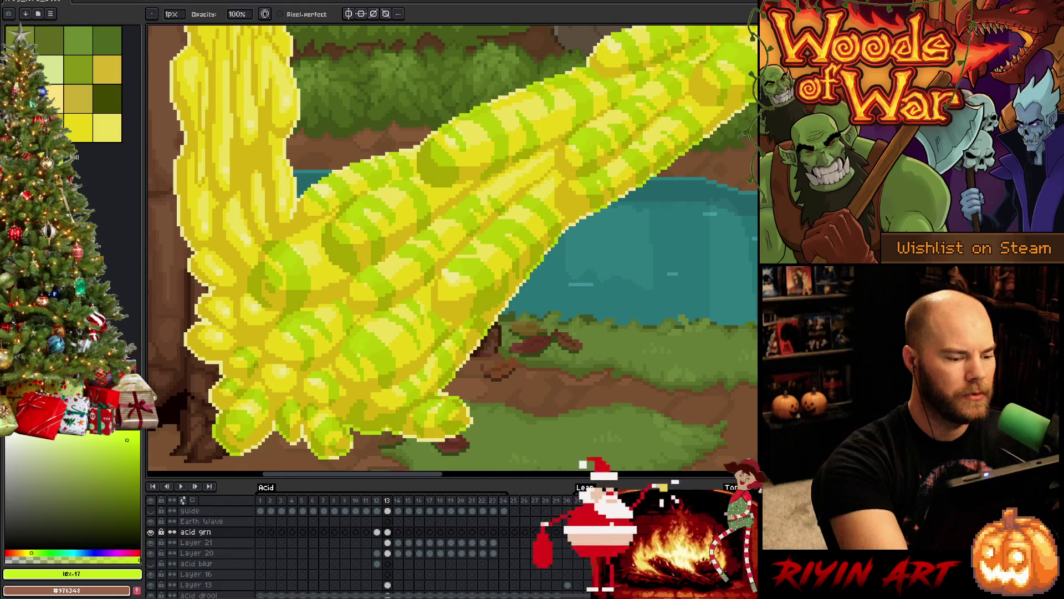
{"action": "key", "text": "e"}
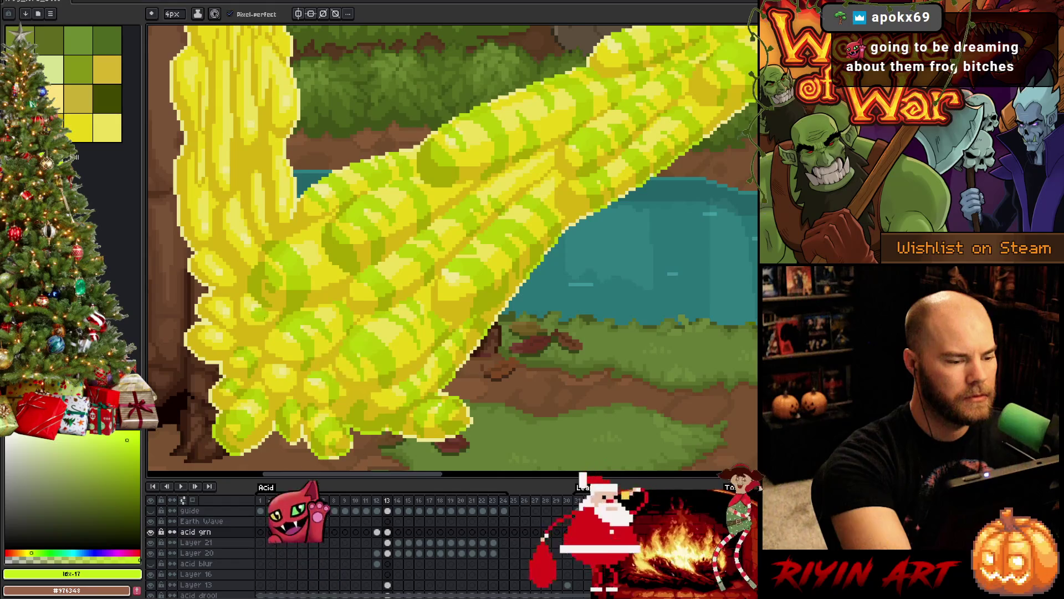
{"action": "key", "text": "b"}
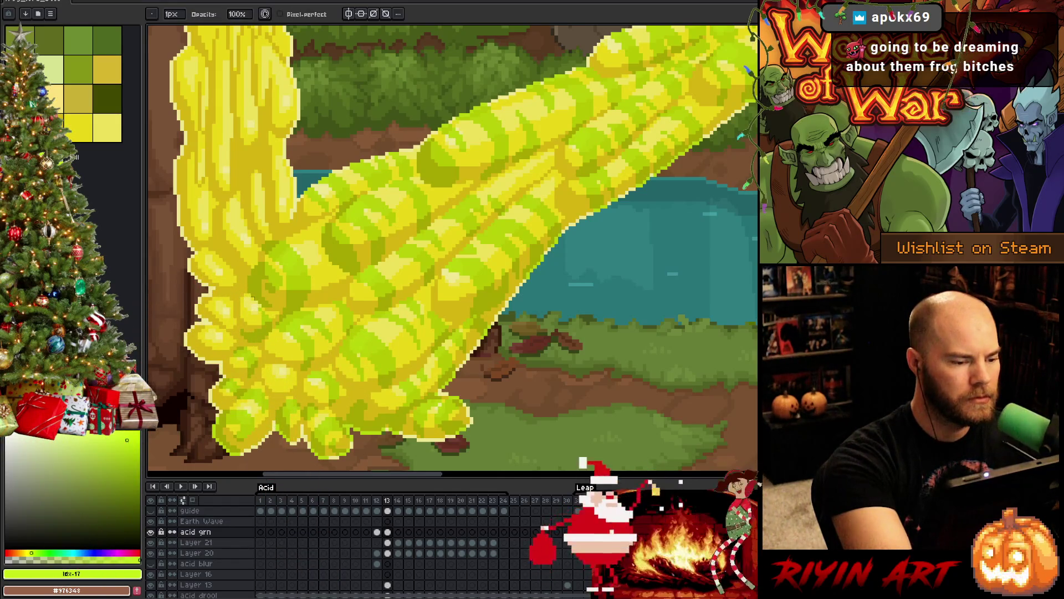
{"action": "key", "text": "e"}
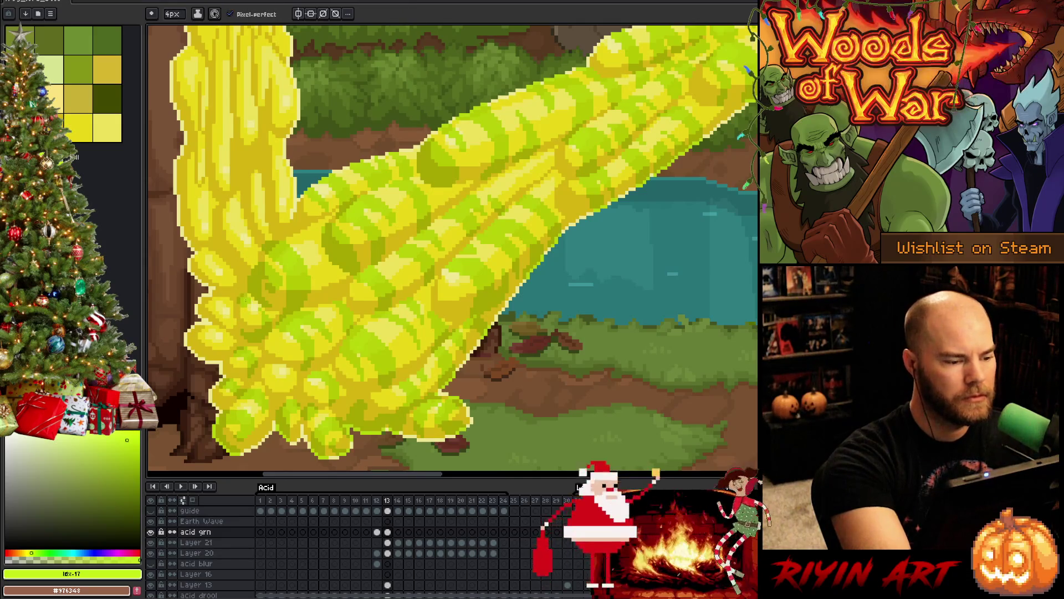
{"action": "key", "text": "b"}
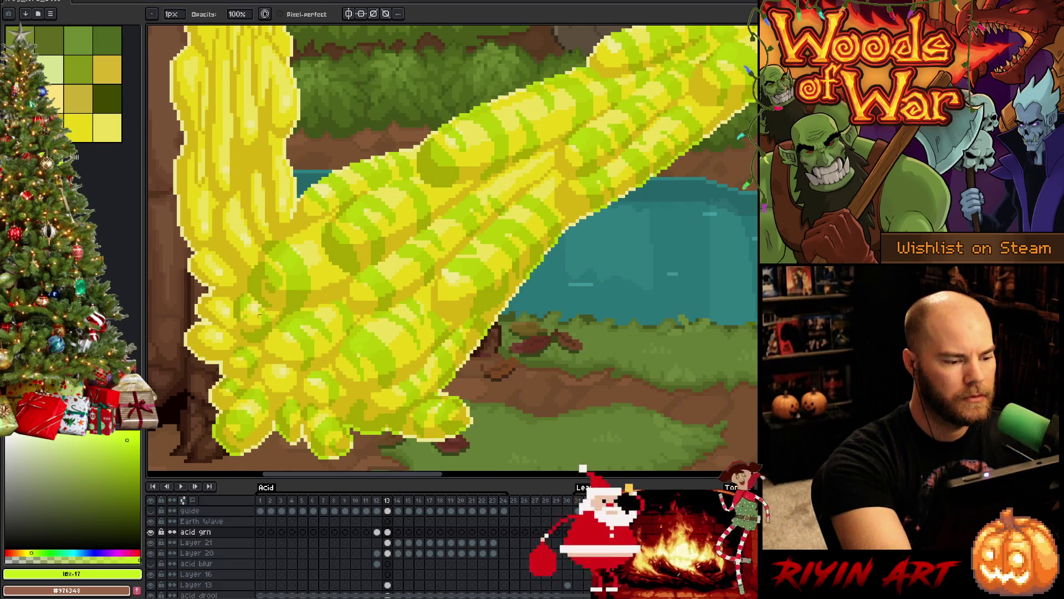
{"action": "key", "text": "e"}
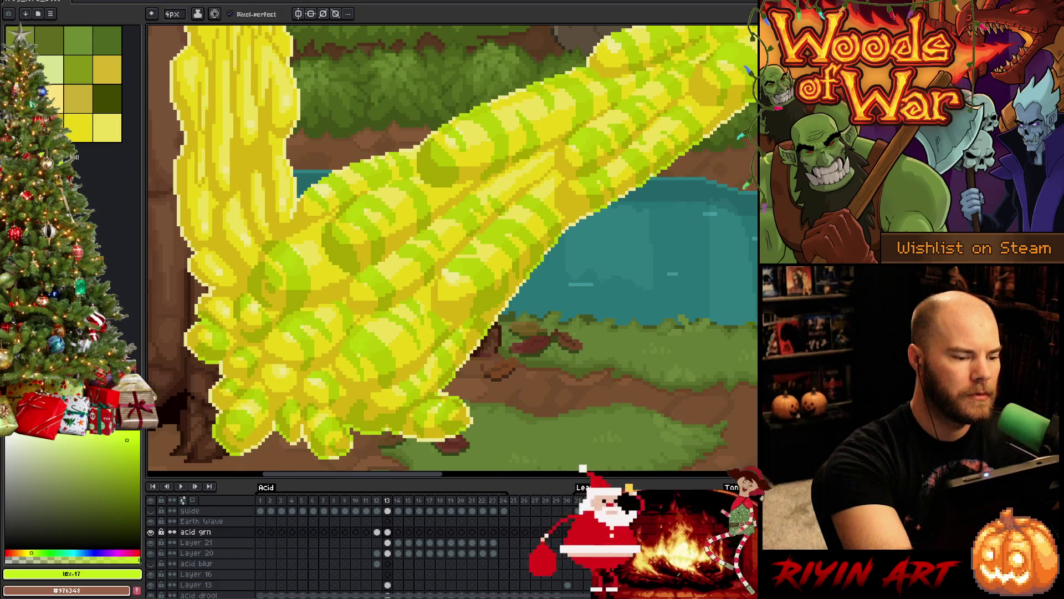
{"action": "key", "text": "b"}
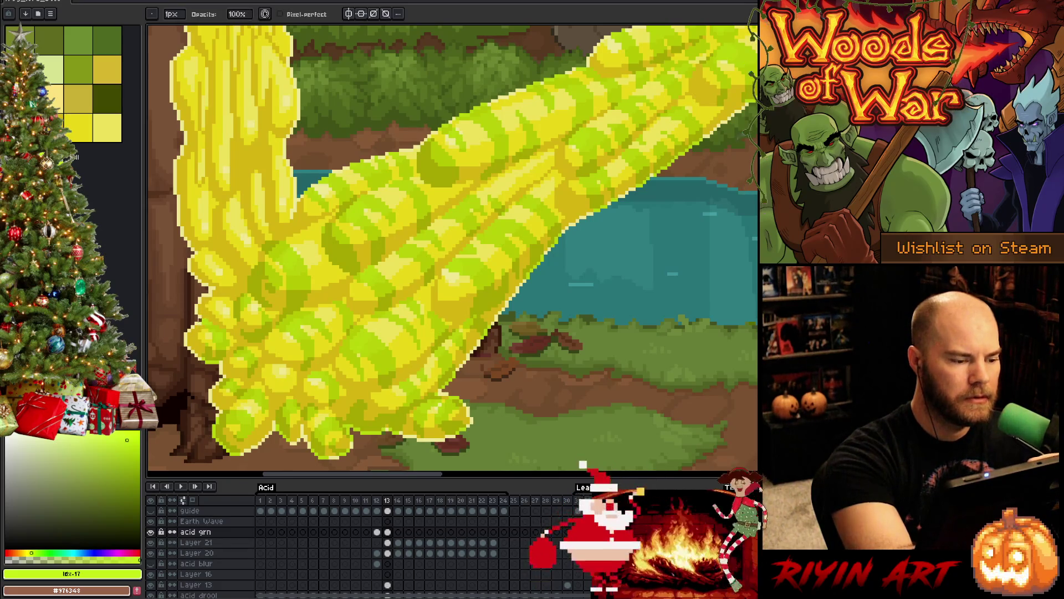
{"action": "key", "text": "e"}
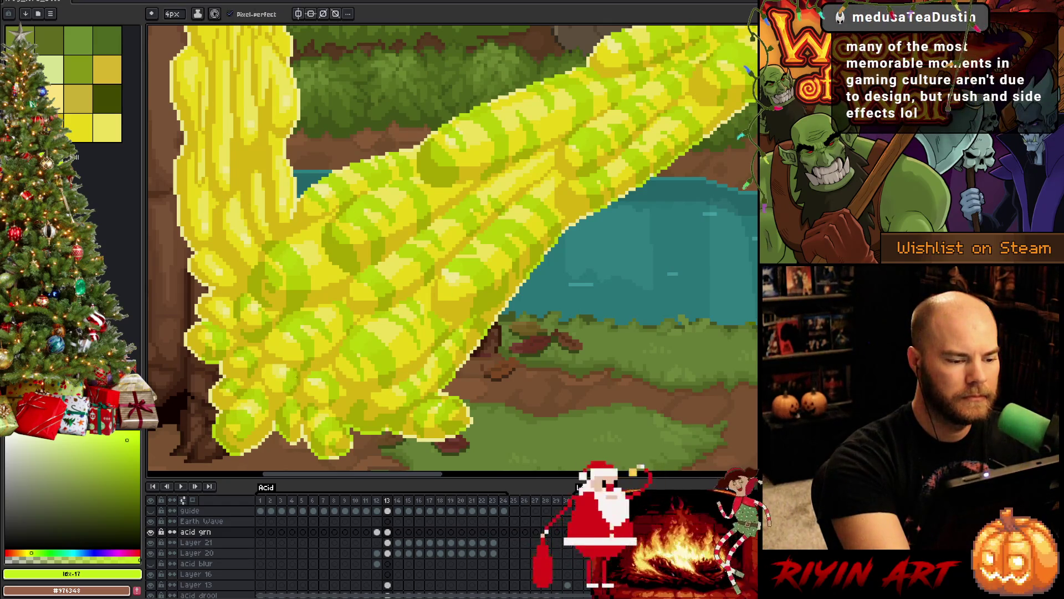
{"action": "key", "text": "b"}
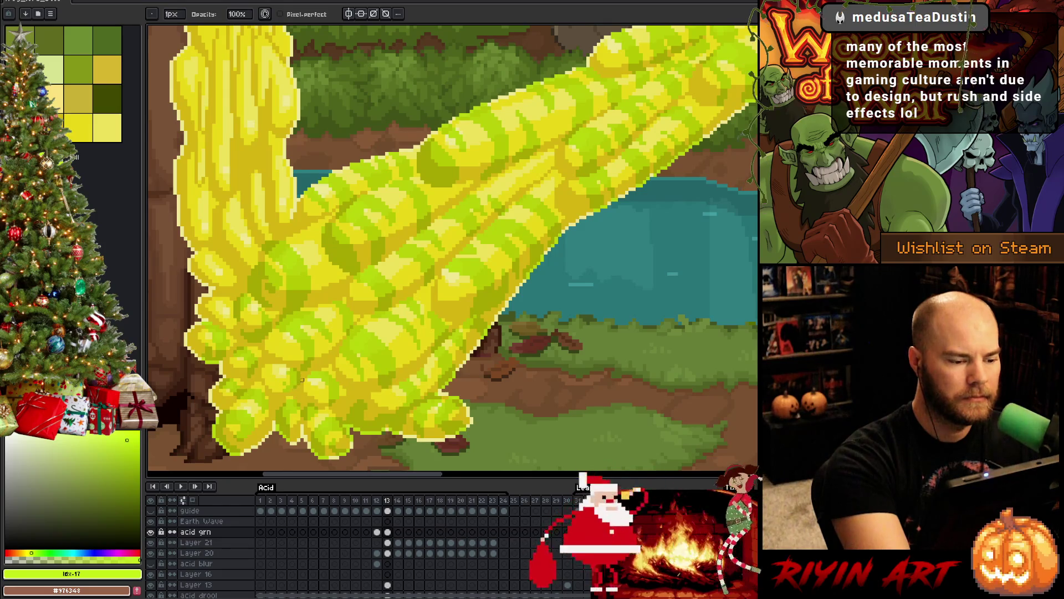
{"action": "key", "text": "e"}
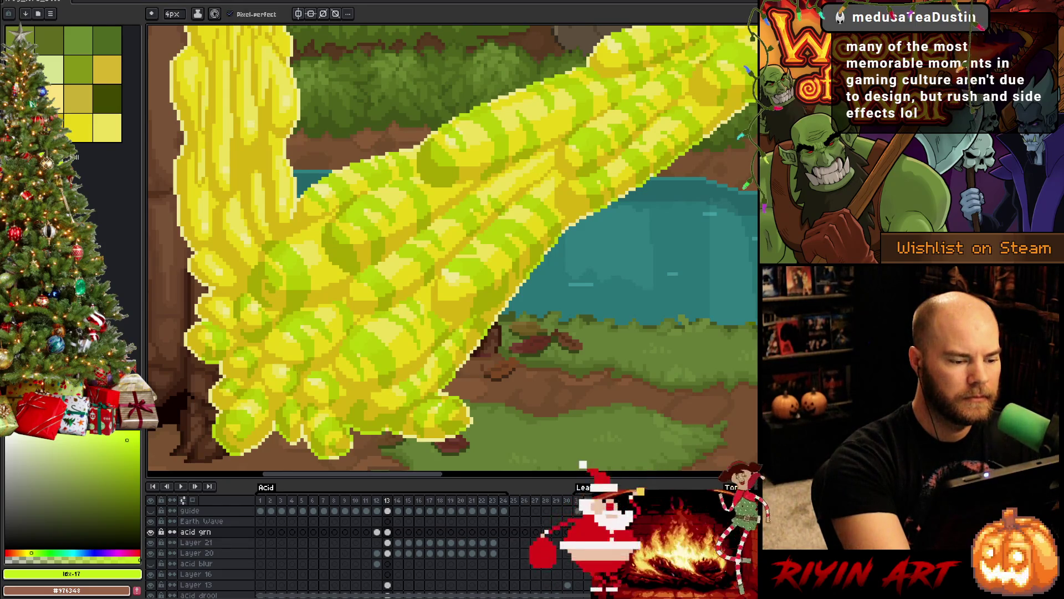
{"action": "key", "text": "b"}
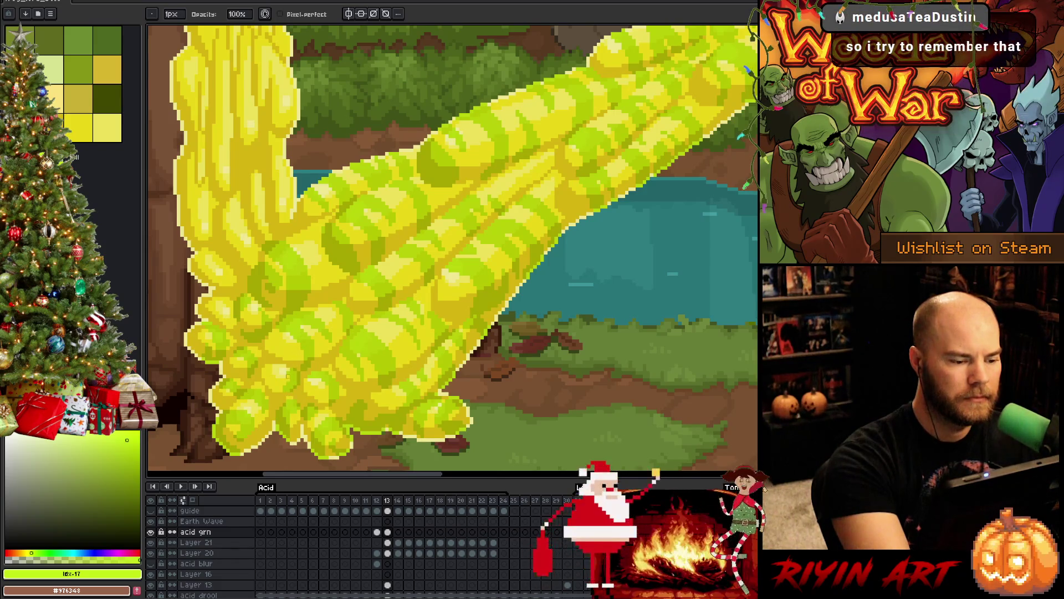
Step: Shift the view down-right and erase stray pixels near the acid stream's lower end
{"action": "key", "text": "h"}
{"action": "left_click_drag", "start_coordinate": [386, 343], "coordinate": [421, 411]}
{"action": "key", "text": "e"}
{"action": "mouse_move", "coordinate": [308, 260]}
{"action": "left_mouse_down"}
{"action": "mouse_move", "coordinate": [311, 277]}
{"action": "mouse_move", "coordinate": [327, 247]}
{"action": "left_mouse_up"}
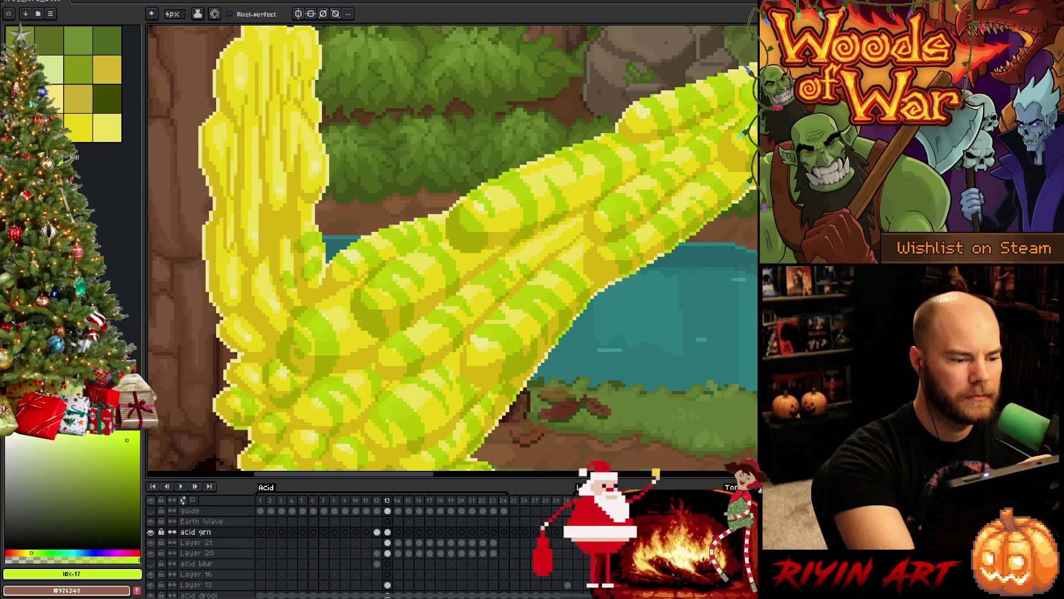
{"action": "key", "text": "b"}
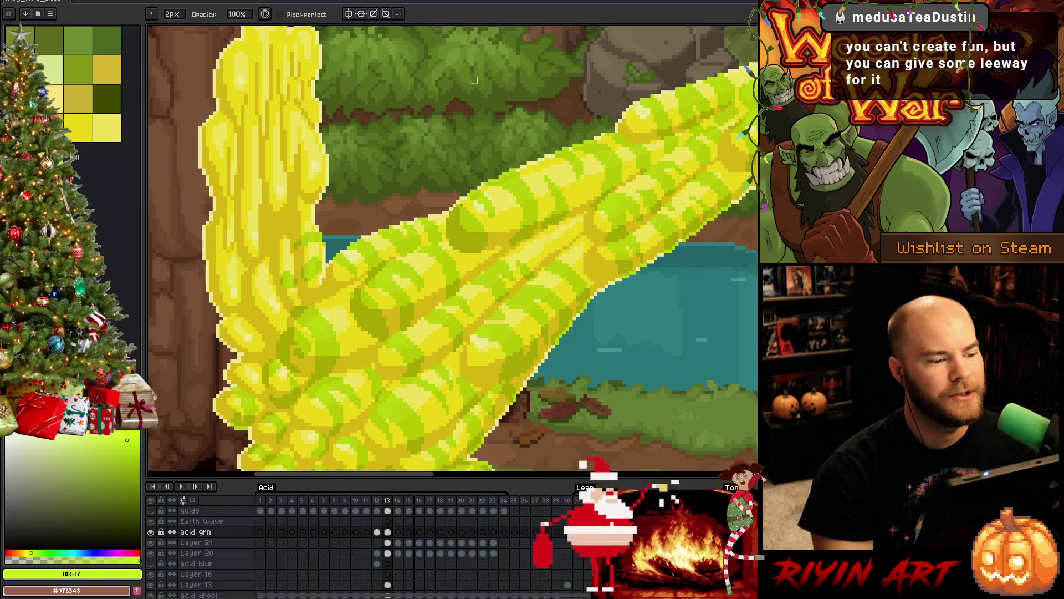
{"action": "scroll", "coordinate": [308, 316], "scroll_direction": "down", "scroll_amount": 3}
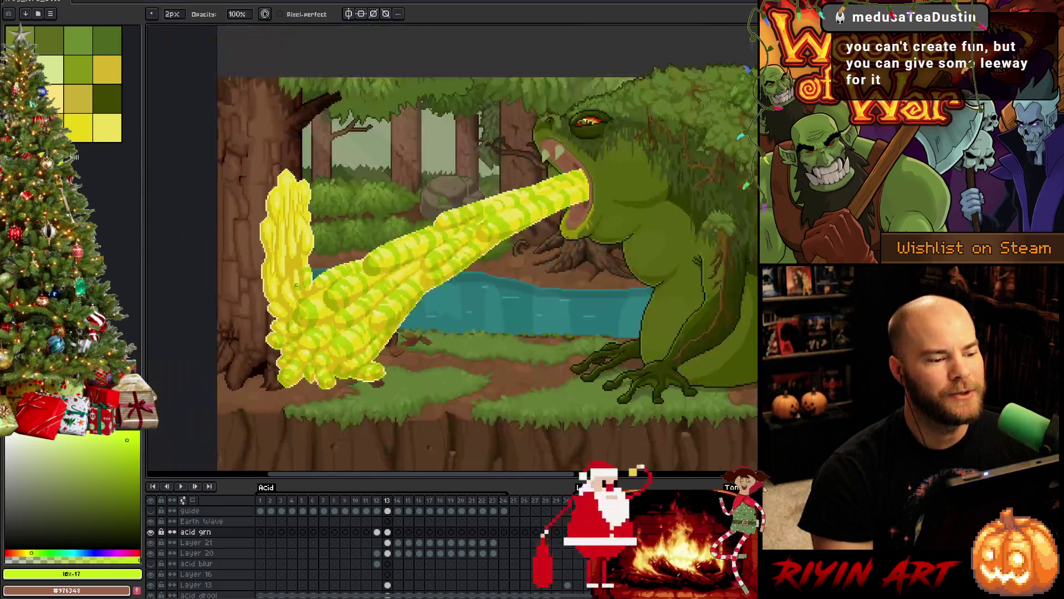
{"action": "scroll", "coordinate": [293, 277], "scroll_direction": "up", "scroll_amount": 4}
{"action": "scroll", "coordinate": [307, 279], "scroll_direction": "up", "scroll_amount": 2}
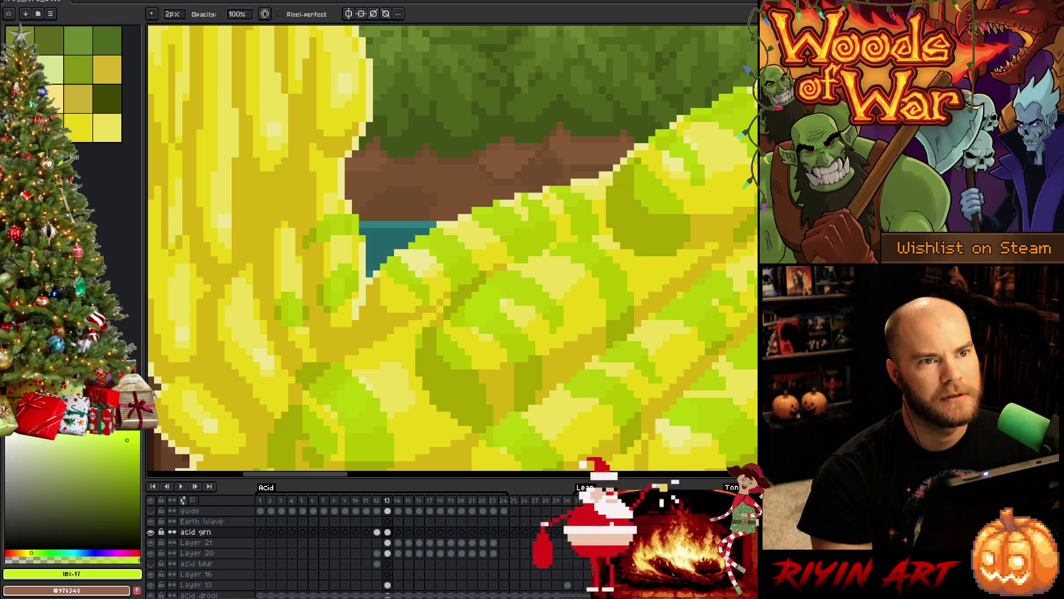
{"action": "scroll", "coordinate": [477, 246], "scroll_direction": "down", "scroll_amount": 3}
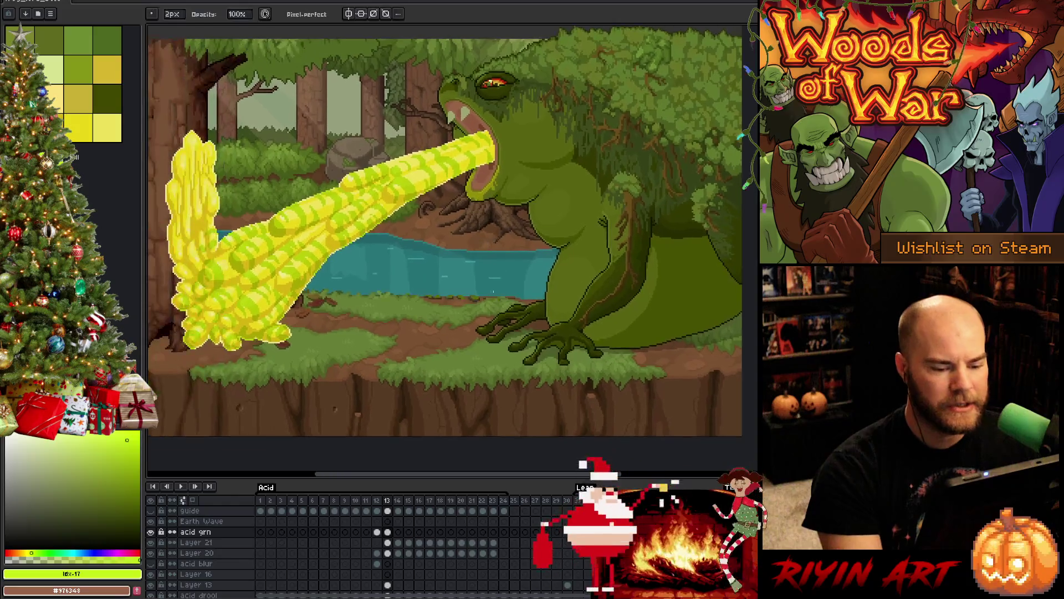
{"action": "scroll", "coordinate": [409, 328], "scroll_direction": "down", "scroll_amount": 2}
{"action": "scroll", "coordinate": [399, 299], "scroll_direction": "up", "scroll_amount": 1}
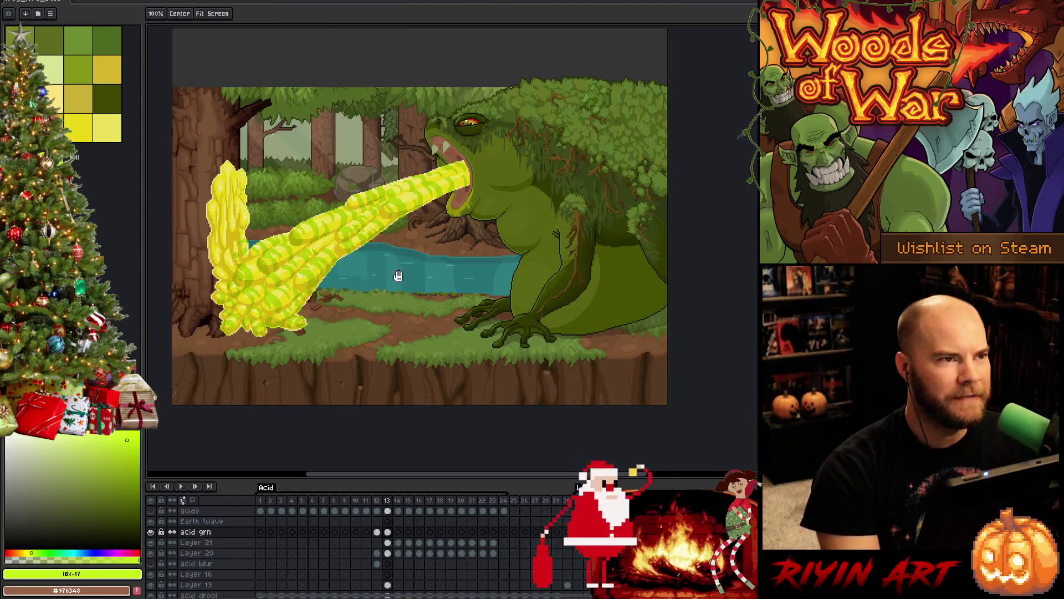
{"action": "scroll", "coordinate": [415, 308], "scroll_direction": "down", "scroll_amount": 1}
{"action": "key", "text": "space"}
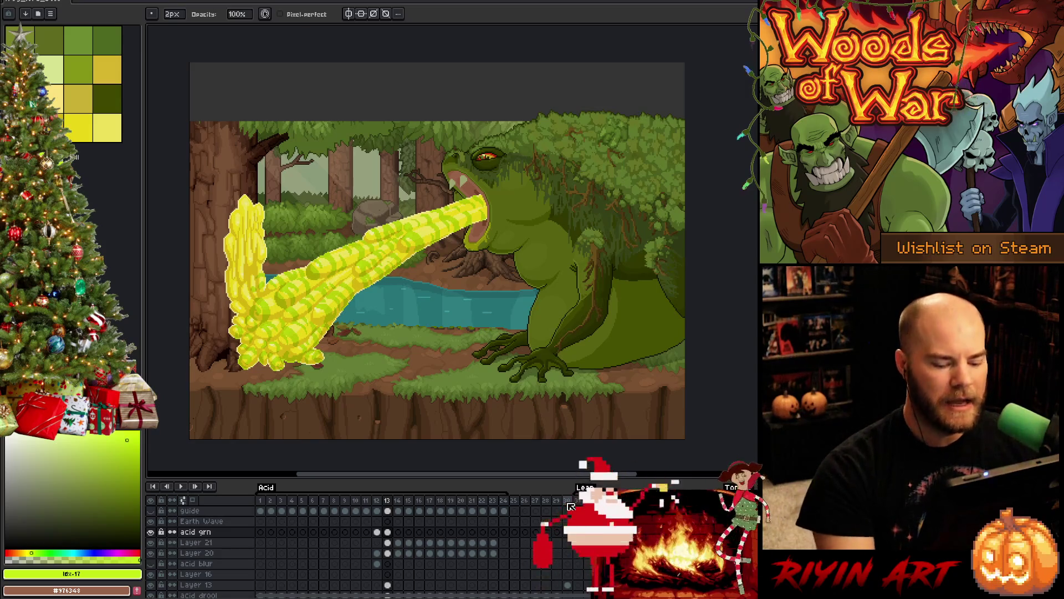
Step: View the three frogs on frame 30 up close, then return to frame 13
{"action": "left_click", "coordinate": [569, 502]}
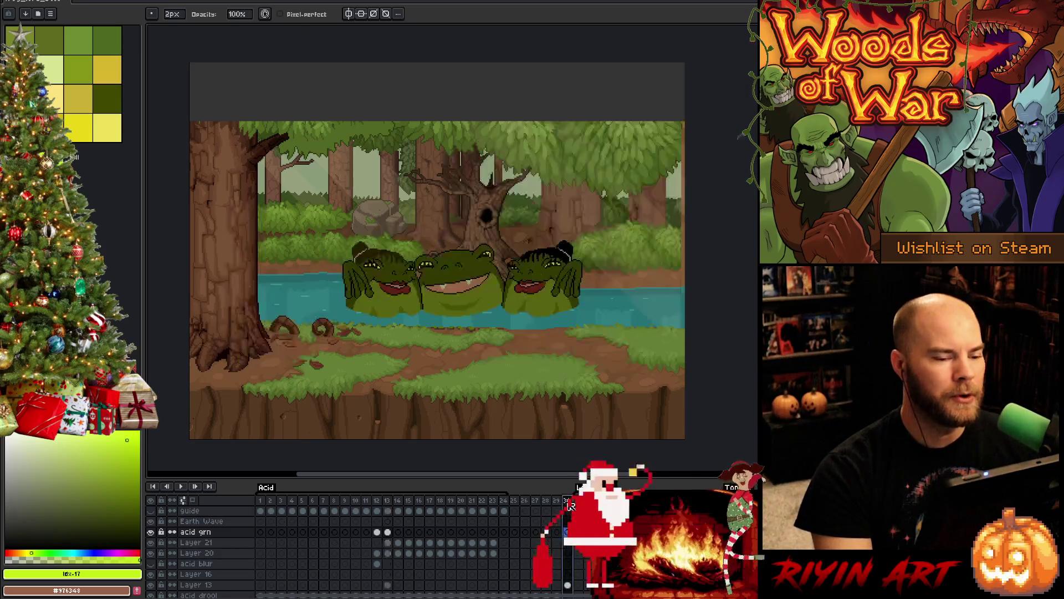
{"action": "scroll", "coordinate": [486, 323], "scroll_direction": "up", "scroll_amount": 3}
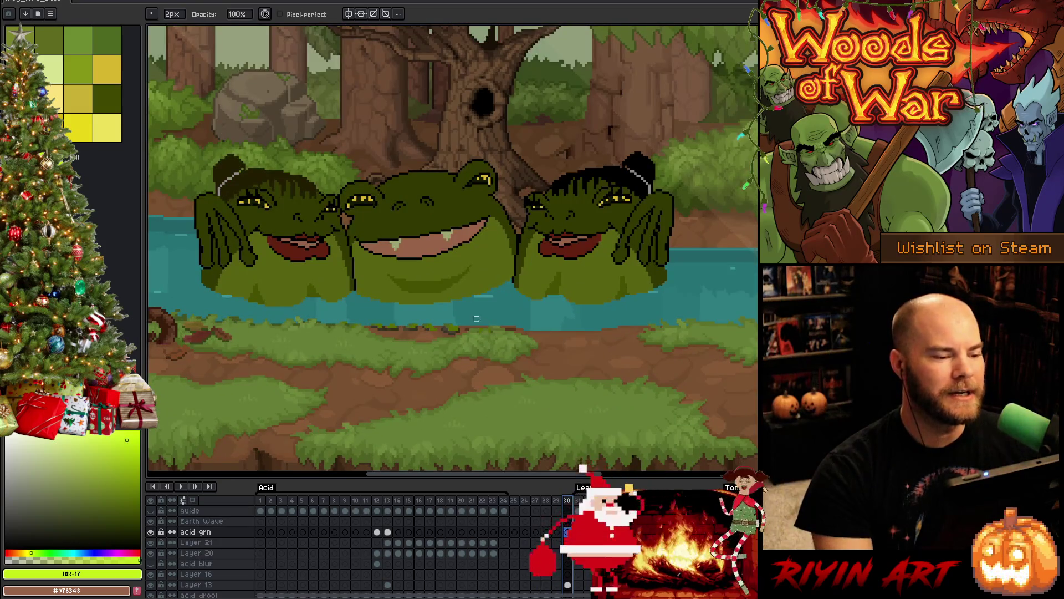
{"action": "left_click_drag", "start_coordinate": [479, 321], "coordinate": [489, 357]}
{"action": "scroll", "coordinate": [442, 331], "scroll_direction": "up", "scroll_amount": 2}
{"action": "scroll", "coordinate": [442, 331], "scroll_direction": "down", "scroll_amount": 2}
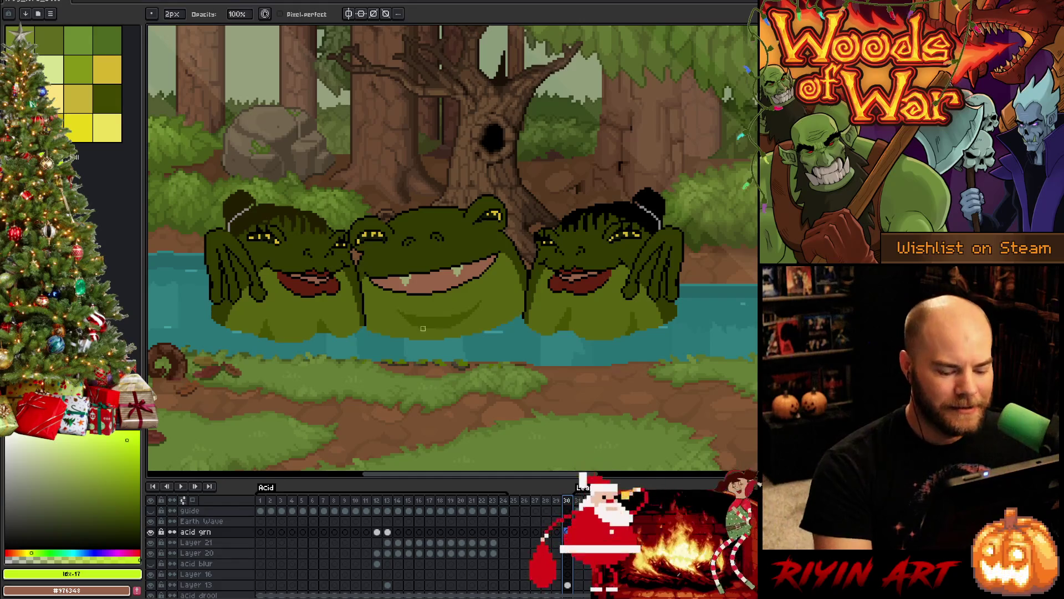
{"action": "left_click", "coordinate": [390, 503]}
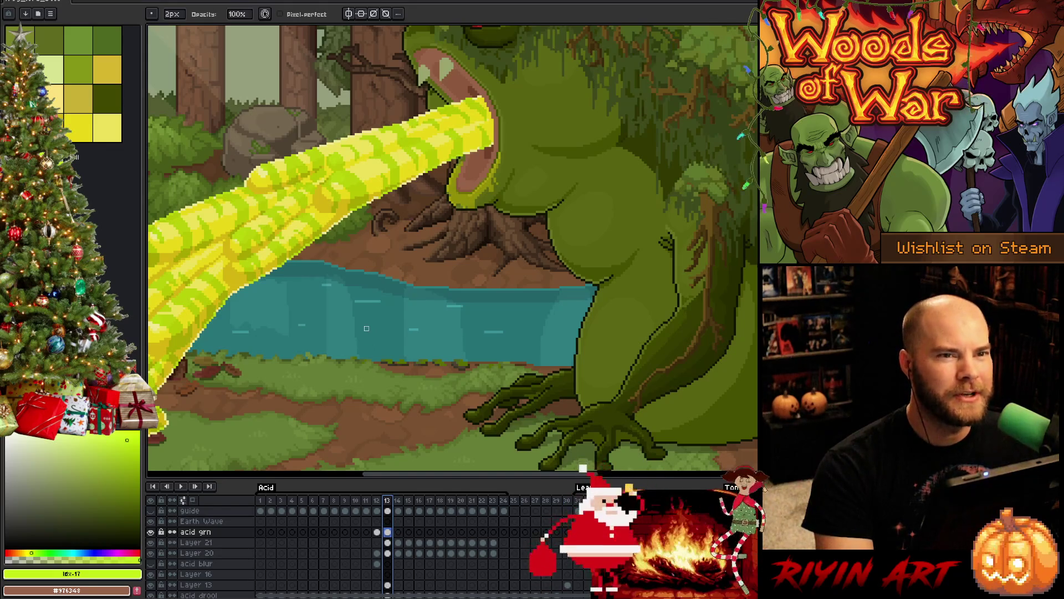
Step: Zoom in on frame 13's acid column and get the pencil ready for shading
{"action": "scroll", "coordinate": [366, 328], "scroll_direction": "down", "scroll_amount": 2}
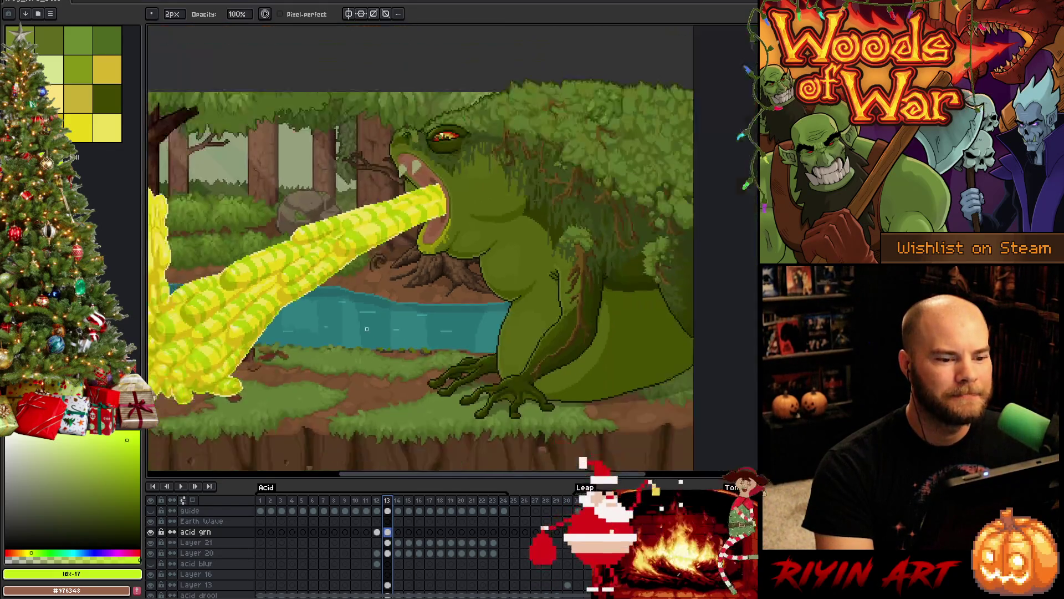
{"action": "scroll", "coordinate": [383, 353], "scroll_direction": "up", "scroll_amount": 2}
{"action": "scroll", "coordinate": [383, 353], "scroll_direction": "up", "scroll_amount": 4}
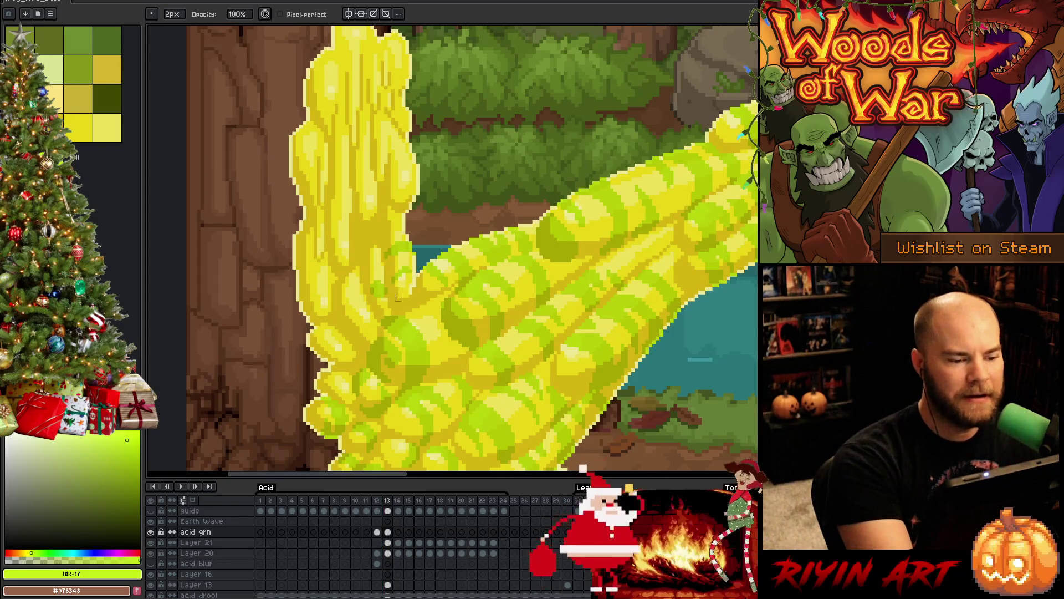
{"action": "key", "text": "e"}
{"action": "key", "text": "b"}
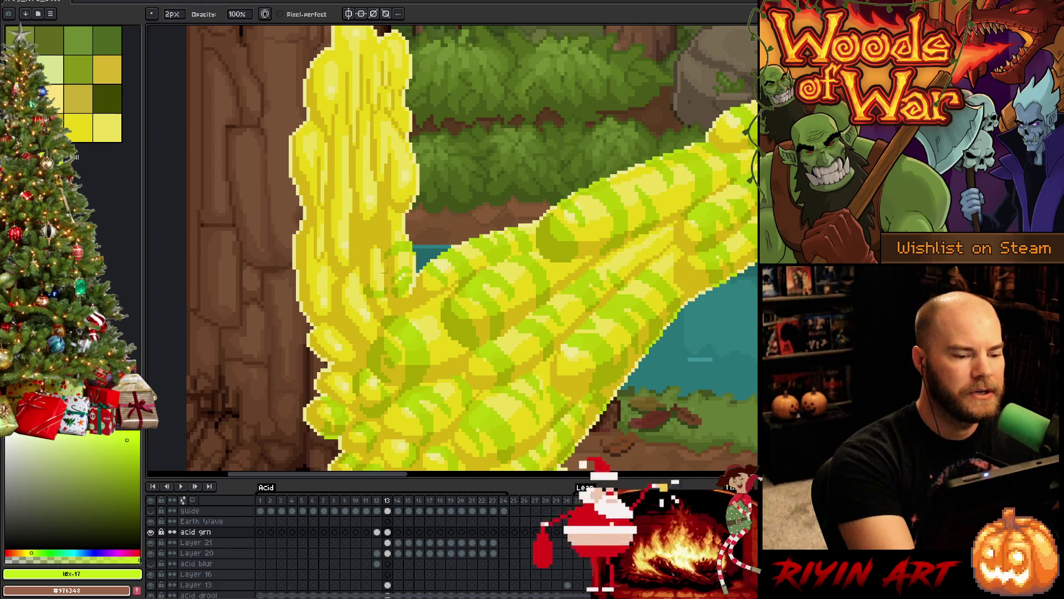
Step: Paint green stripe pixels onto the upright acid column
{"action": "key", "text": "e"}
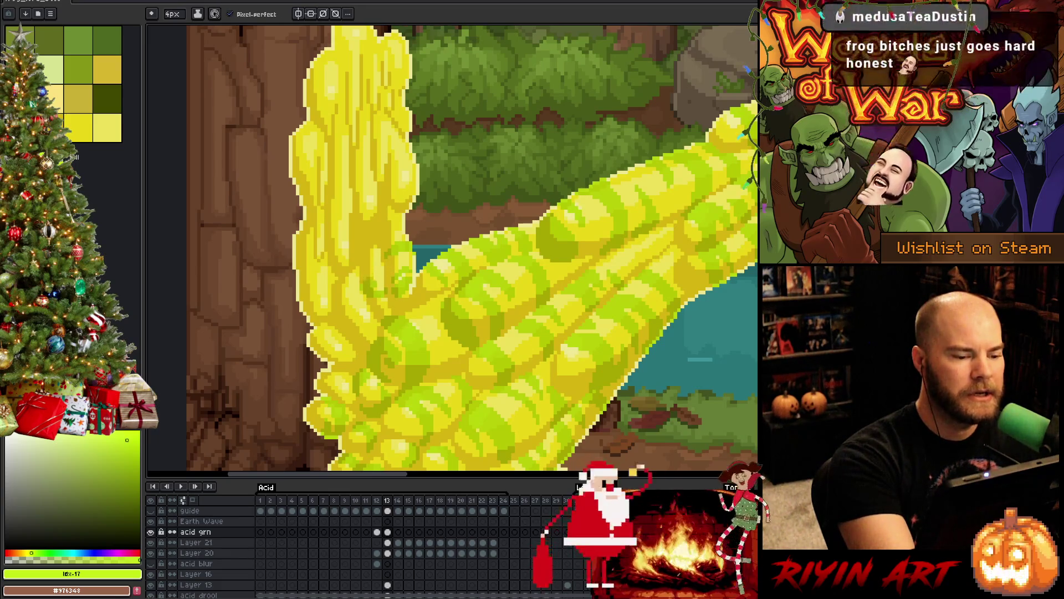
{"action": "key", "text": "b"}
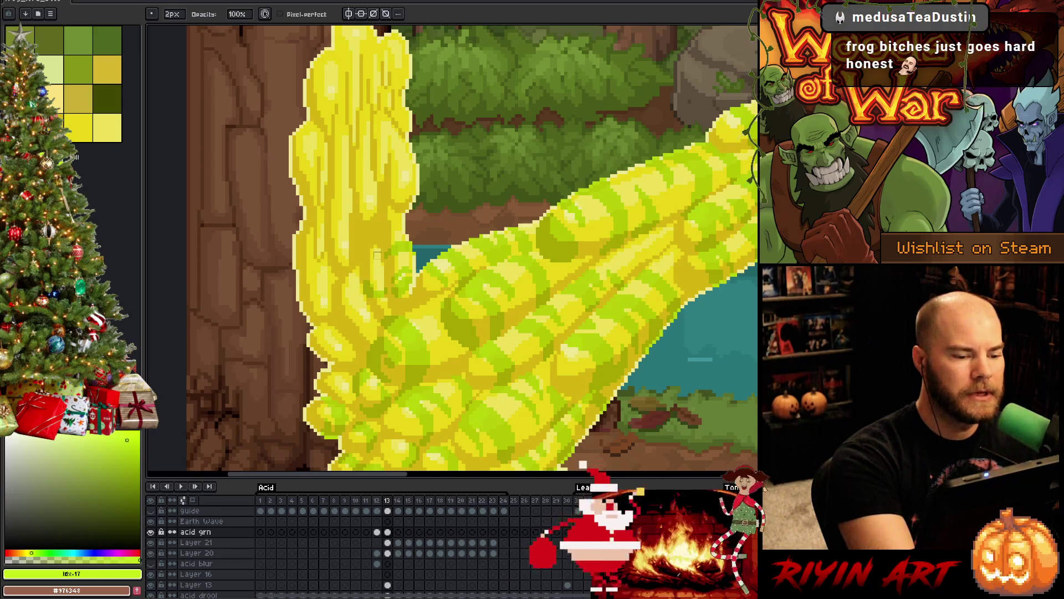
{"action": "left_click_drag", "start_coordinate": [377, 255], "coordinate": [360, 271]}
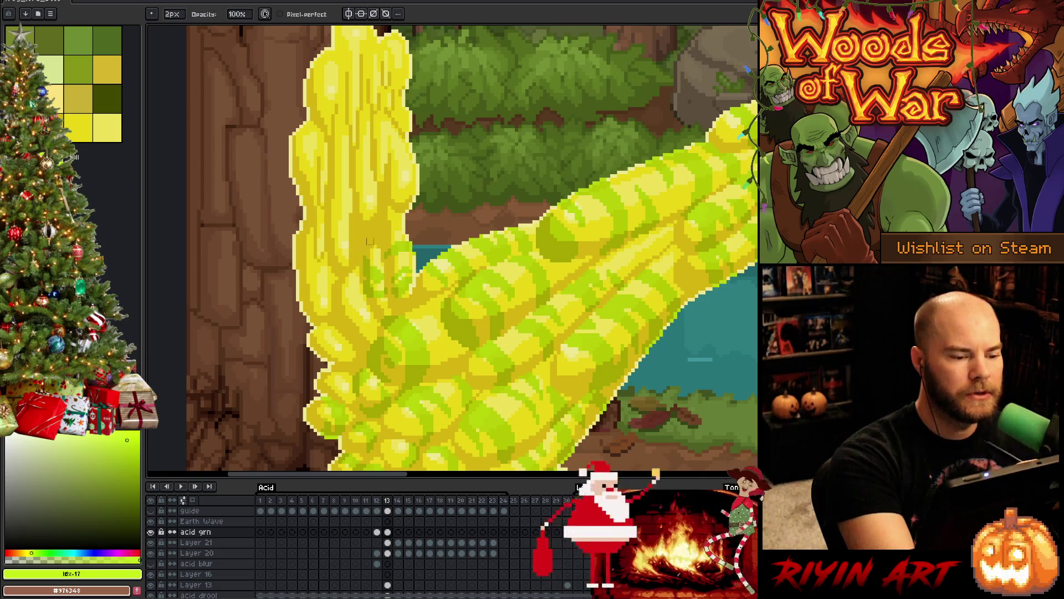
{"action": "key", "text": "e"}
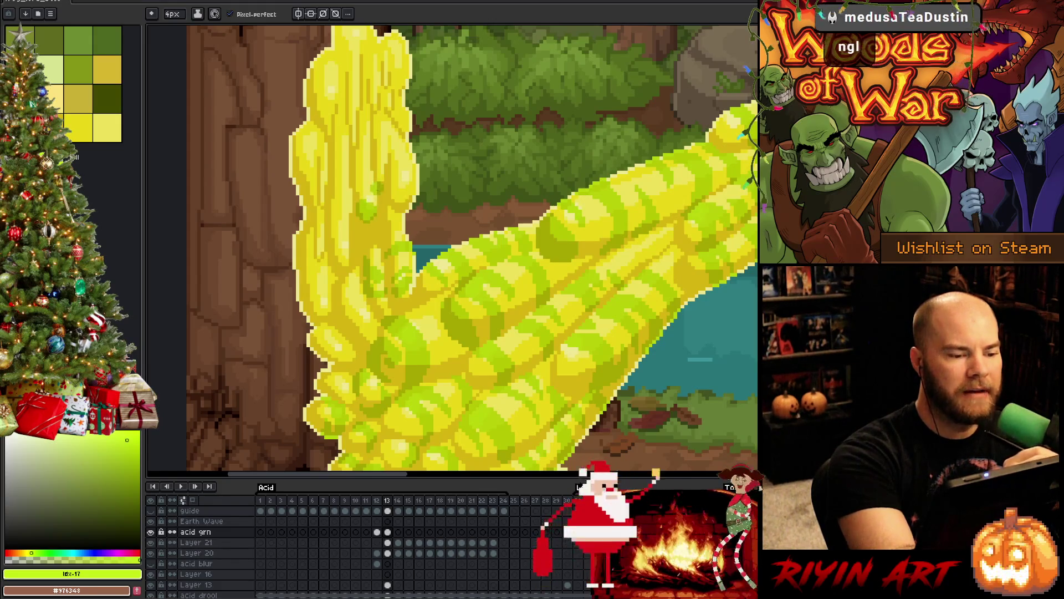
{"action": "key", "text": "e"}
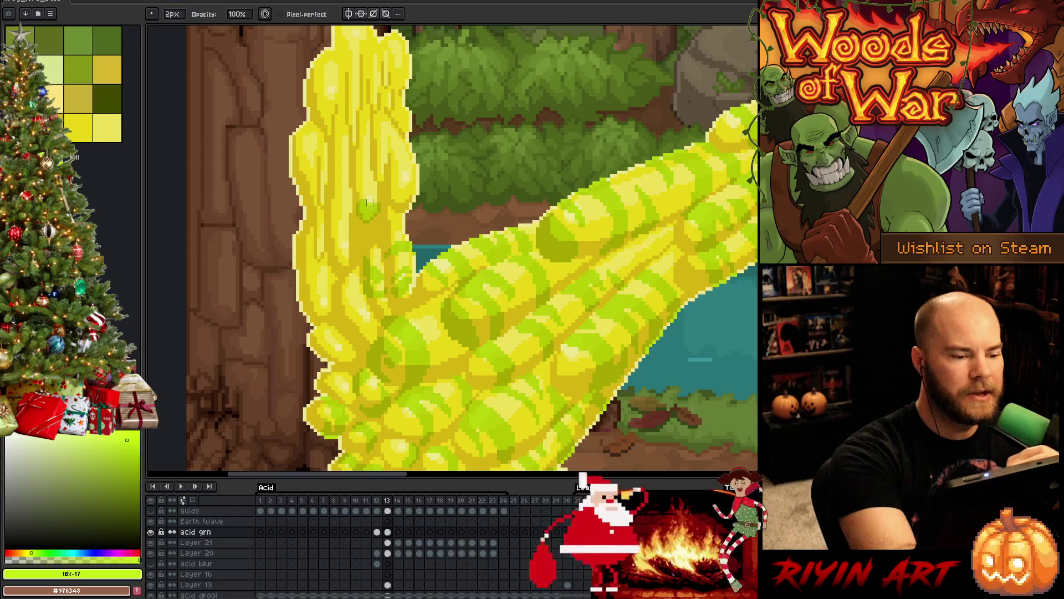
{"action": "key", "text": "b"}
{"action": "mouse_move", "coordinate": [371, 170]}
{"action": "left_mouse_down"}
{"action": "mouse_move", "coordinate": [366, 191]}
{"action": "mouse_move", "coordinate": [367, 148]}
{"action": "left_mouse_up"}
{"action": "key", "text": "e"}
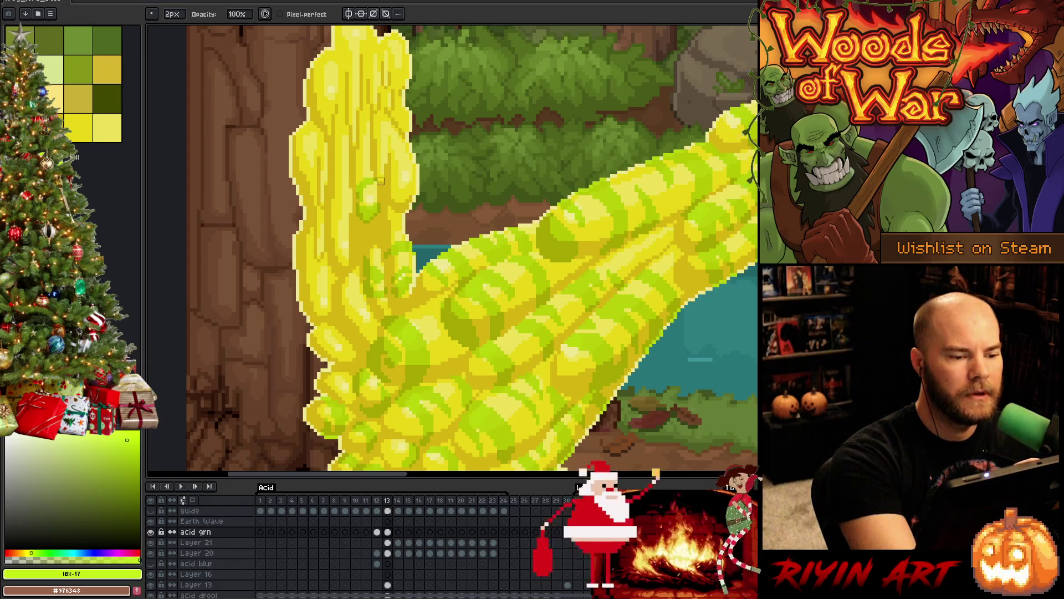
{"action": "key", "text": "b"}
{"action": "mouse_move", "coordinate": [377, 180]}
{"action": "left_mouse_down"}
{"action": "mouse_move", "coordinate": [370, 148]}
{"action": "mouse_move", "coordinate": [349, 191]}
{"action": "left_mouse_up"}
Step: Erase some of the column's green pixels back to yellow
{"action": "key", "text": "e"}
{"action": "key", "text": "b"}
{"action": "key", "text": "e"}
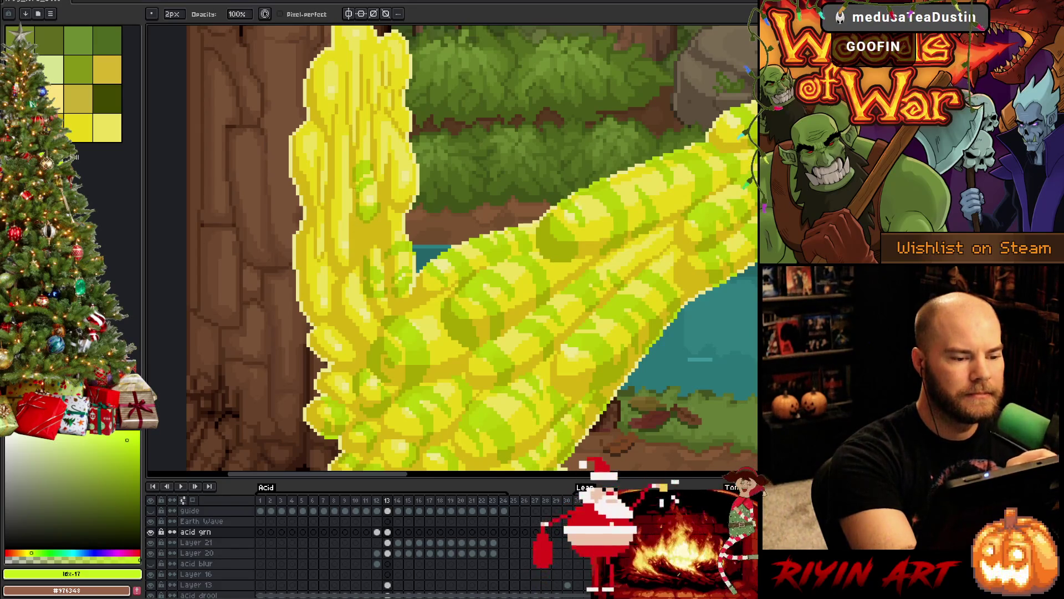
{"action": "key", "text": "b"}
{"action": "key", "text": "e"}
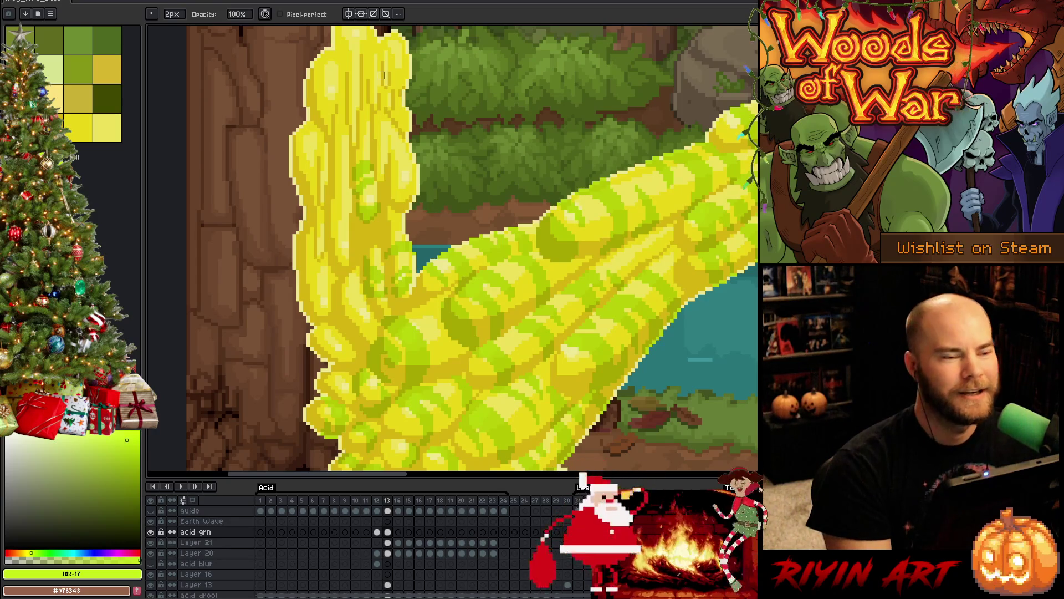
{"action": "key", "text": "b"}
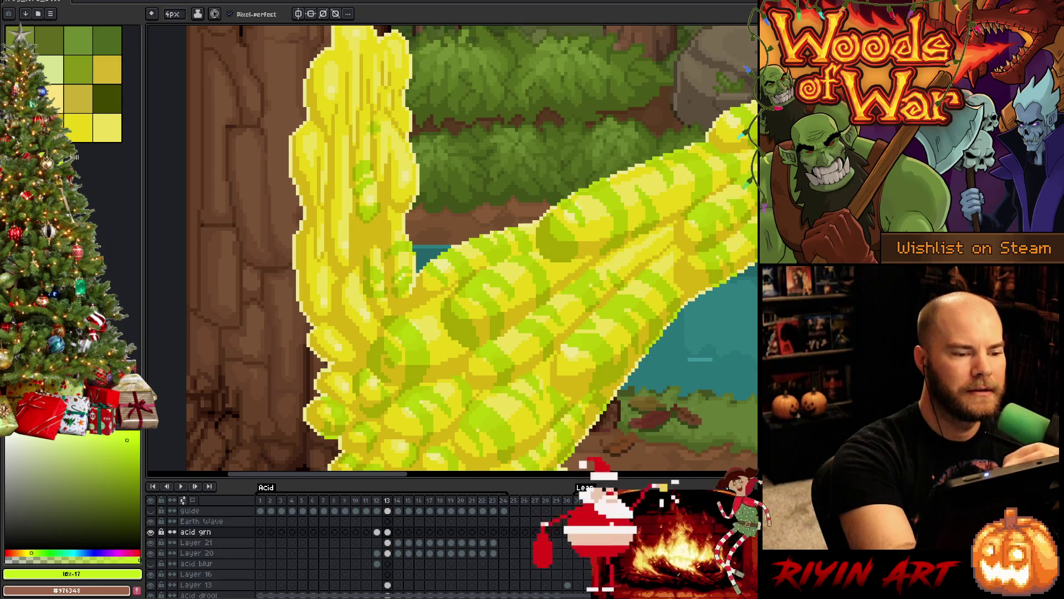
{"action": "key", "text": "e"}
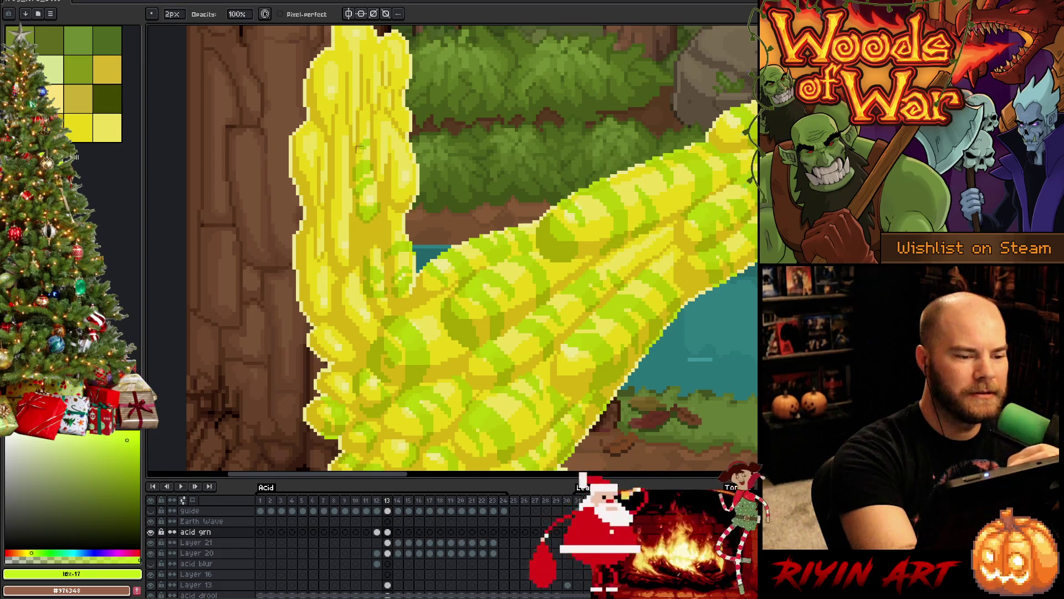
{"action": "left_click_drag", "start_coordinate": [368, 147], "coordinate": [360, 153]}
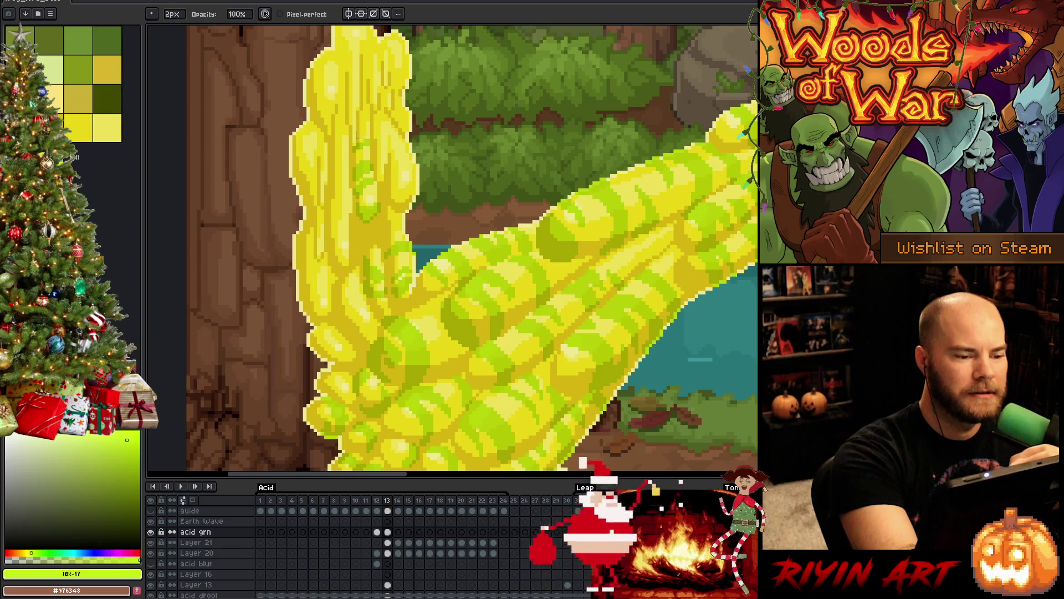
{"action": "key", "text": "e"}
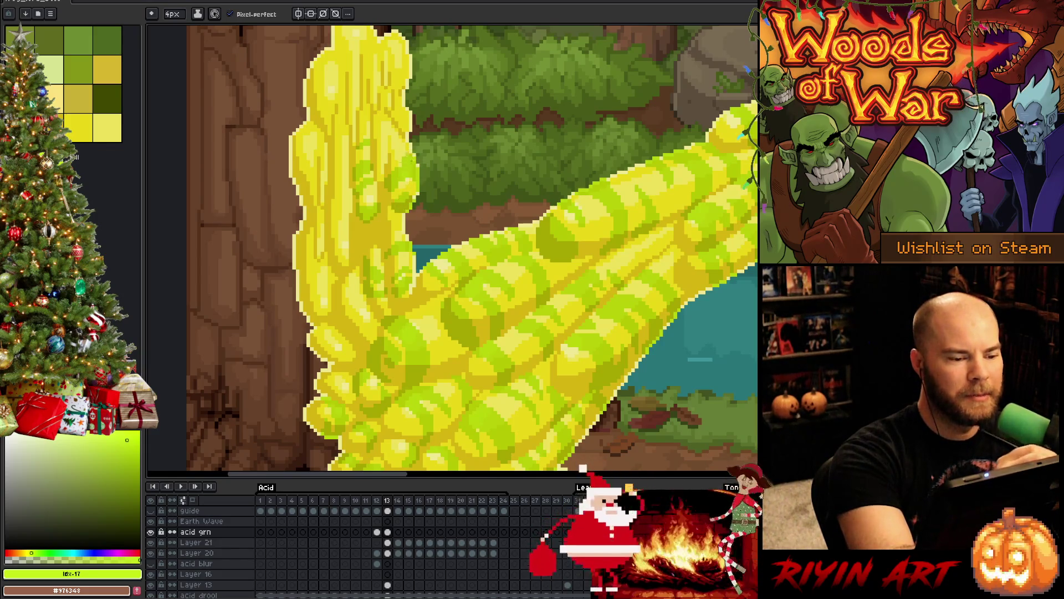
{"action": "key", "text": "b"}
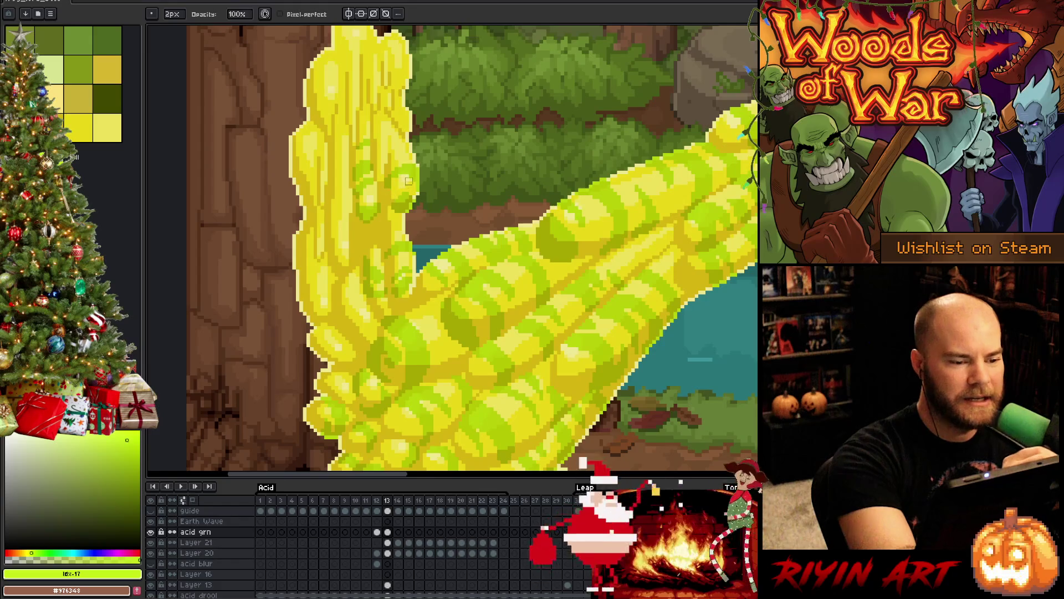
{"action": "key", "text": "e"}
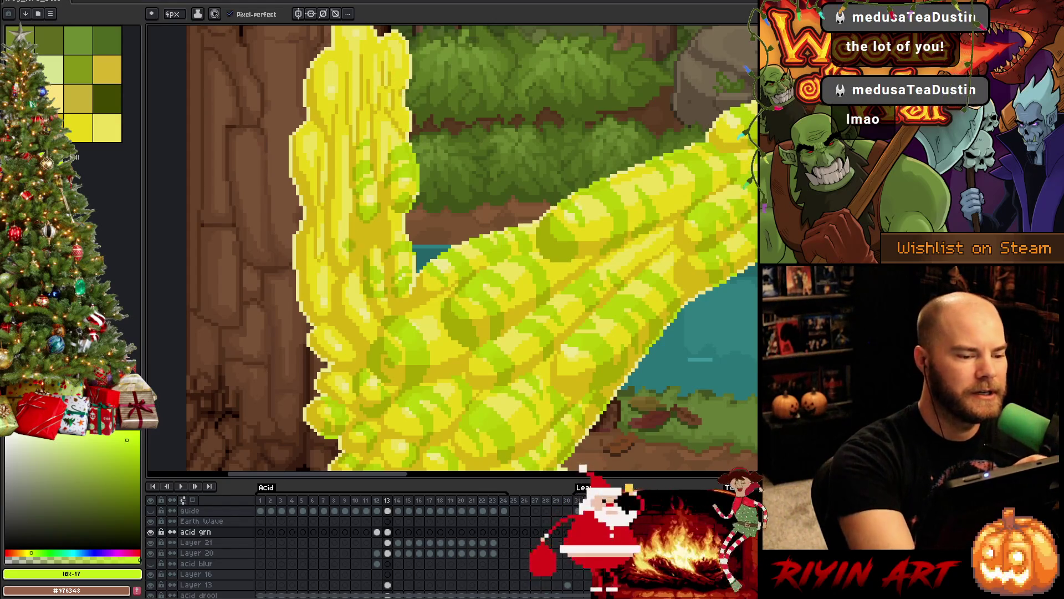
Step: Sample the yellow-green acid colour, then the green stripe colour again
{"action": "key", "text": "b"}
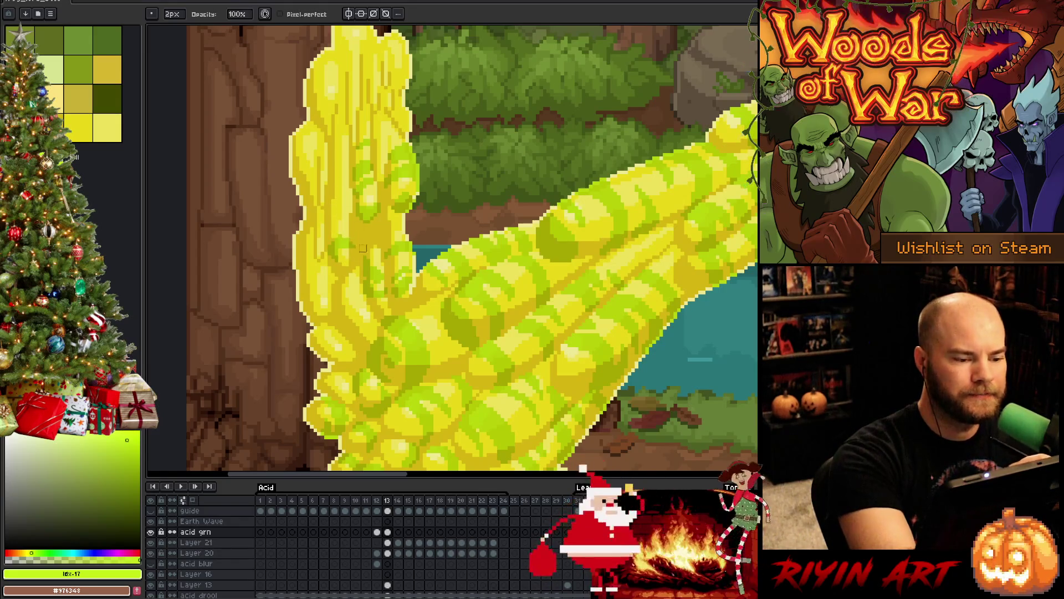
{"action": "key", "text": "e"}
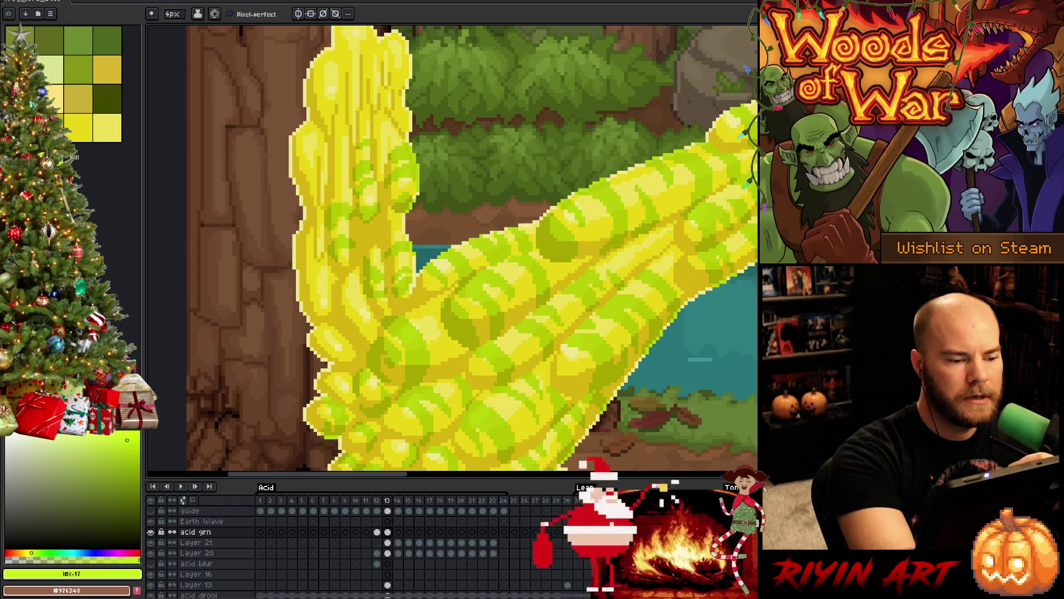
{"action": "key", "text": "b"}
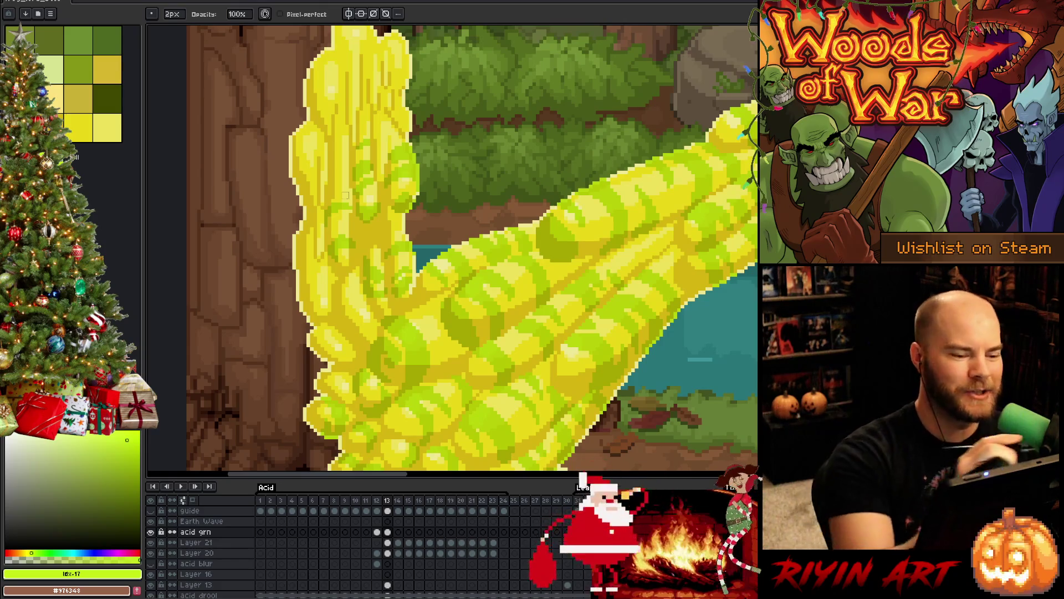
{"action": "key", "text": "b"}
{"action": "left_click", "coordinate": [337, 246], "text": "alt"}
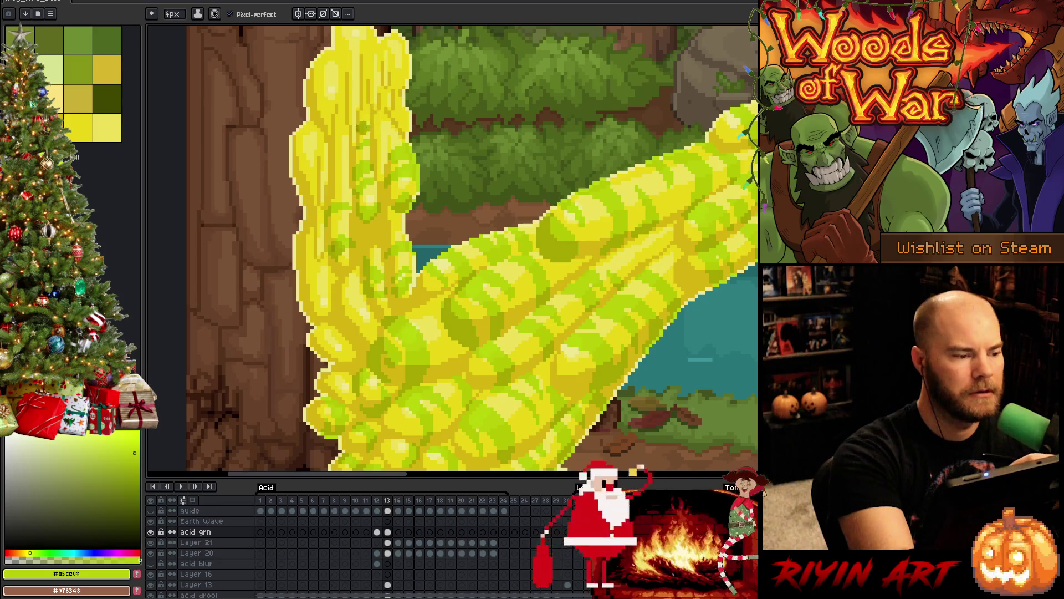
{"action": "left_click", "coordinate": [365, 145], "text": "alt"}
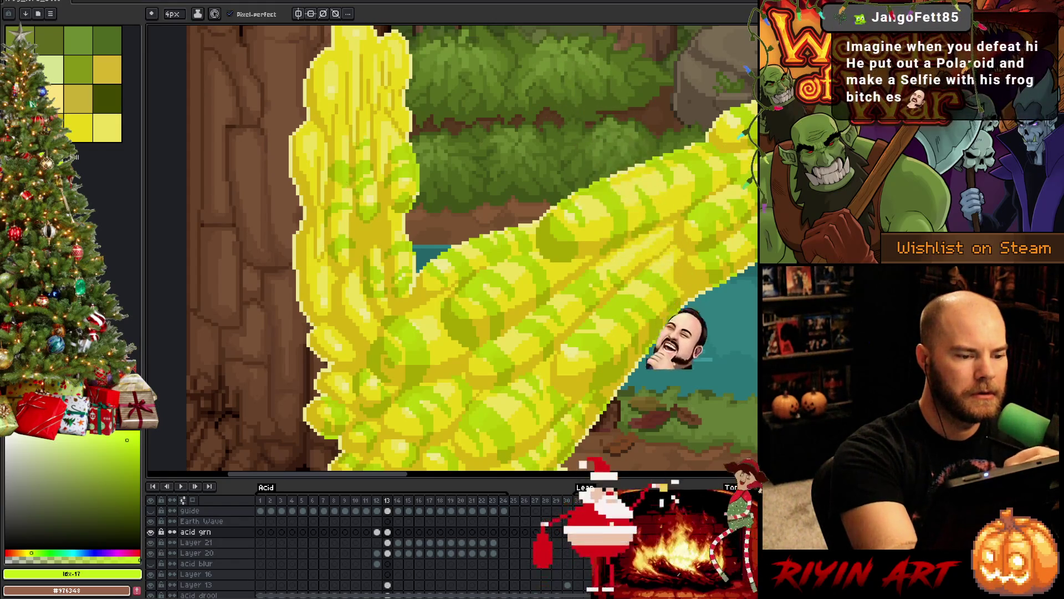
{"action": "key", "text": "b"}
Step: Touch up the green stripes along the acid column's left edge
{"action": "key", "text": "e"}
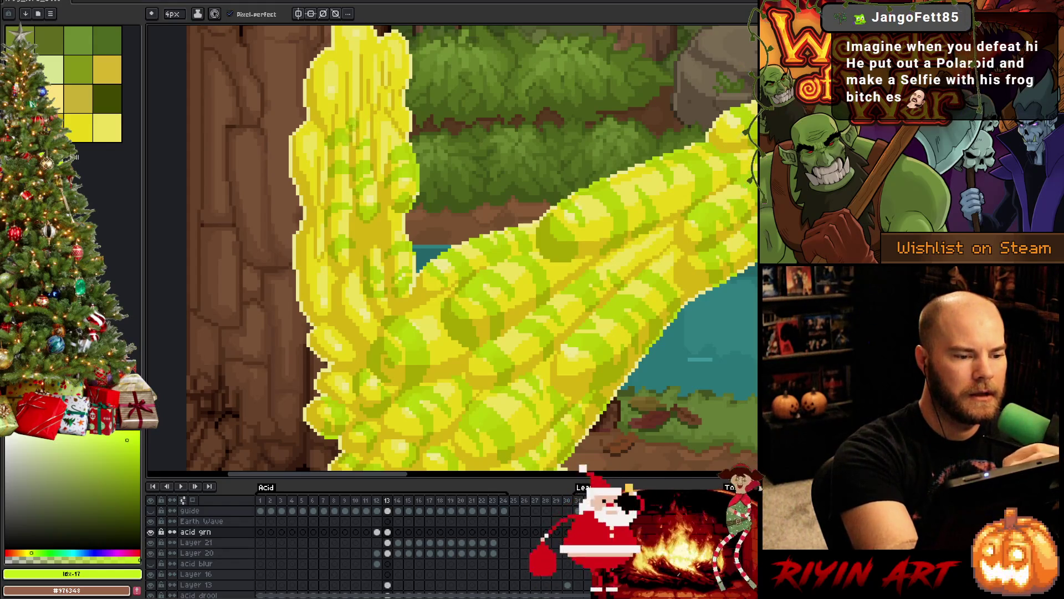
{"action": "key", "text": "b"}
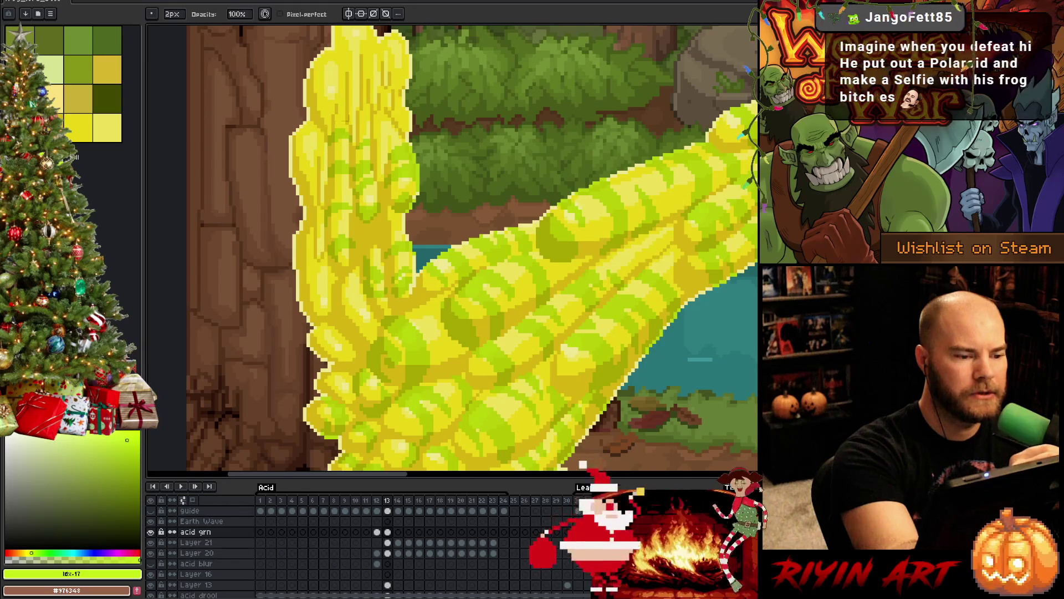
{"action": "key", "text": "e"}
{"action": "key", "text": "b"}
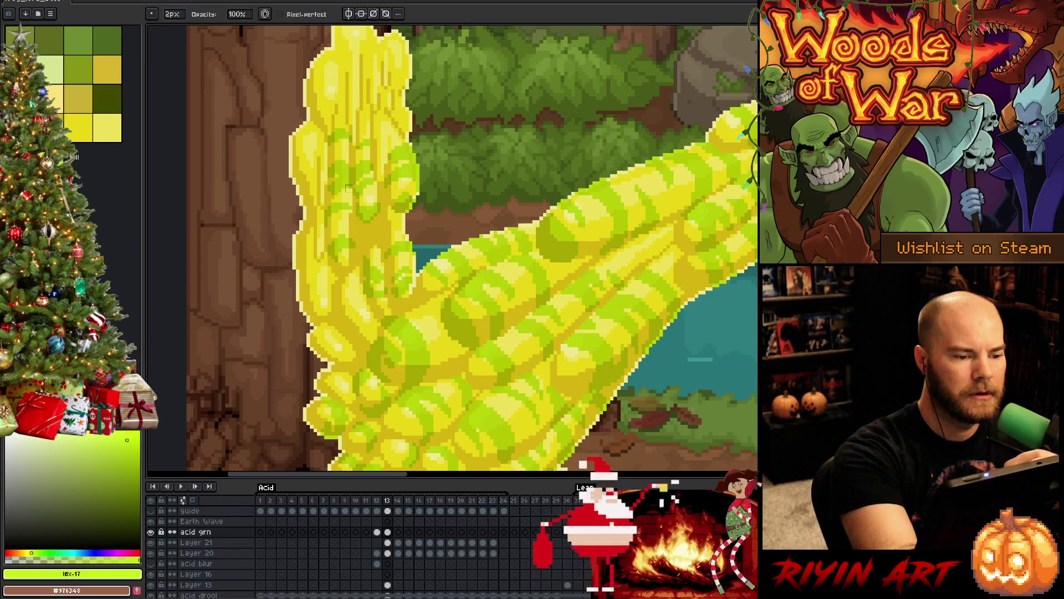
{"action": "key", "text": "e"}
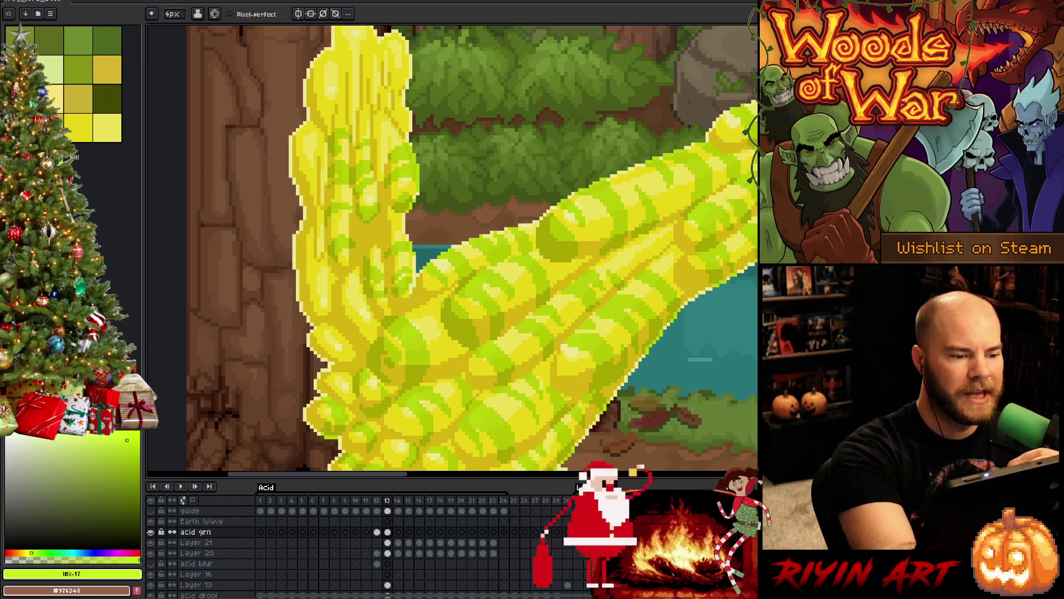
{"action": "key", "text": "b"}
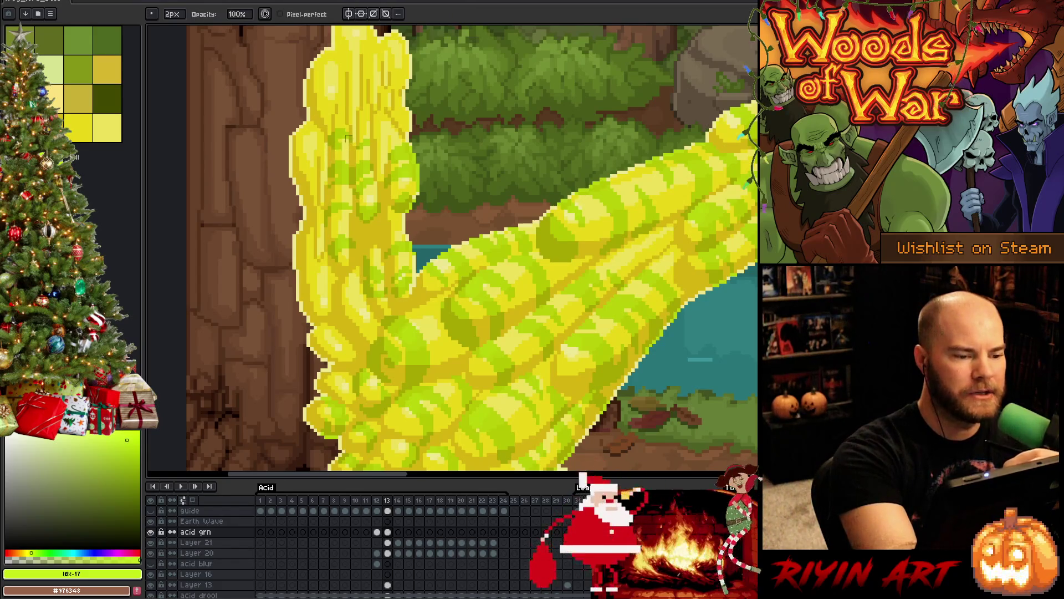
{"action": "key", "text": "e"}
{"action": "key", "text": "b"}
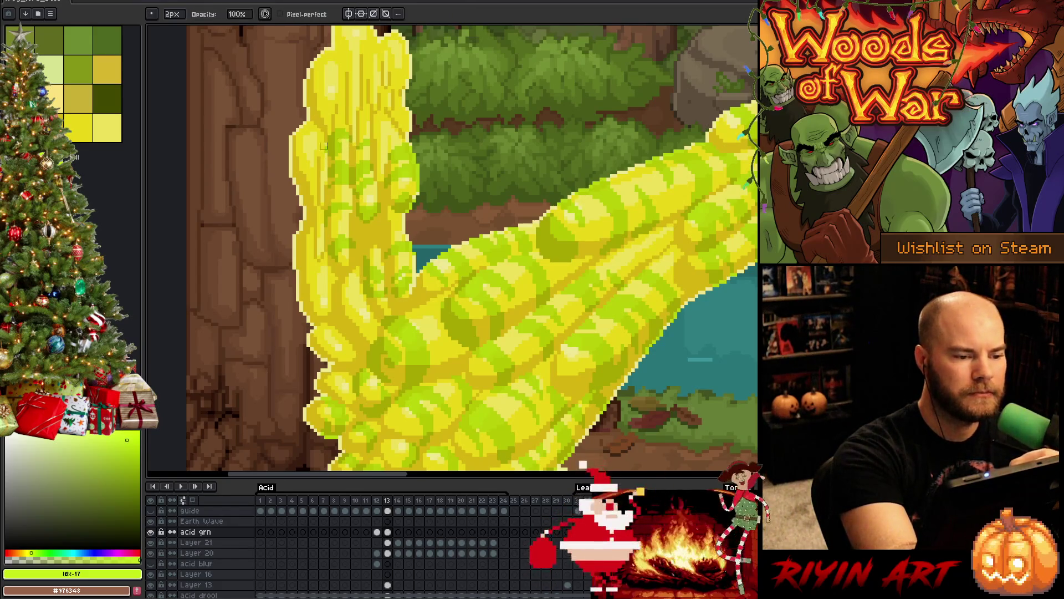
{"action": "key", "text": "e"}
{"action": "key", "text": "b"}
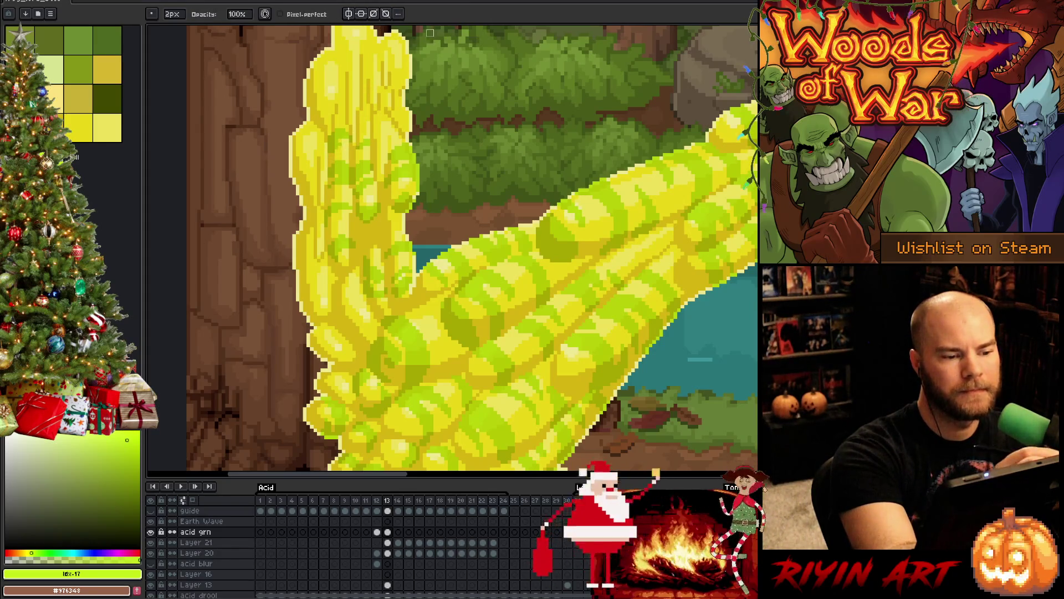
Step: Keep refining the left-edge stripes, alternating pencil and eraser
{"action": "key", "text": "e"}
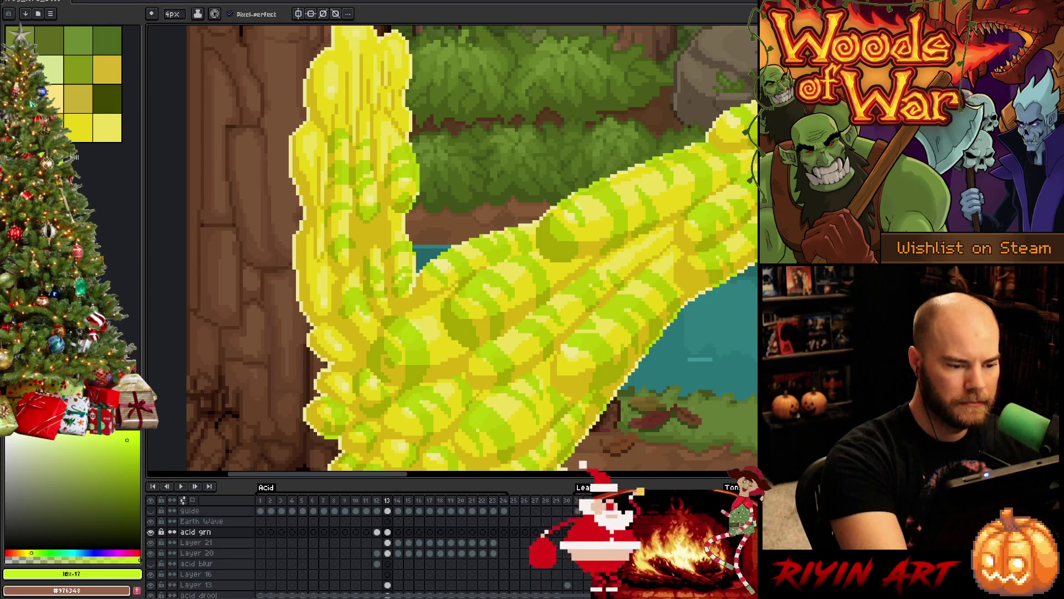
{"action": "key", "text": "b"}
{"action": "key", "text": "e"}
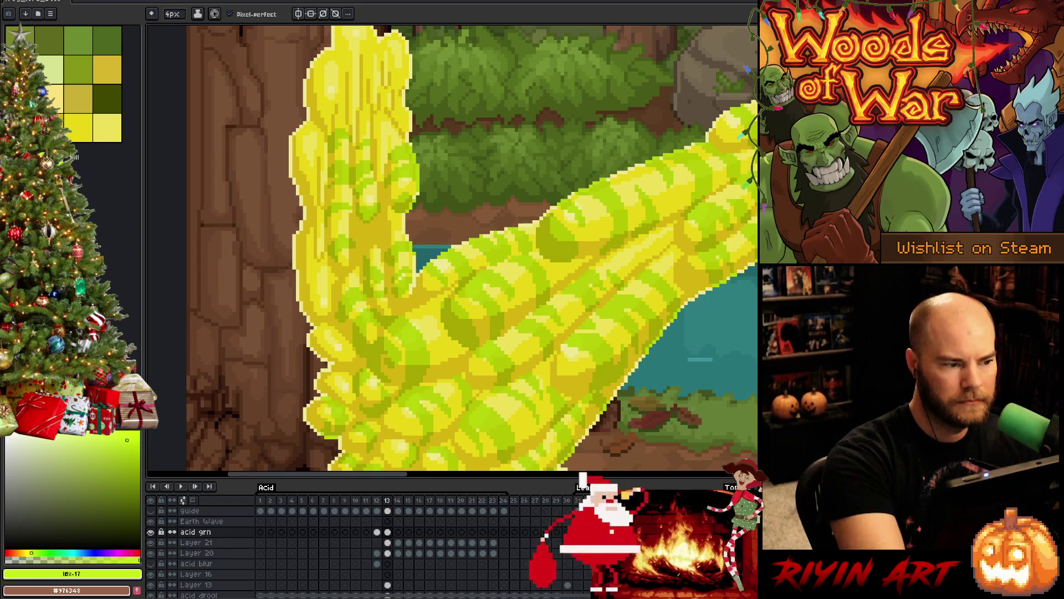
{"action": "key", "text": "b"}
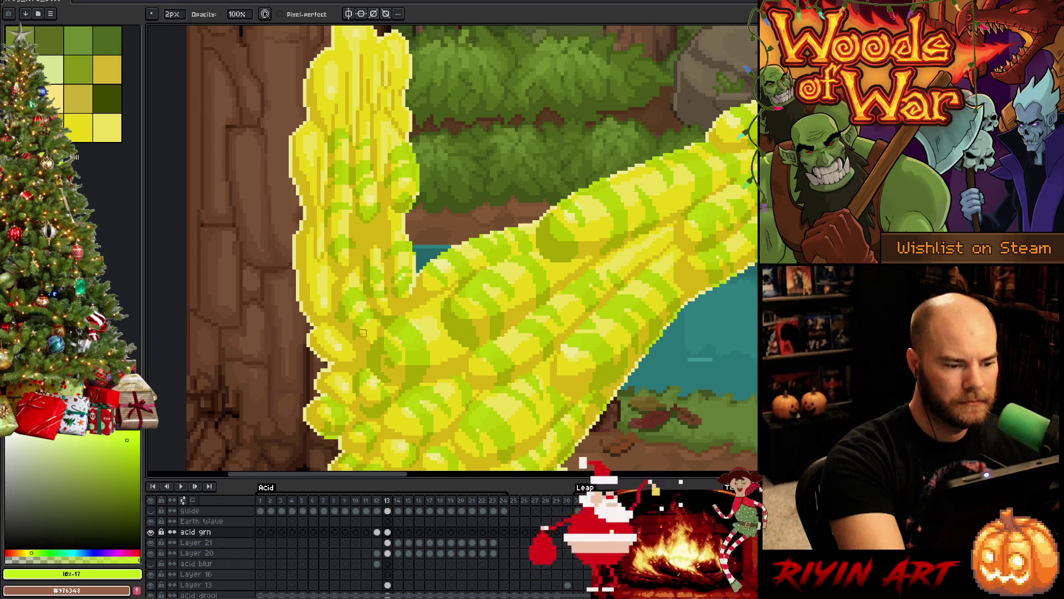
{"action": "key", "text": "e"}
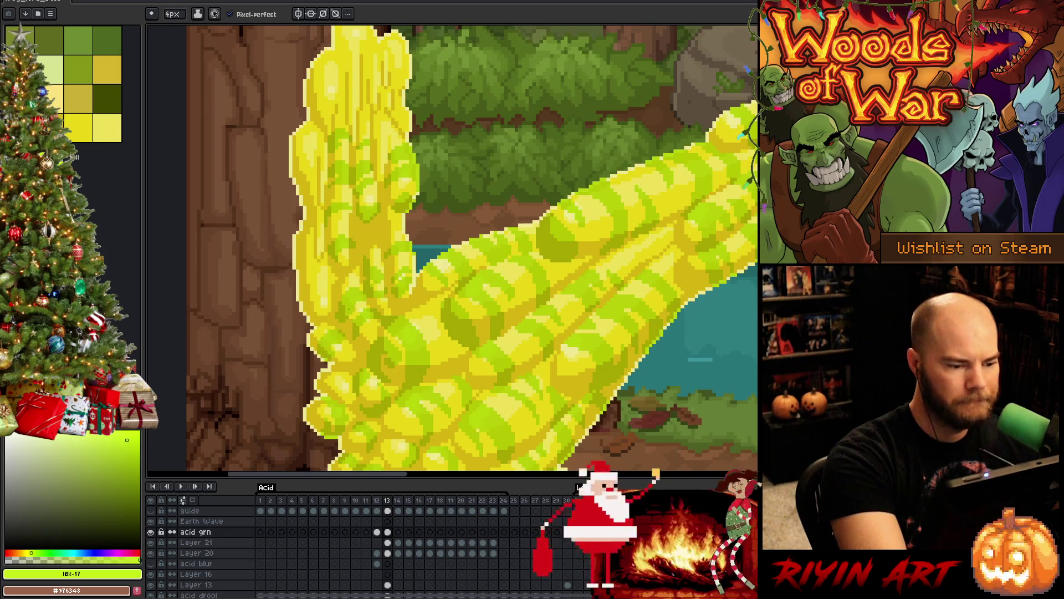
{"action": "key", "text": "b"}
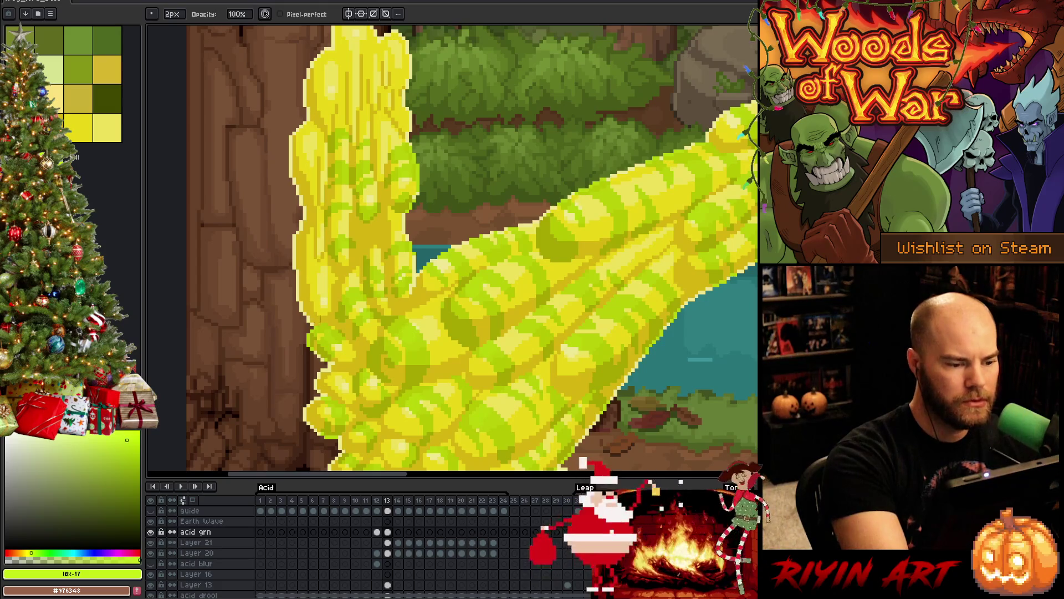
{"action": "key", "text": "e"}
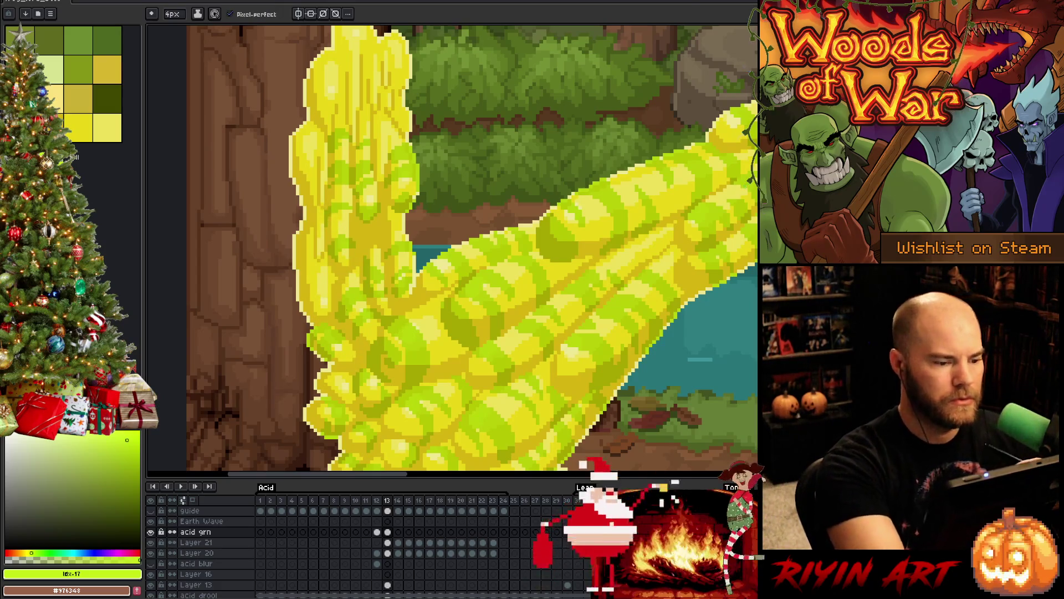
{"action": "key", "text": "b"}
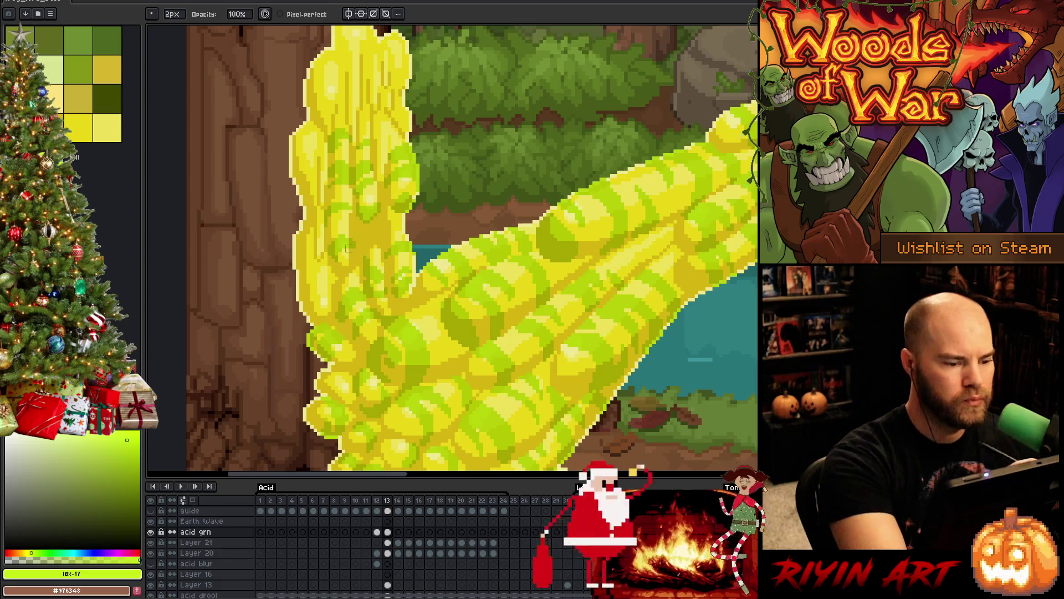
{"action": "key", "text": "e"}
{"action": "key", "text": "b"}
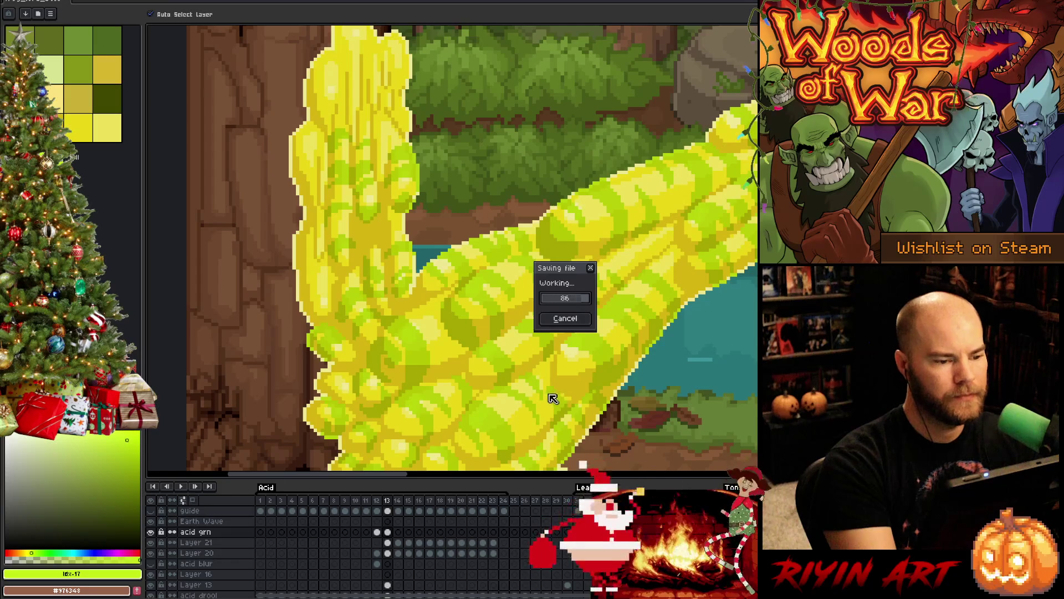
Step: Erase stray stripe pixels along the acid column's left edge, bottom to top
{"action": "key", "text": "e"}
{"action": "left_click_drag", "start_coordinate": [312, 277], "coordinate": [326, 303]}
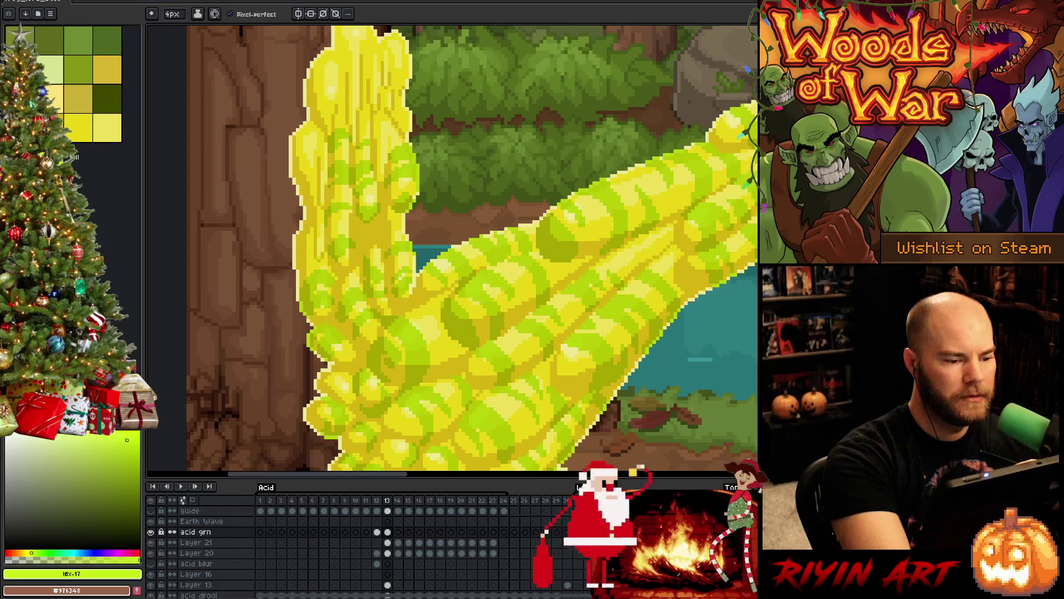
{"action": "key", "text": "b"}
{"action": "key", "text": "e"}
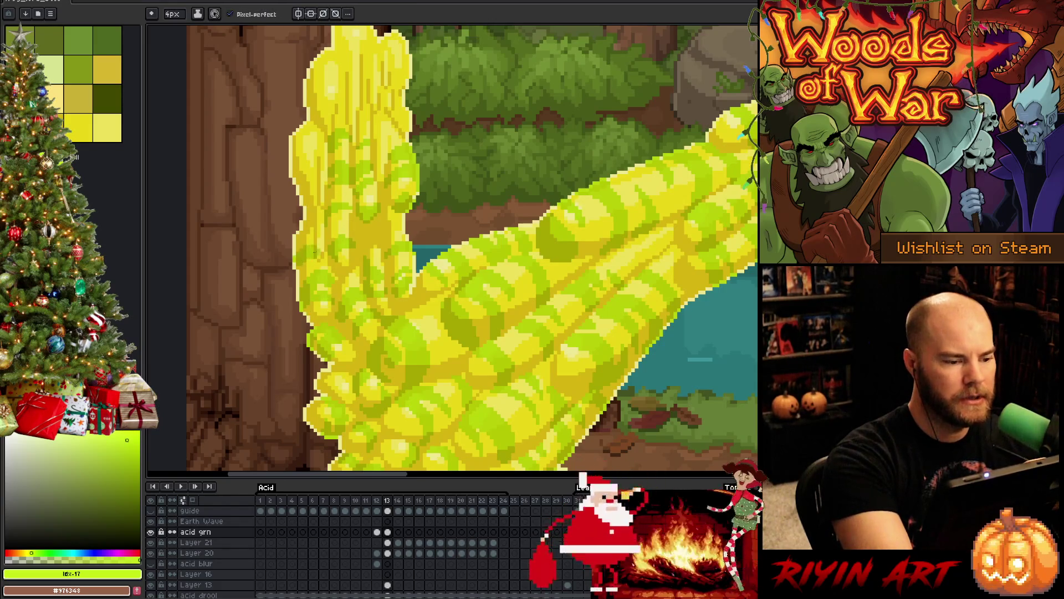
{"action": "key", "text": "b"}
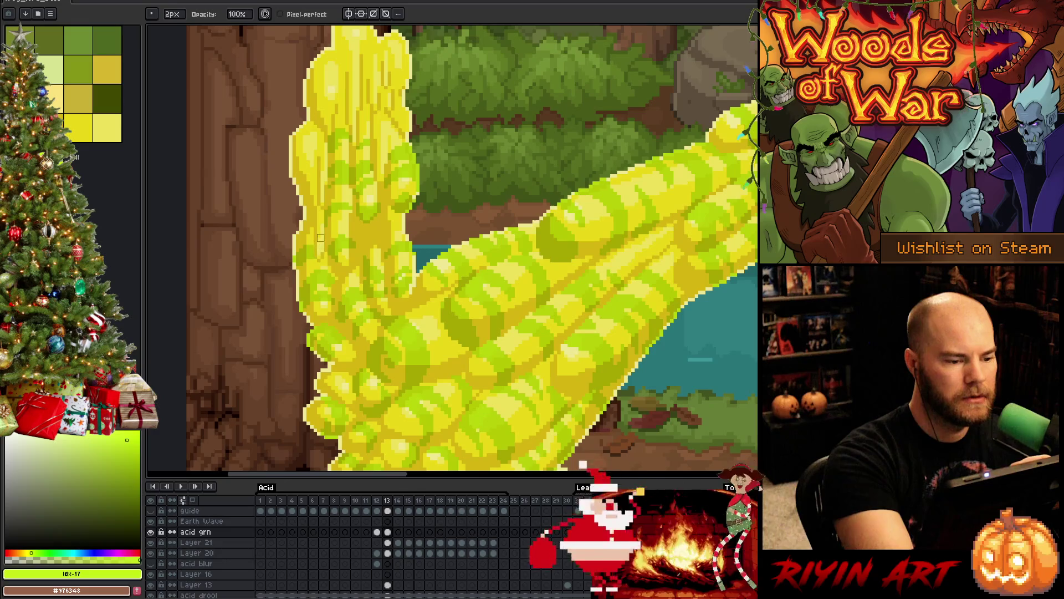
{"action": "key", "text": "e"}
{"action": "key", "text": "b"}
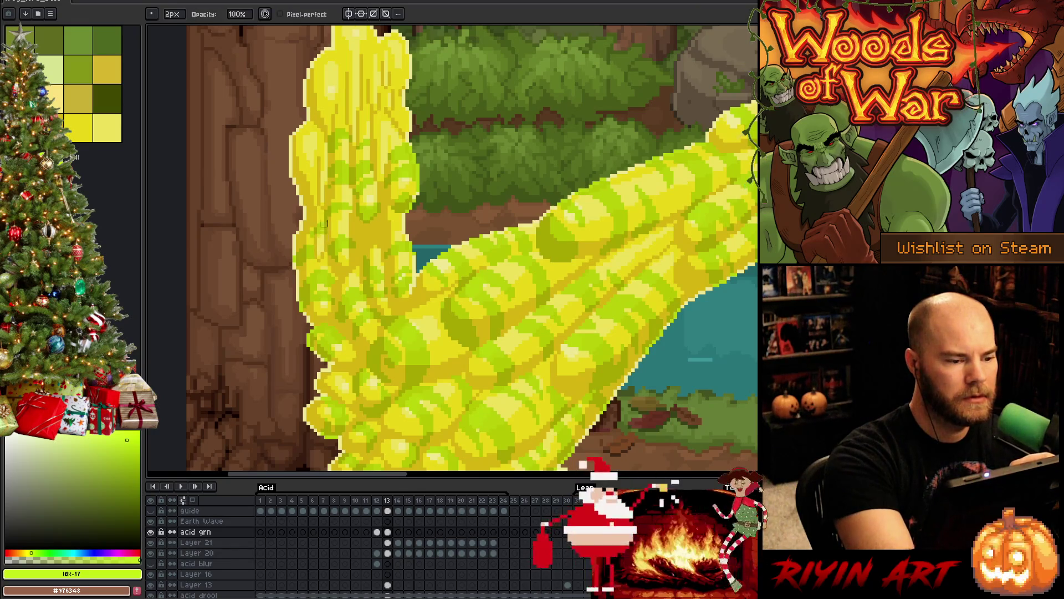
{"action": "key", "text": "e"}
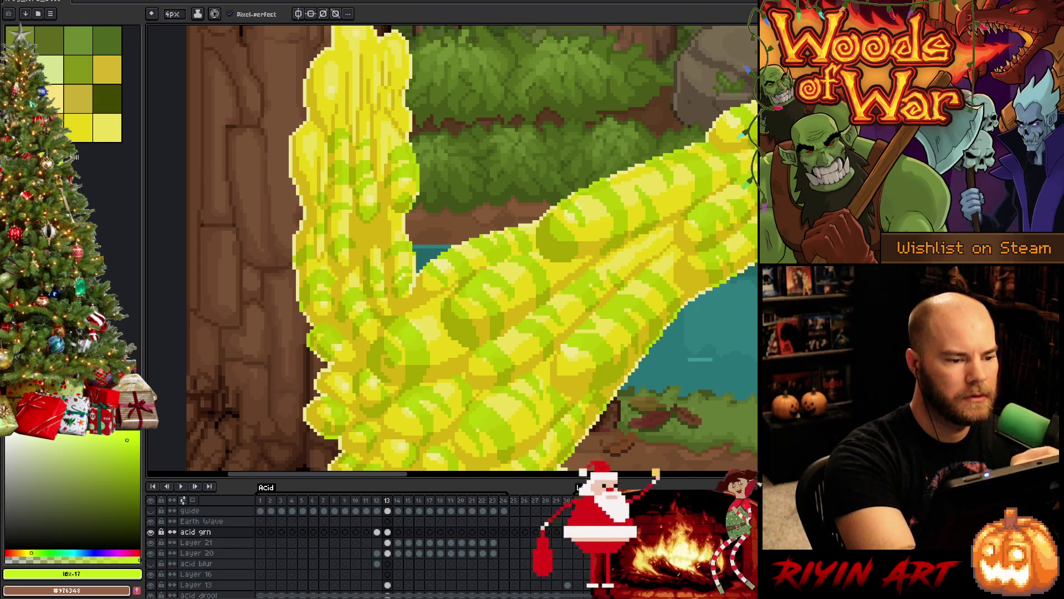
{"action": "left_click_drag", "start_coordinate": [305, 191], "coordinate": [325, 141]}
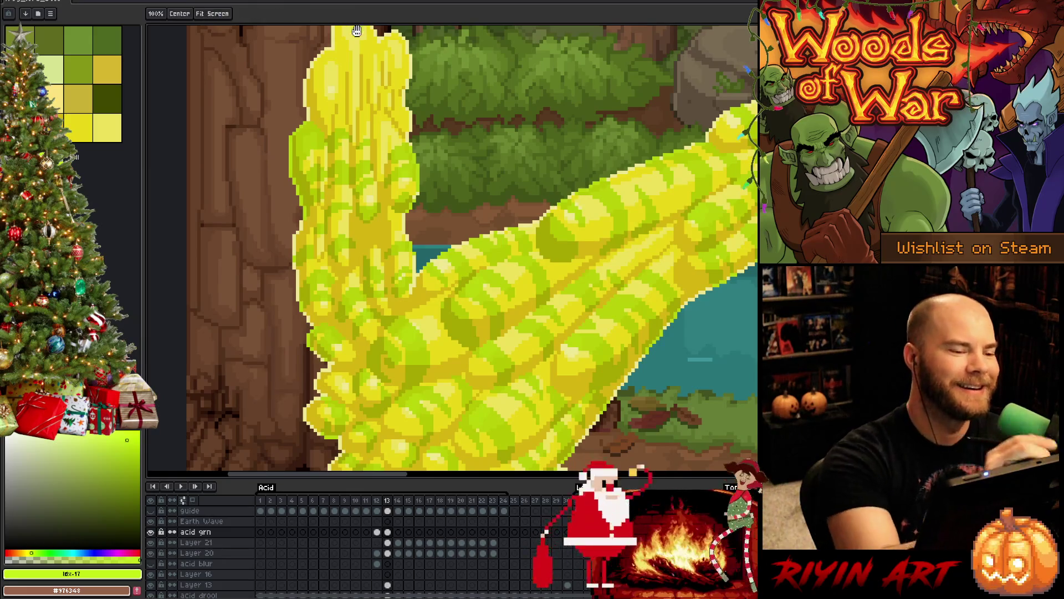
Step: Bring the top of the acid column into view and add small green stripe touches
{"action": "left_click_drag", "start_coordinate": [381, 94], "coordinate": [409, 171]}
{"action": "left_click_drag", "start_coordinate": [331, 175], "coordinate": [366, 180]}
{"action": "key", "text": "e"}
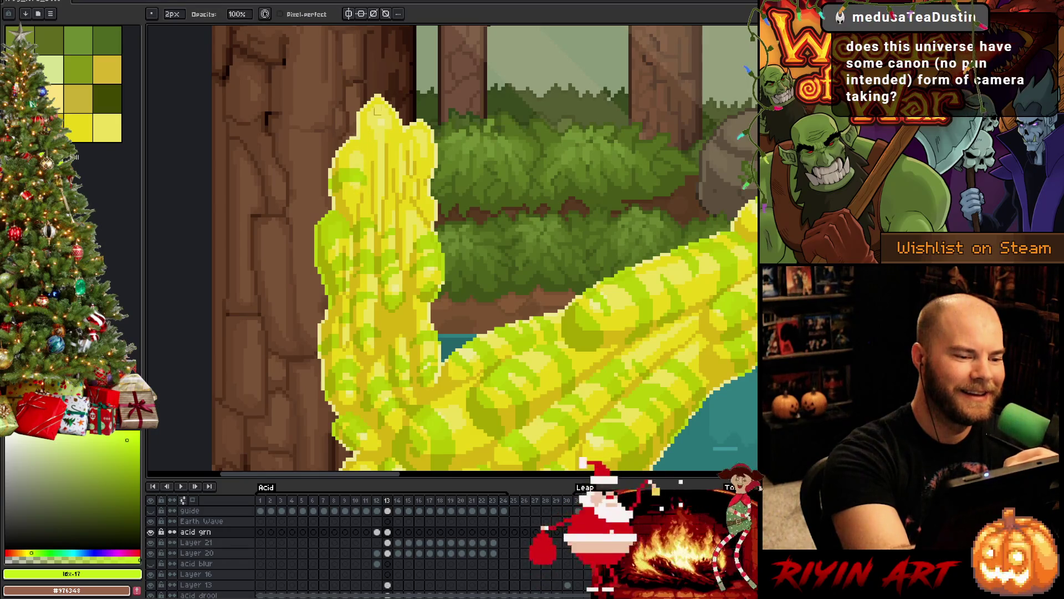
{"action": "key", "text": "e"}
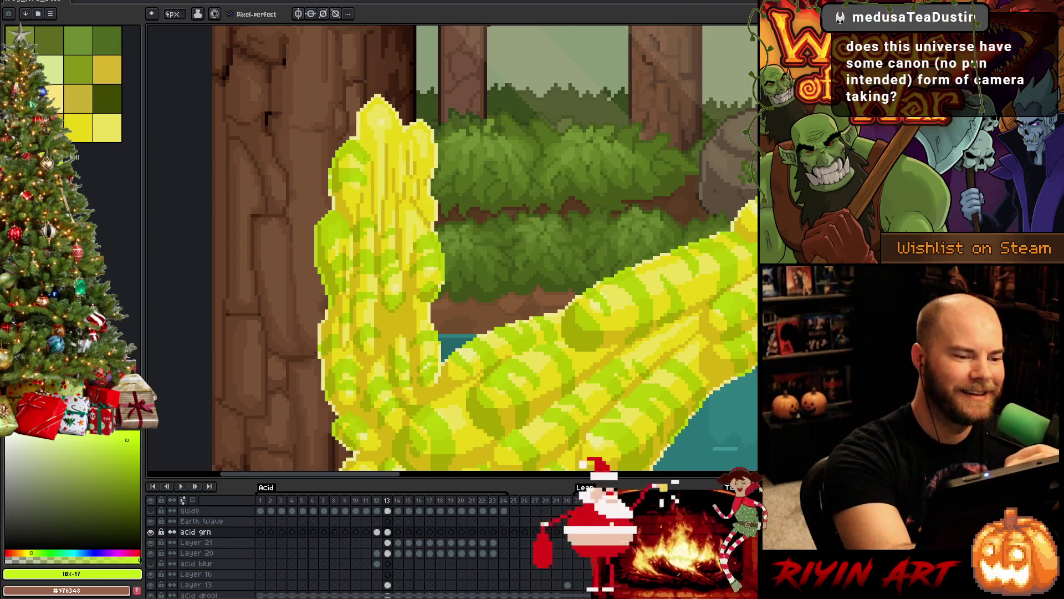
{"action": "key", "text": "b"}
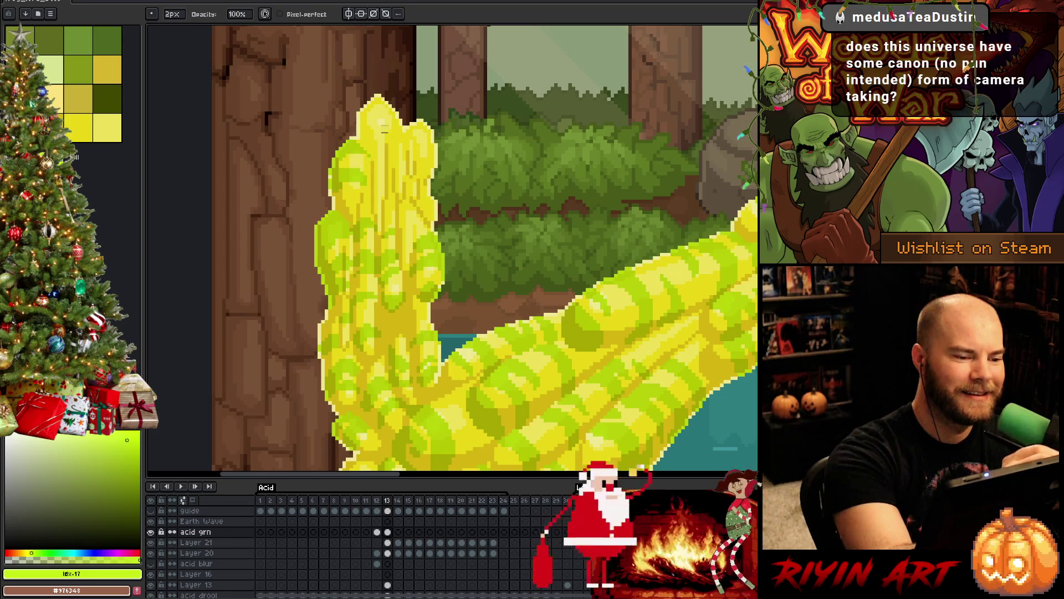
{"action": "key", "text": "e"}
Step: Turn the pale pixels at the acid column's top green
{"action": "left_click_drag", "start_coordinate": [381, 131], "coordinate": [367, 116]}
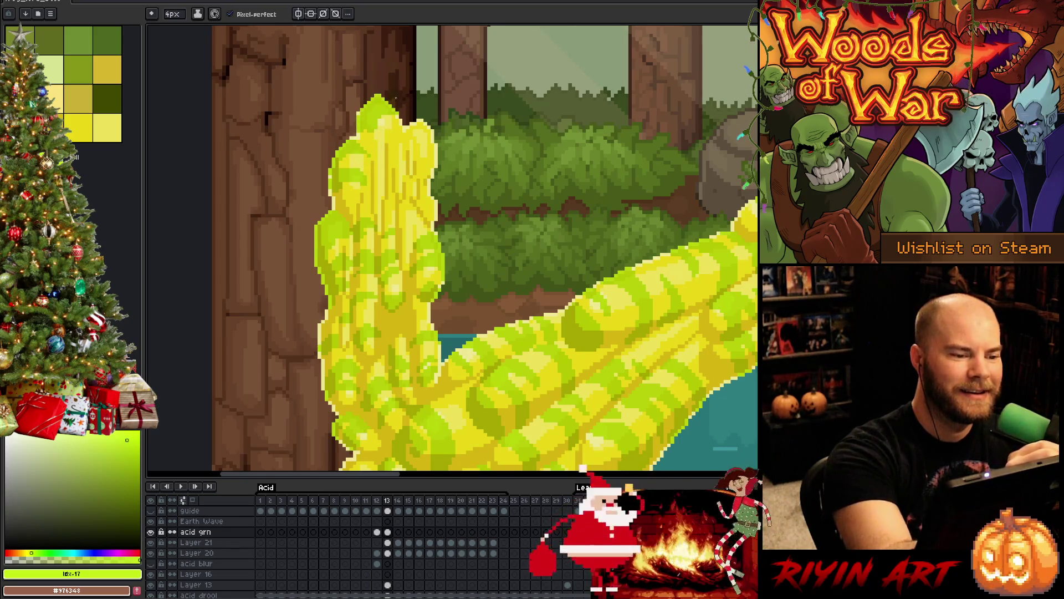
{"action": "key", "text": "b"}
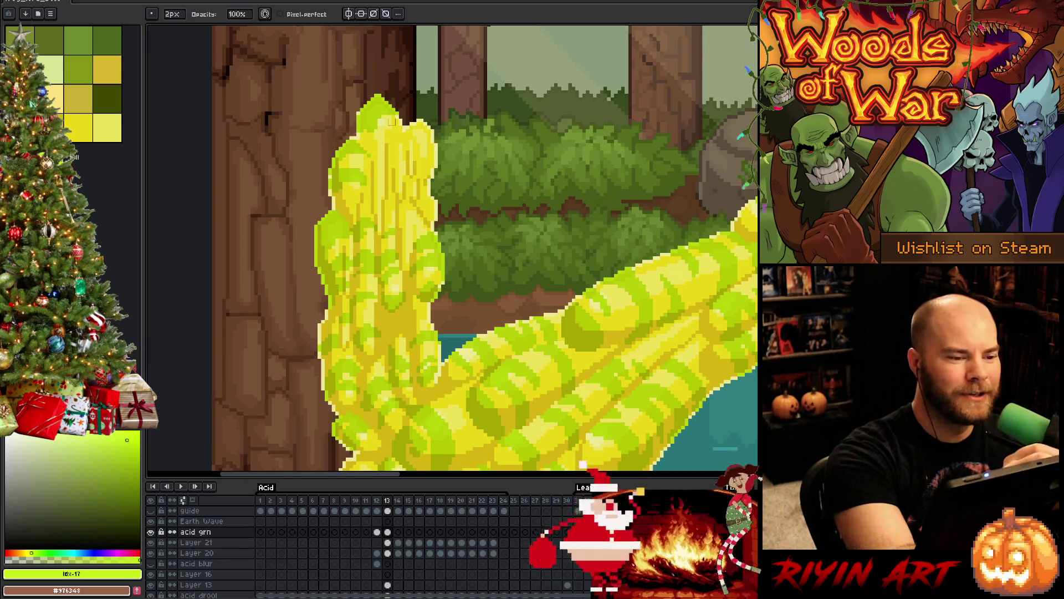
{"action": "key", "text": "e"}
{"action": "left_click_drag", "start_coordinate": [371, 124], "coordinate": [413, 136]}
{"action": "key", "text": "b"}
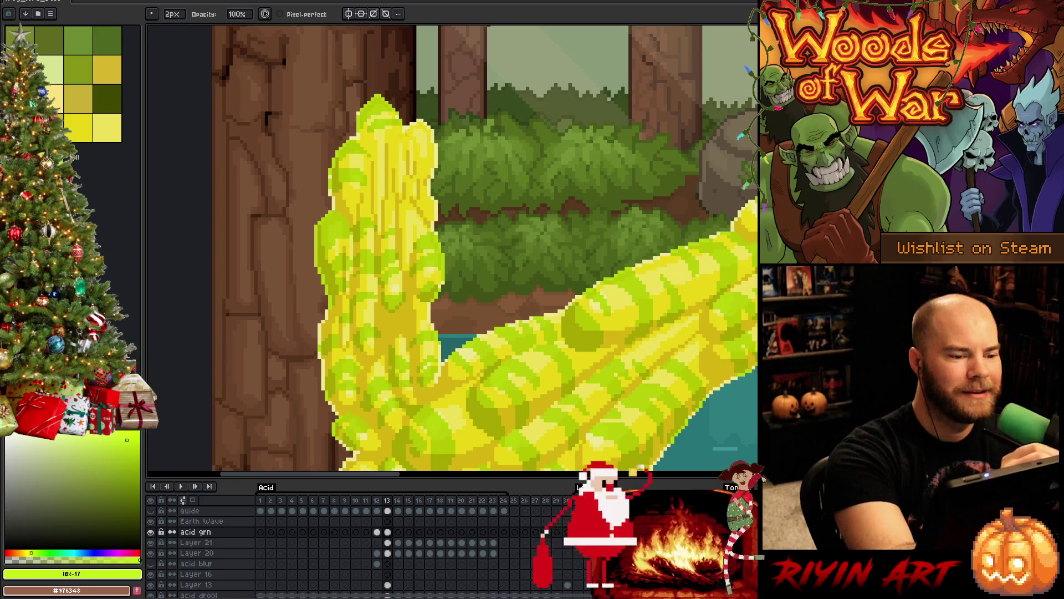
{"action": "key", "text": "e"}
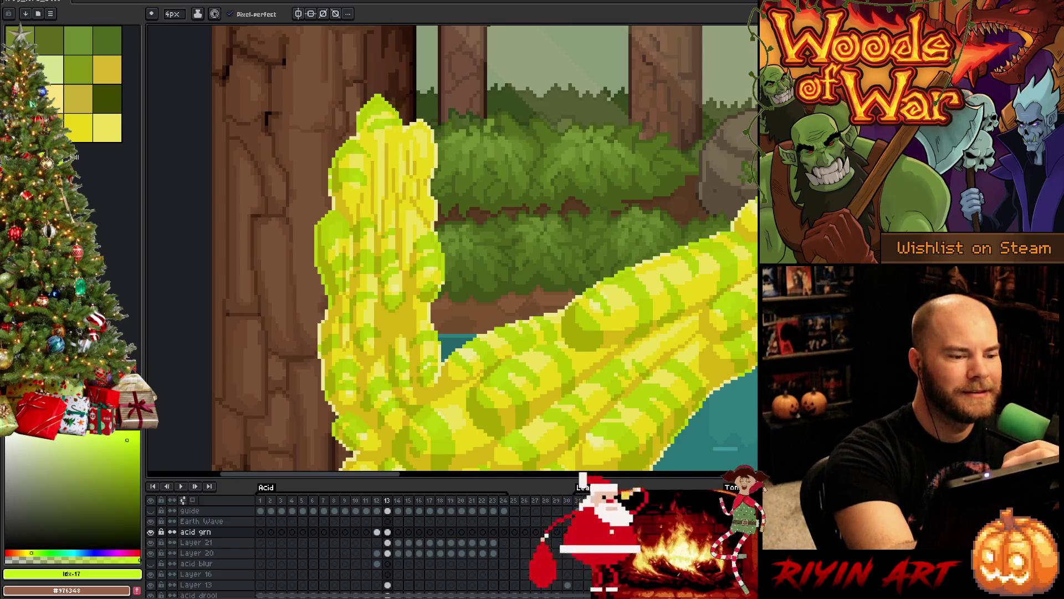
Step: Refine the column's shading, alternating 2px pencil strokes with 4px eraser cleanup
{"action": "key", "text": "b"}
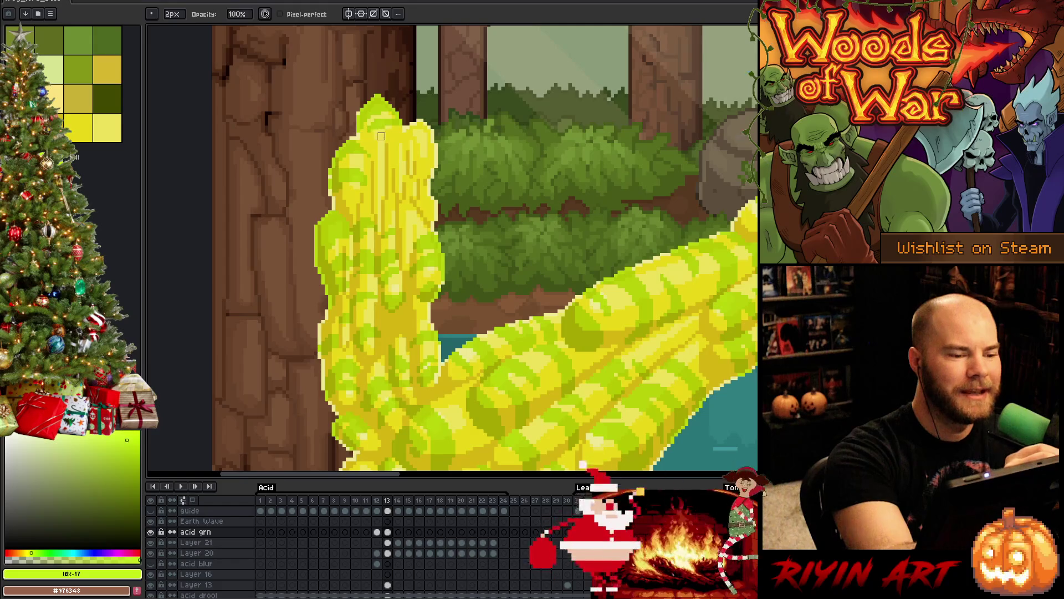
{"action": "key", "text": "e"}
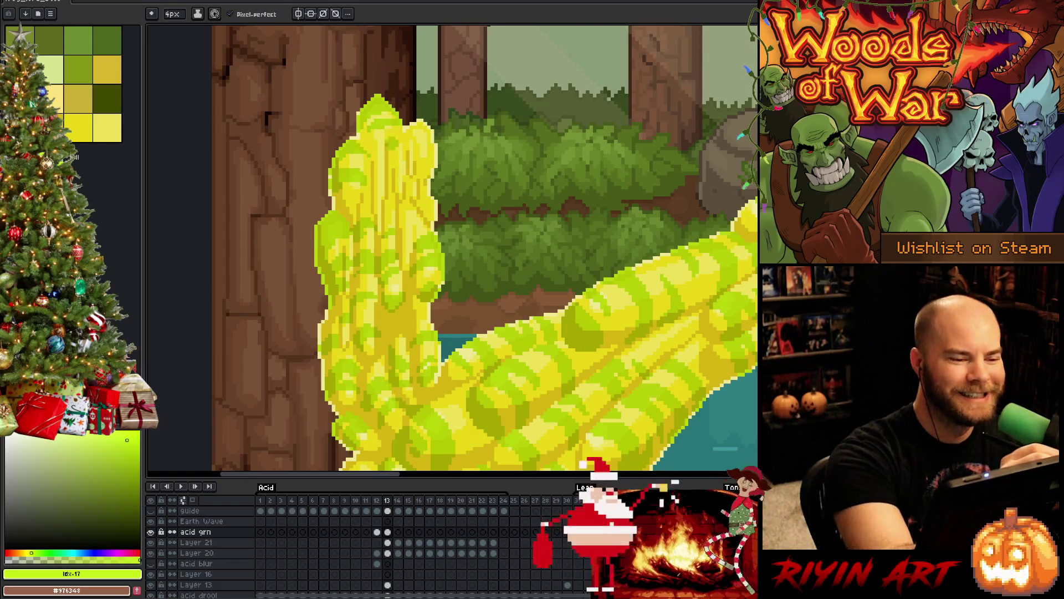
{"action": "key", "text": "b"}
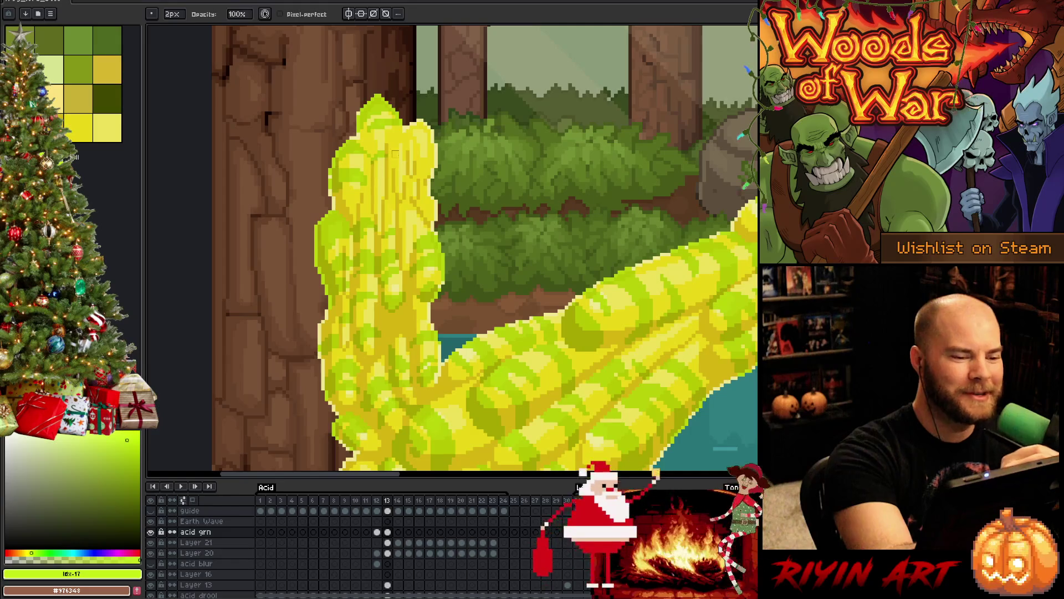
{"action": "key", "text": "e"}
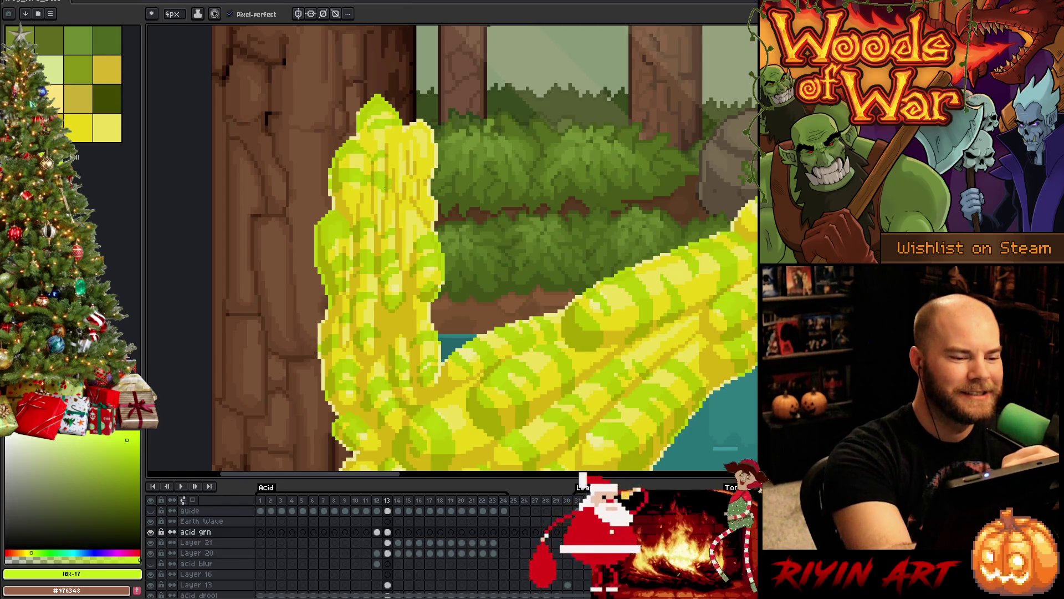
{"action": "key", "text": "b"}
{"action": "key", "text": "e"}
{"action": "key", "text": "b"}
{"action": "key", "text": "e"}
{"action": "key", "text": "b"}
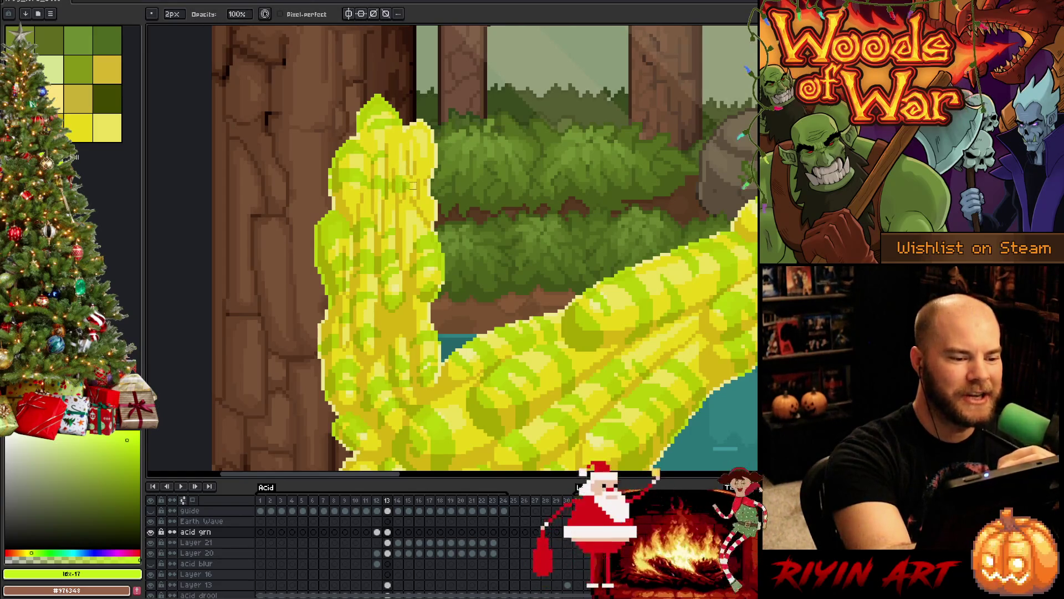
{"action": "key", "text": "e"}
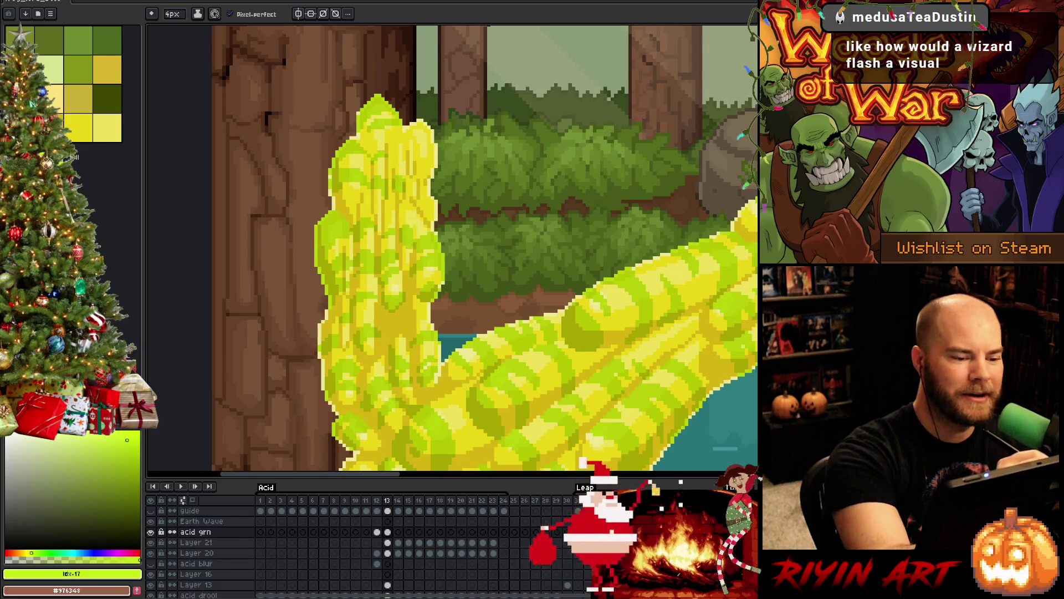
{"action": "key", "text": "b"}
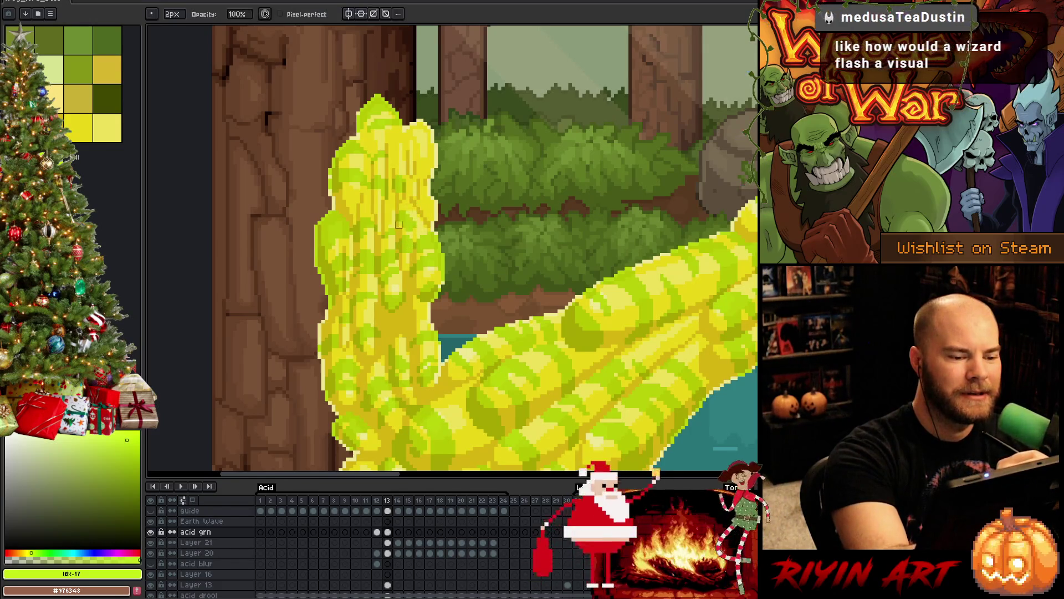
{"action": "key", "text": "e"}
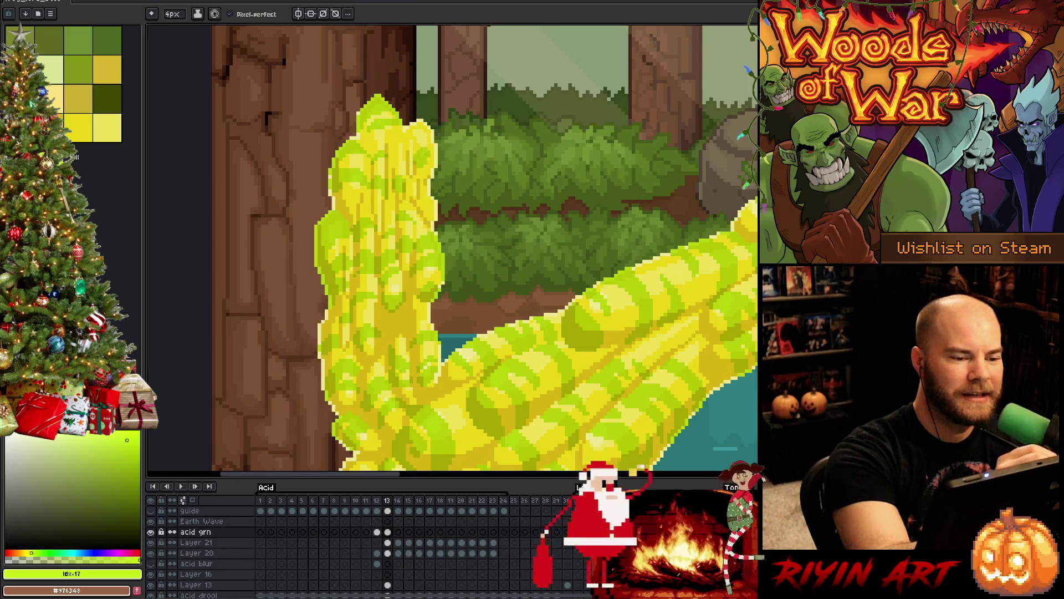
{"action": "key", "text": "b"}
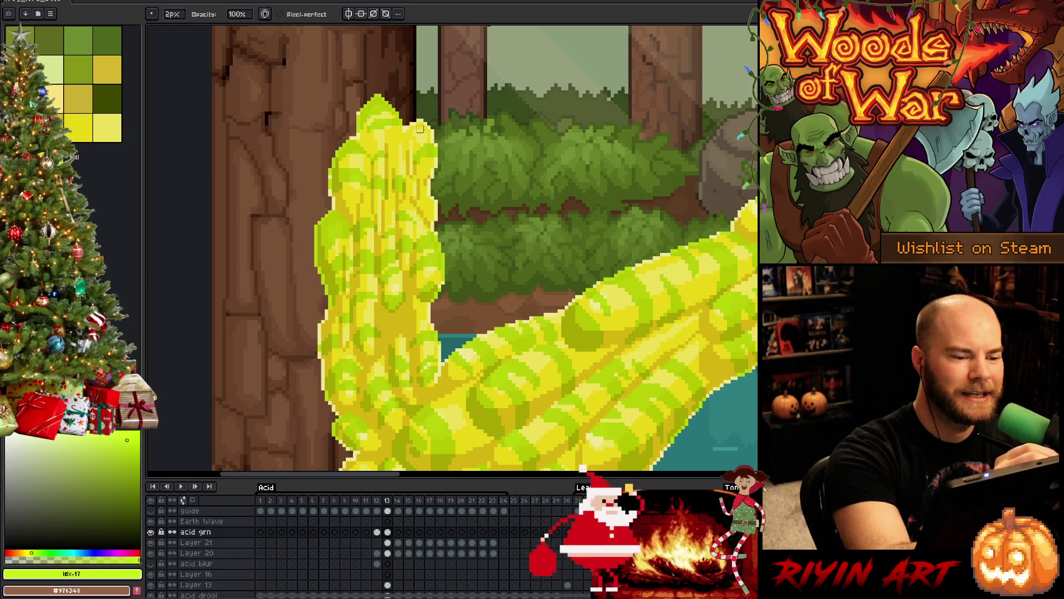
{"action": "key", "text": "e"}
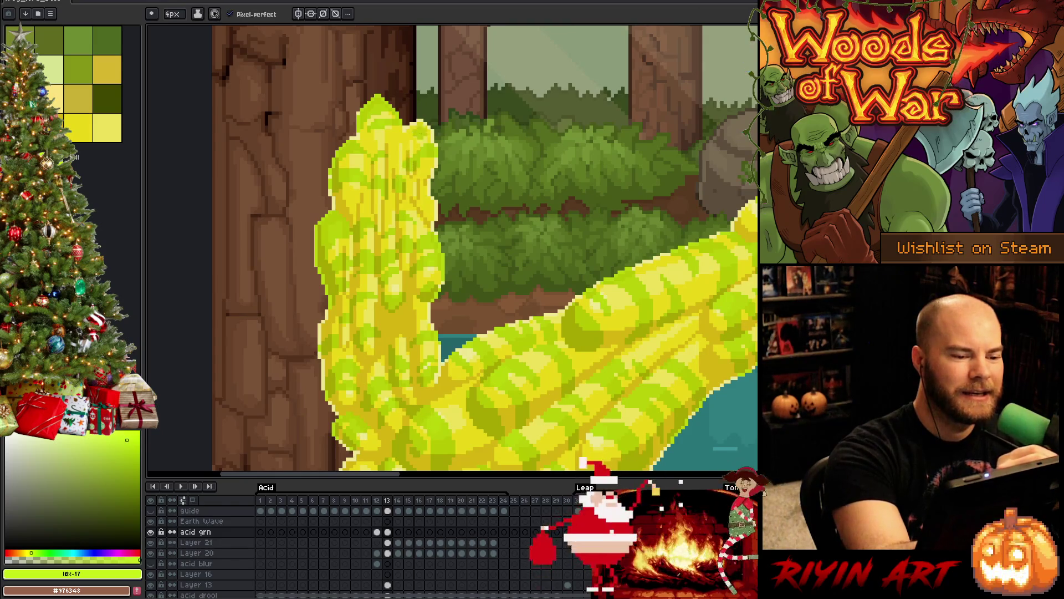
{"action": "key", "text": "b"}
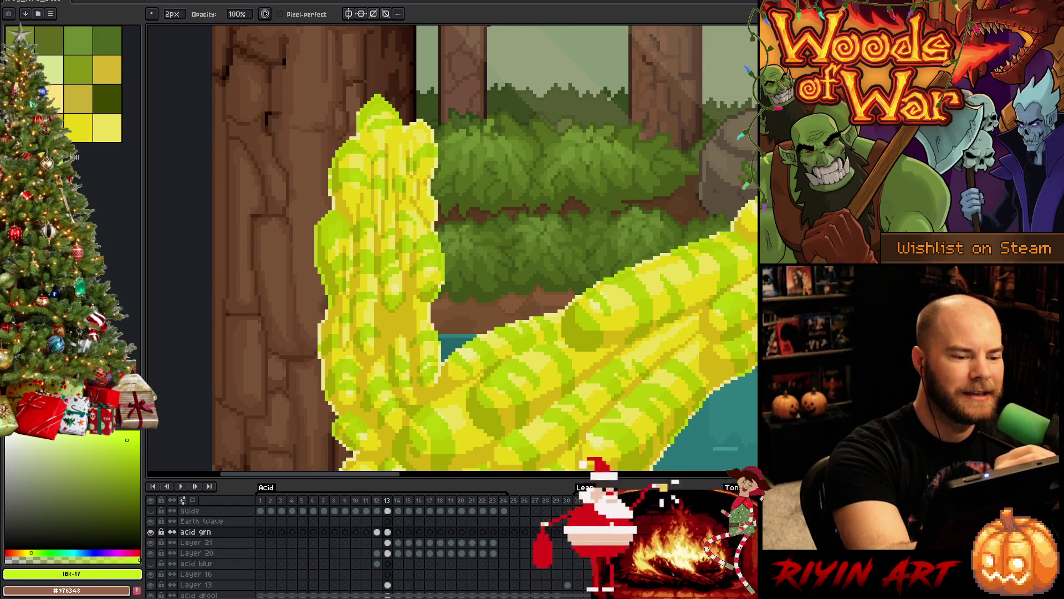
{"action": "key", "text": "e"}
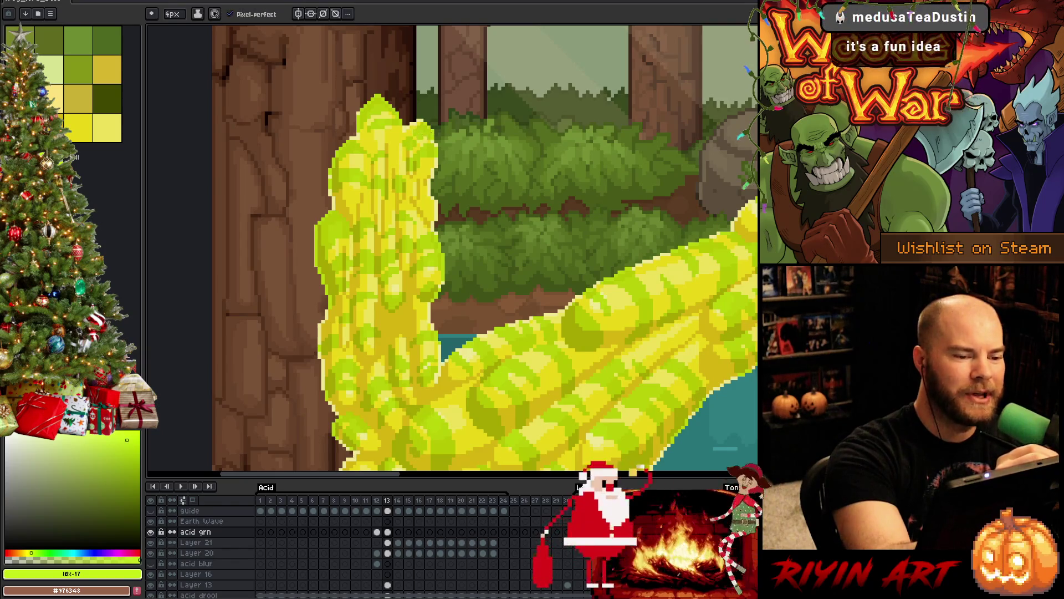
{"action": "key", "text": "b"}
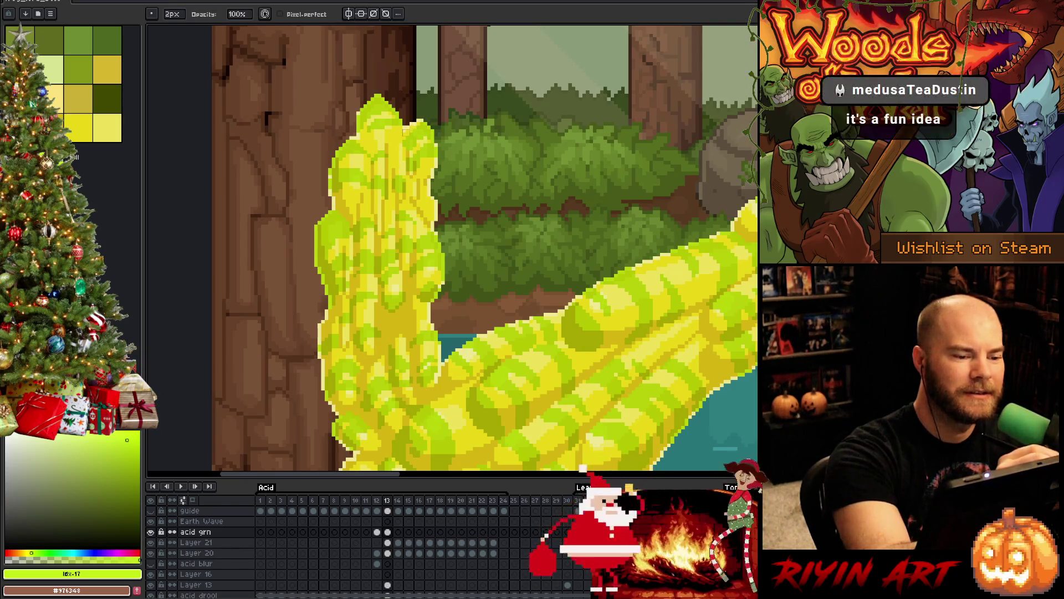
{"action": "key", "text": "e"}
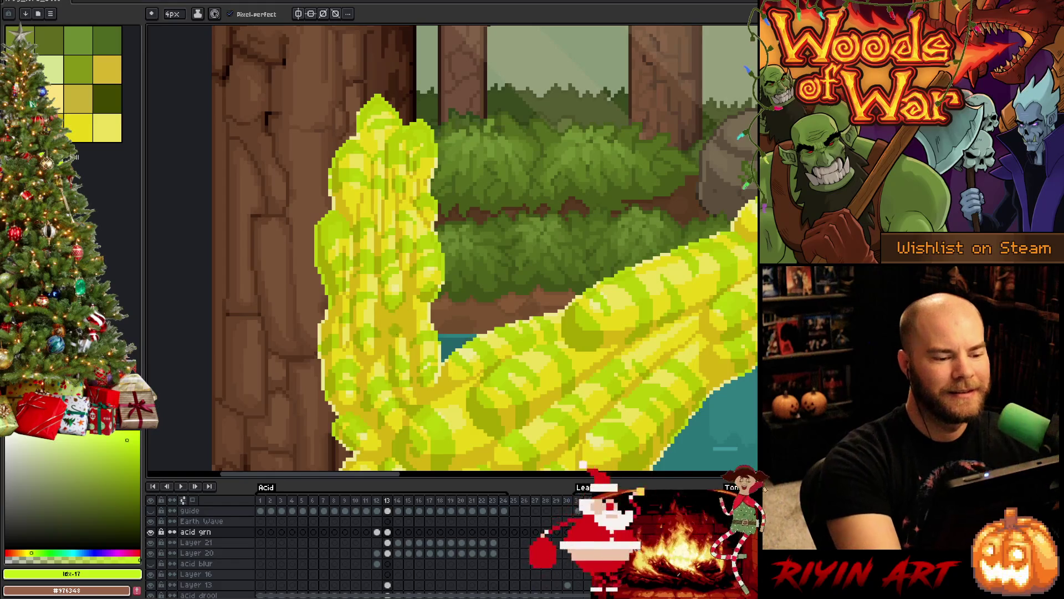
Step: Shade the lower acid splash green and zoom out to view the whole striped stream
{"action": "key", "text": "e"}
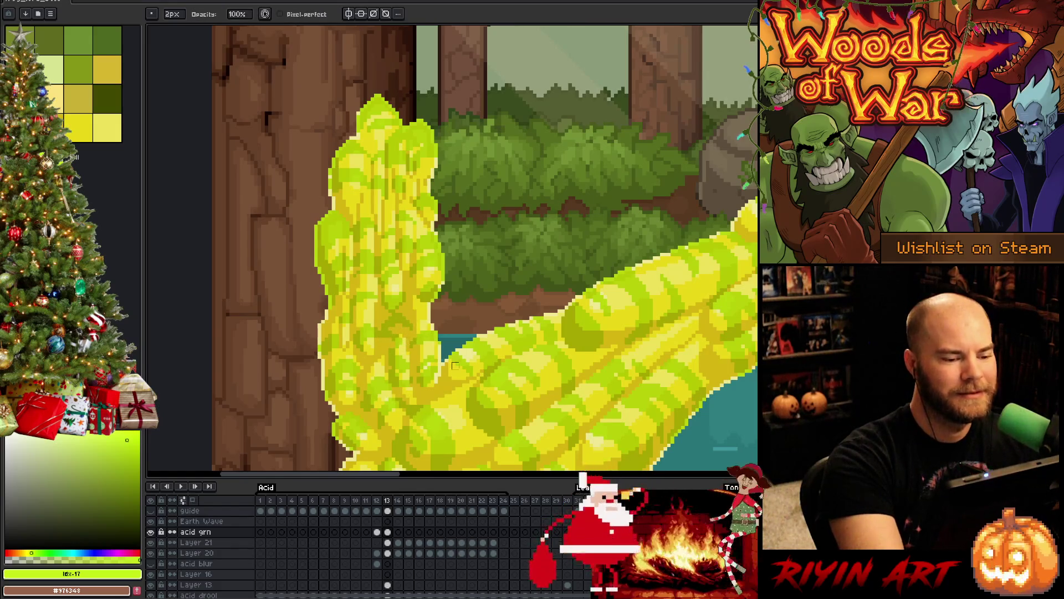
{"action": "scroll", "coordinate": [475, 409], "scroll_direction": "down", "scroll_amount": 4}
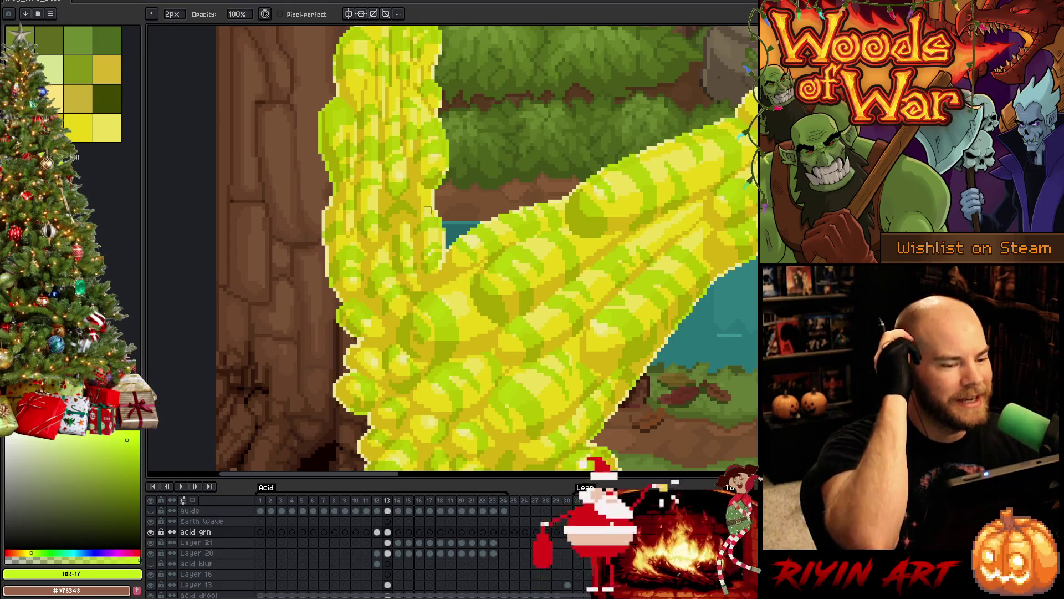
{"action": "scroll", "coordinate": [502, 329], "scroll_direction": "down", "scroll_amount": 2}
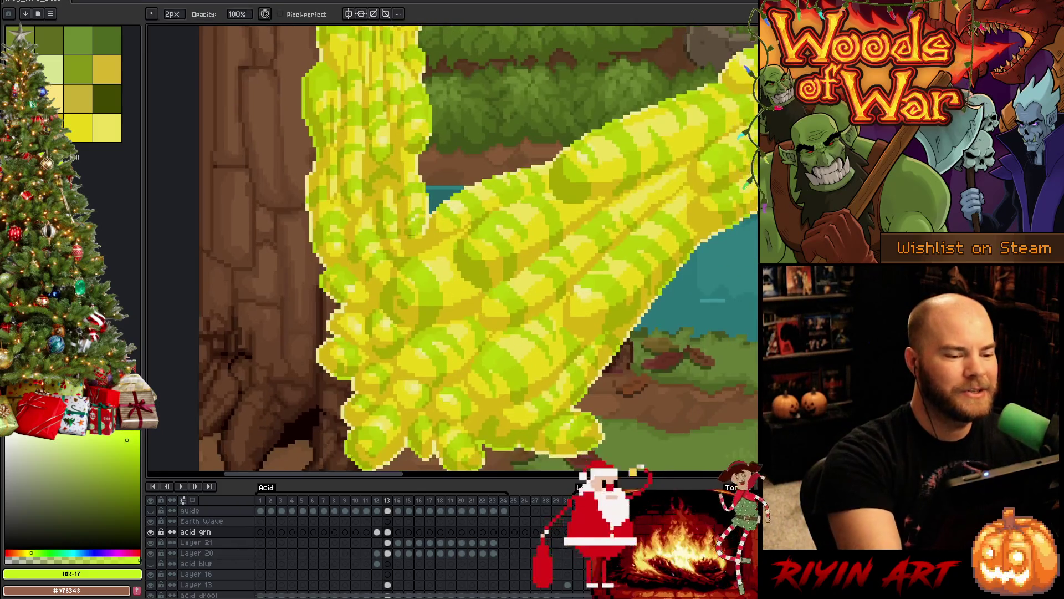
{"action": "key", "text": "e"}
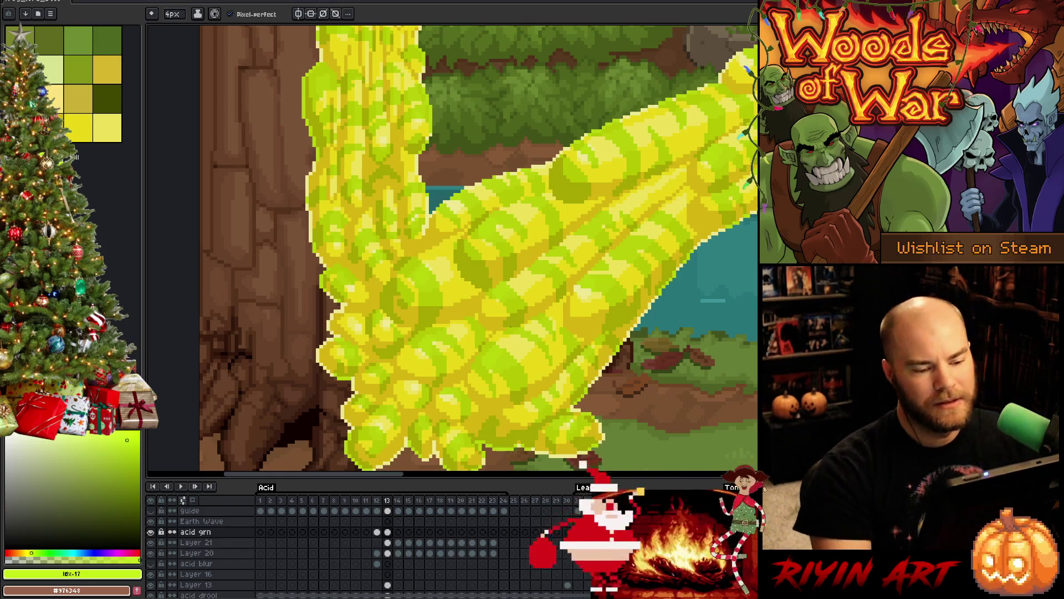
{"action": "scroll", "coordinate": [501, 328], "scroll_direction": "down", "scroll_amount": 1}
{"action": "scroll", "coordinate": [515, 321], "scroll_direction": "down", "scroll_amount": 2}
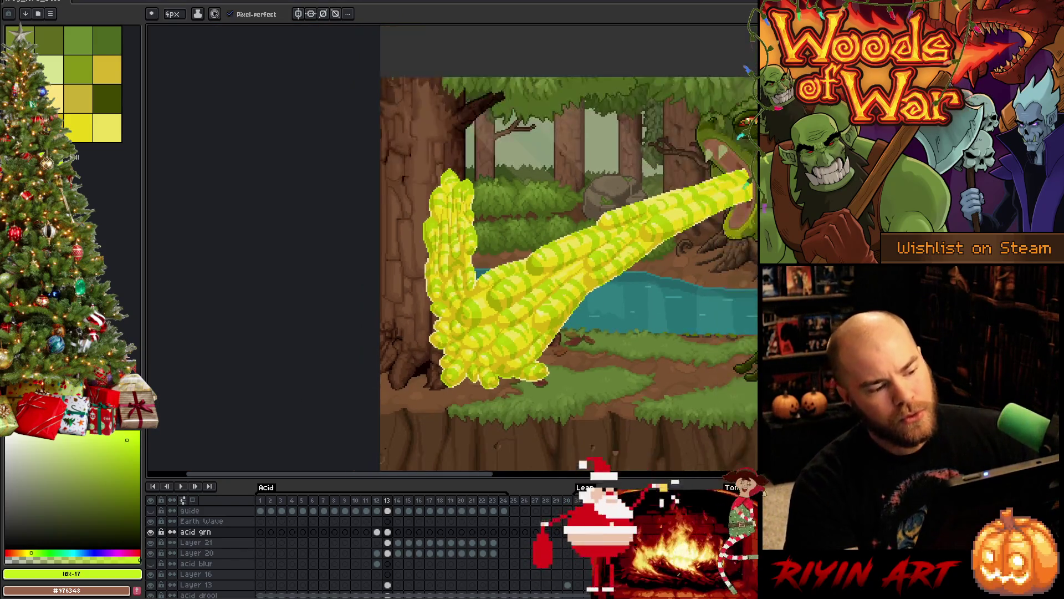
Step: Flip between frames 12, 13 and 14 and frame the monster and acid stream in view
{"action": "key", "text": "comma"}
{"action": "key", "text": "period"}
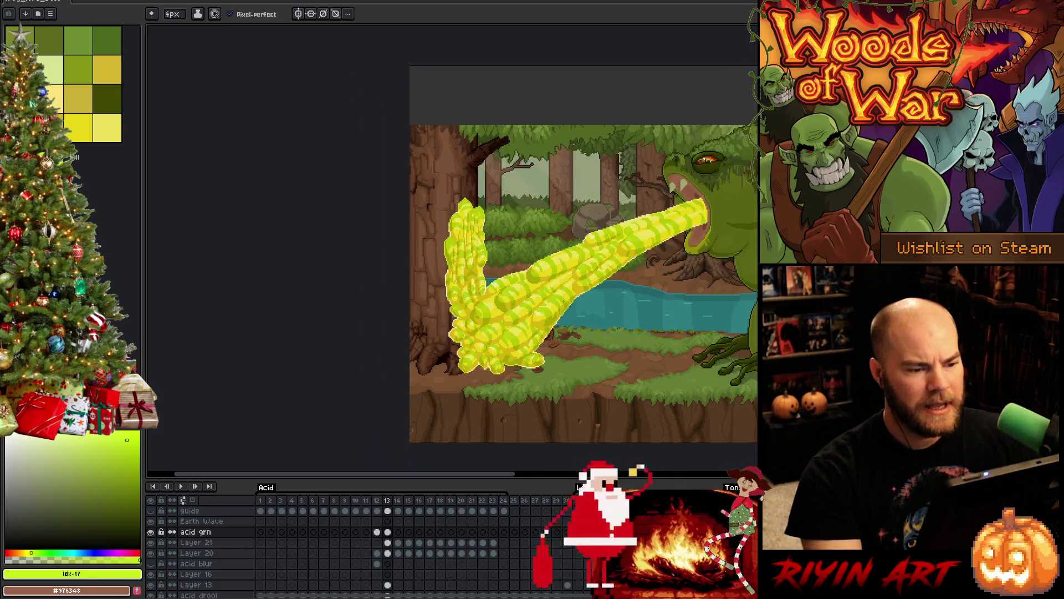
{"action": "key", "text": "comma"}
{"action": "key", "text": "period"}
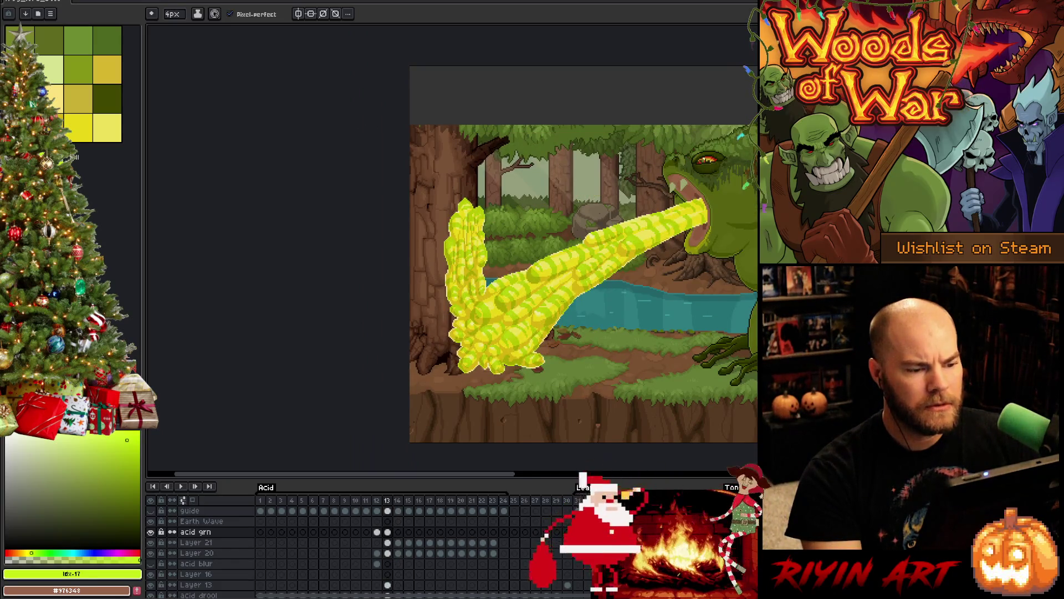
{"action": "key", "text": "period"}
{"action": "key", "text": "comma"}
{"action": "key", "text": "period"}
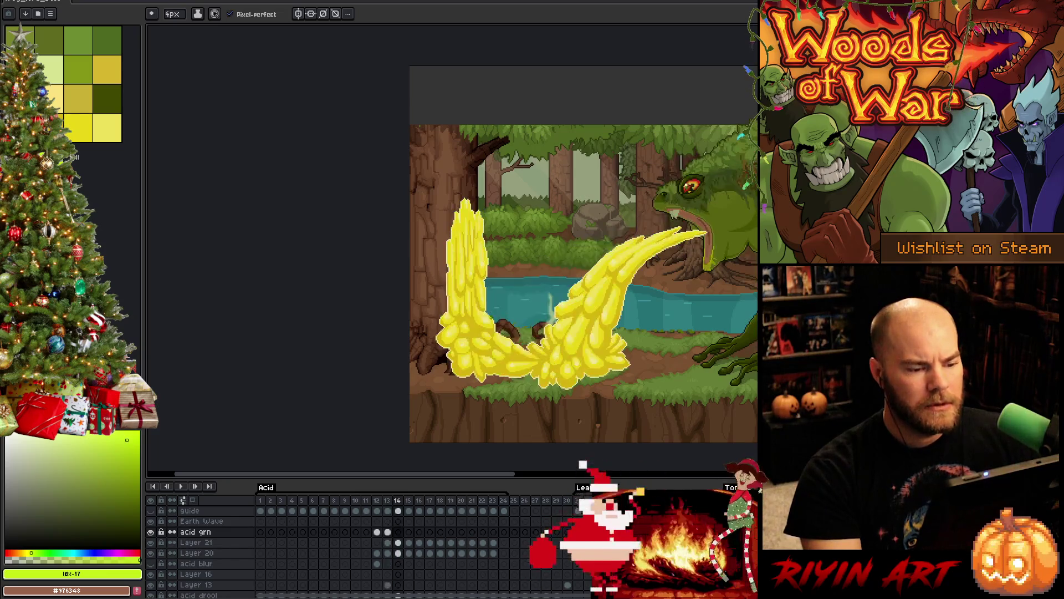
{"action": "scroll", "coordinate": [529, 286], "scroll_direction": "up", "scroll_amount": 2}
{"action": "scroll", "coordinate": [529, 286], "scroll_direction": "down", "scroll_amount": 3}
{"action": "scroll", "coordinate": [528, 286], "scroll_direction": "up", "scroll_amount": 2}
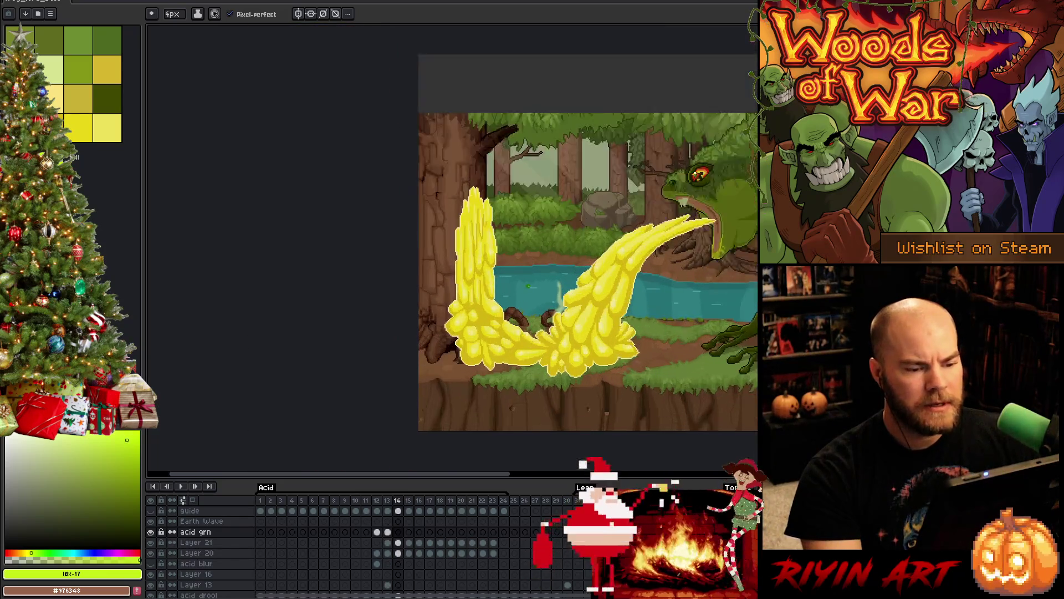
{"action": "left_click_drag", "start_coordinate": [528, 286], "coordinate": [413, 315]}
Step: Compare the acid motion across frames 12-14 again, ending on frame 14's plain yellow acid
{"action": "key", "text": "comma"}
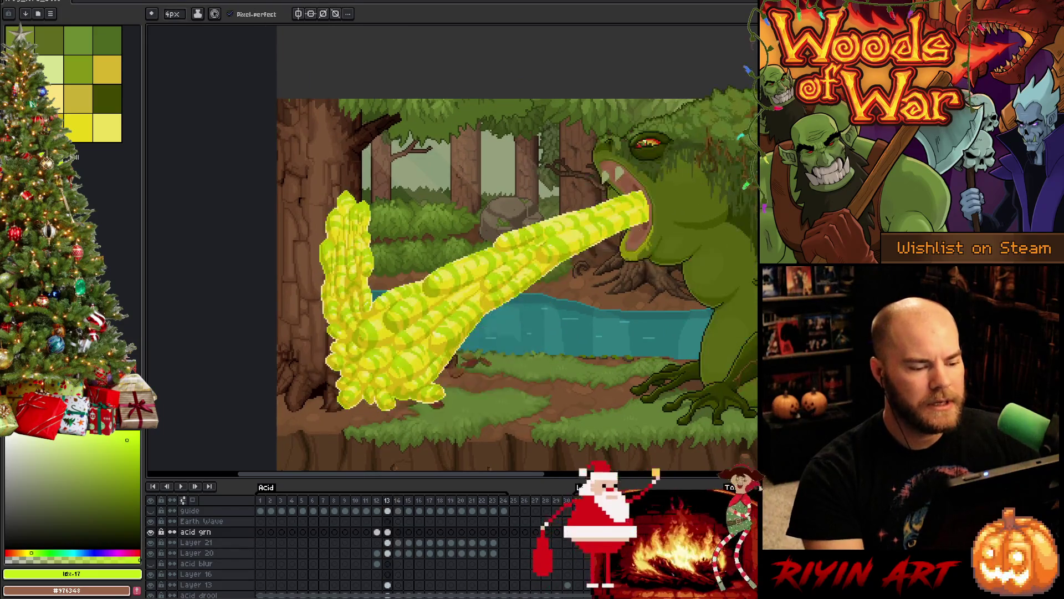
{"action": "key", "text": "comma"}
{"action": "key", "text": "period"}
{"action": "key", "text": "period"}
{"action": "key", "text": "comma"}
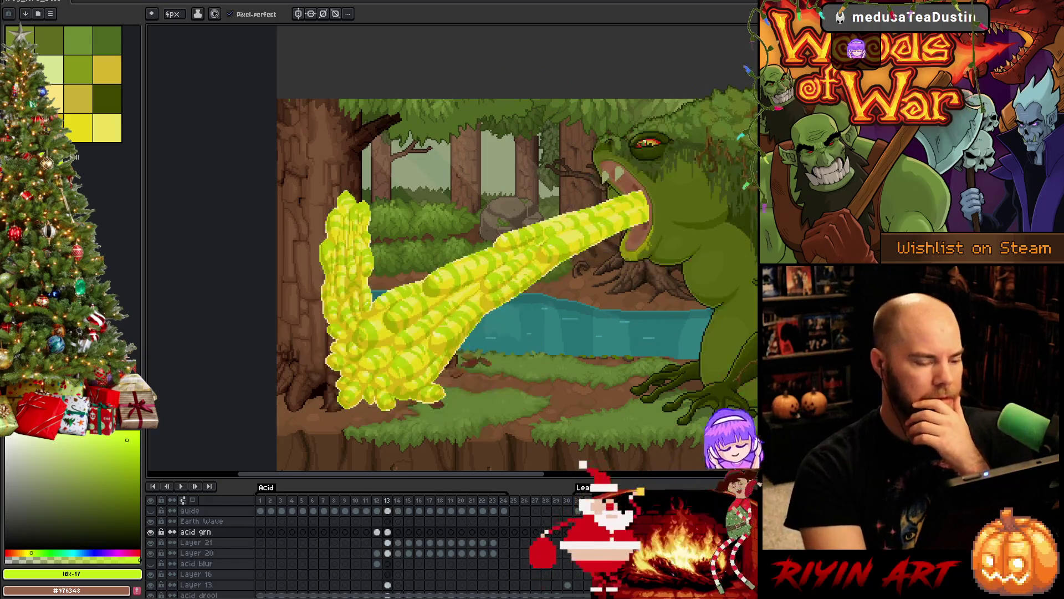
{"action": "key", "text": "period"}
{"action": "key", "text": "comma"}
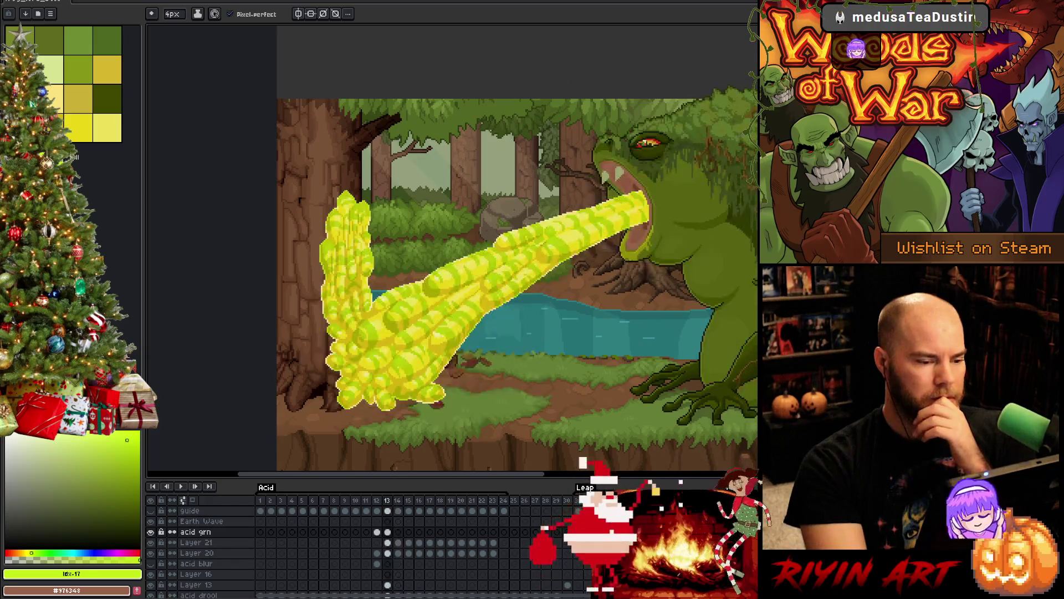
{"action": "key", "text": "comma"}
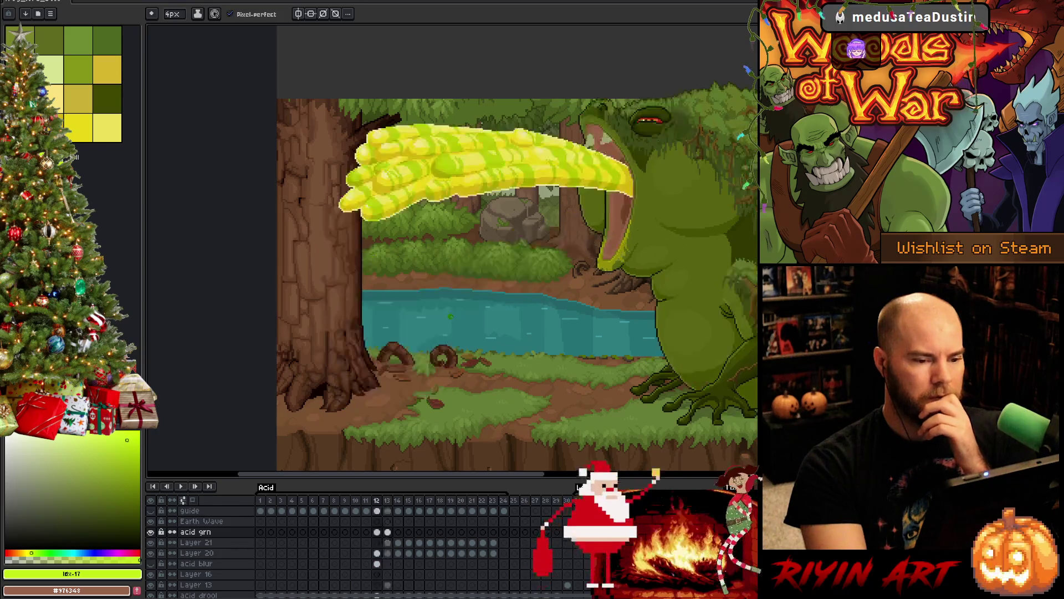
{"action": "key", "text": "period"}
{"action": "key", "text": "period"}
{"action": "key", "text": "period"}
{"action": "key", "text": "comma"}
{"action": "scroll", "coordinate": [585, 270], "scroll_direction": "up", "scroll_amount": 1}
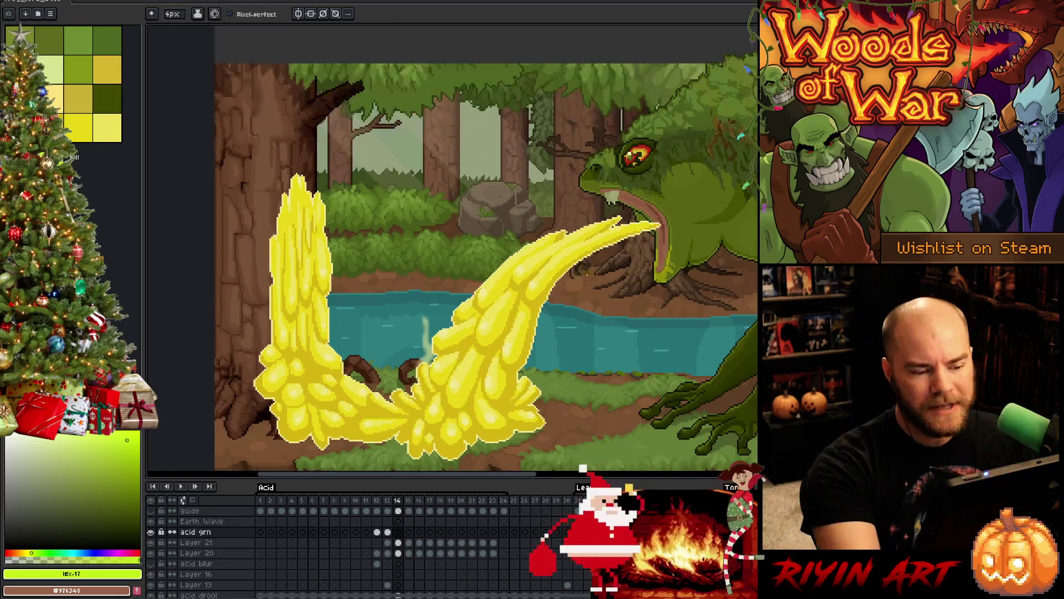
{"action": "key", "text": "period"}
{"action": "key", "text": "comma"}
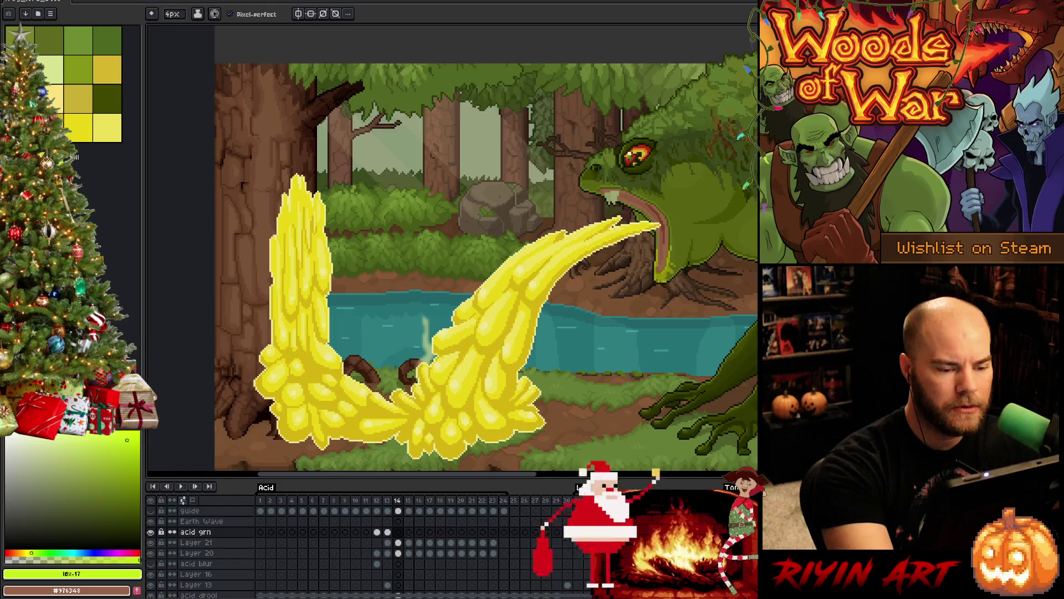
Step: Select frame 14's acid grn cel and draw a first small green mark below the mouth
{"action": "left_click", "coordinate": [398, 531]}
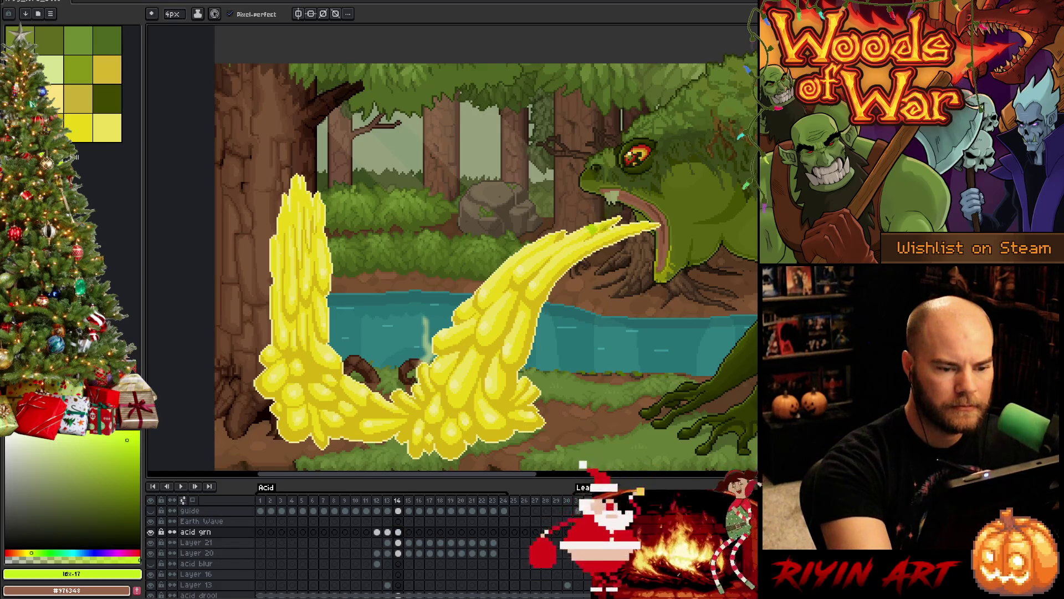
{"action": "key", "text": "b"}
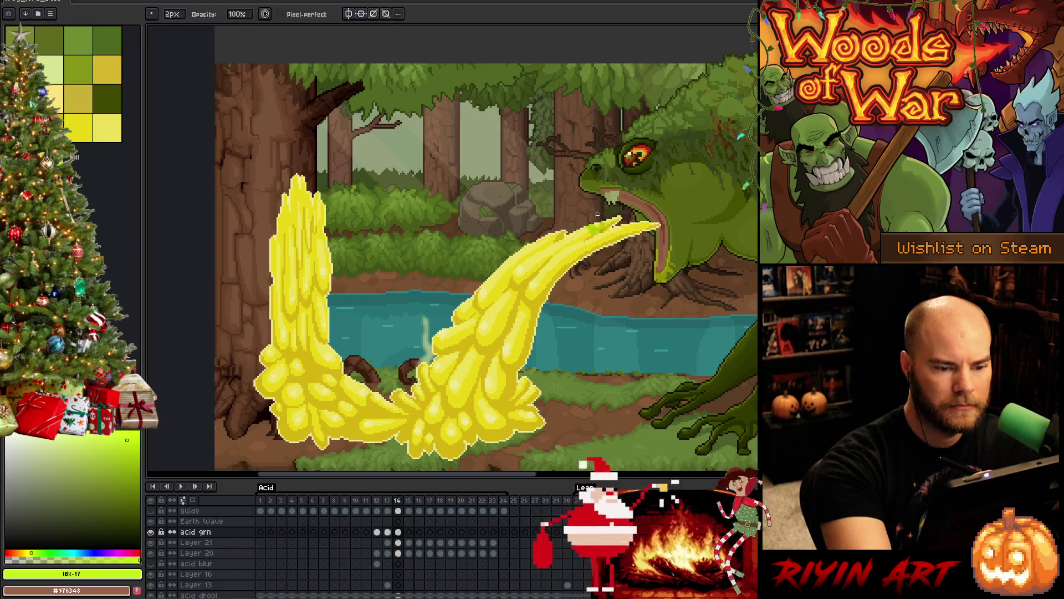
{"action": "key", "text": "e"}
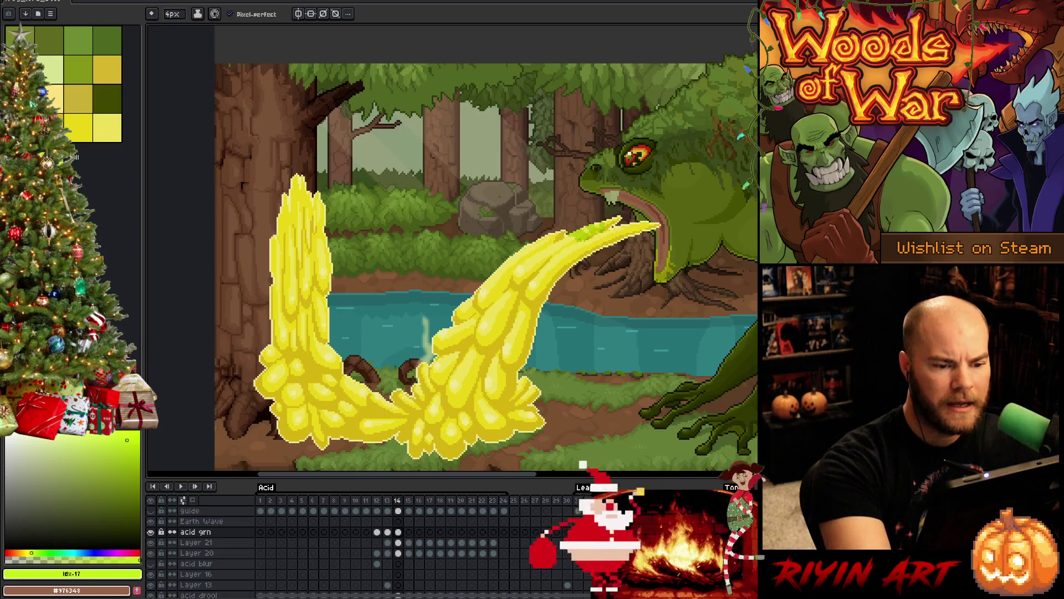
{"action": "key", "text": "b"}
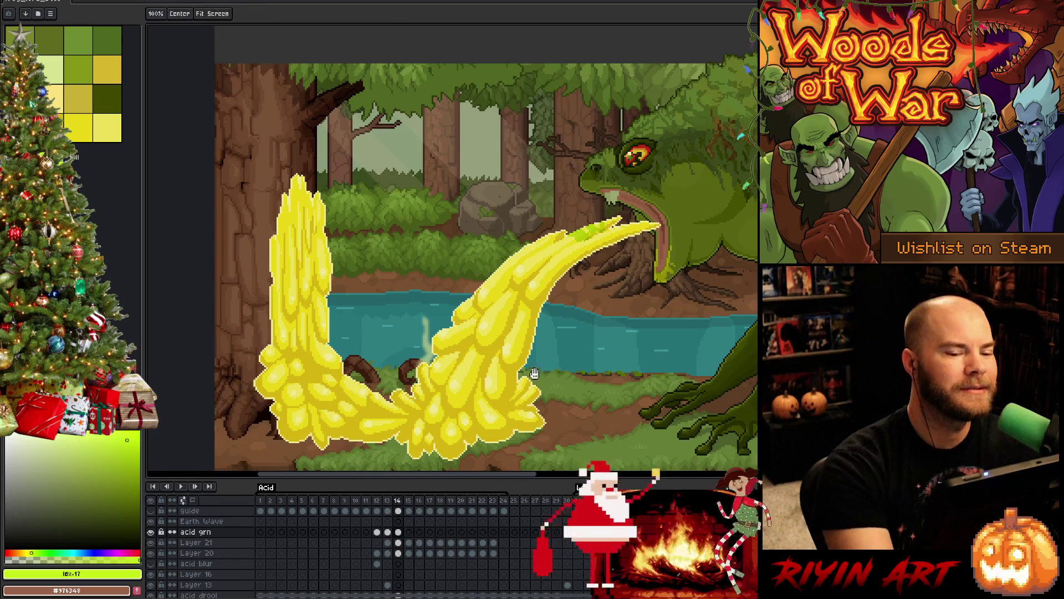
{"action": "left_click_drag", "start_coordinate": [601, 282], "coordinate": [521, 310]}
{"action": "key", "text": "e"}
{"action": "left_click_drag", "start_coordinate": [479, 282], "coordinate": [490, 293]}
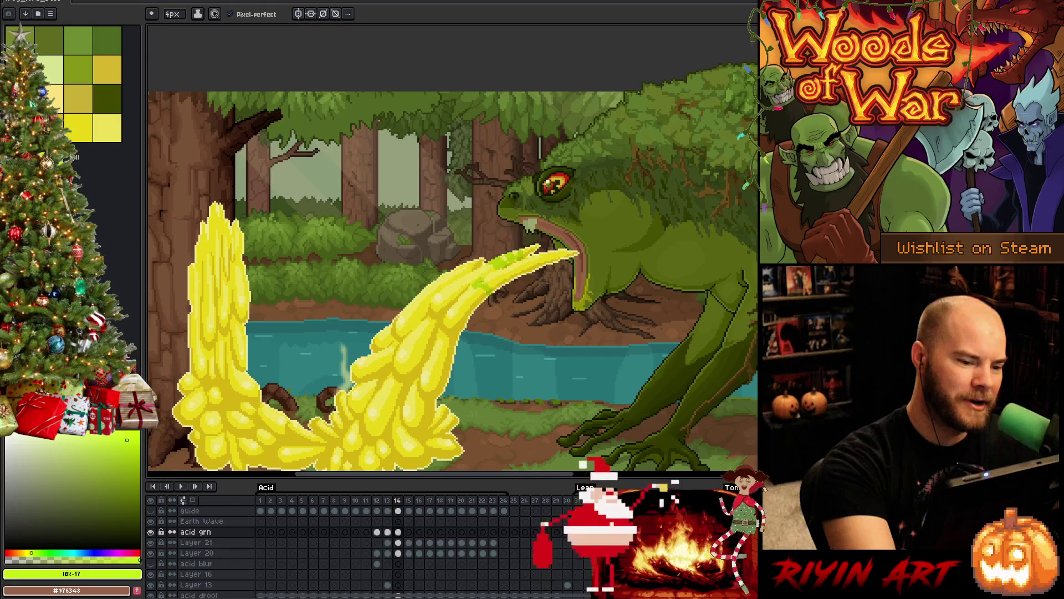
Step: Add short green stripe strokes on the acid just below the monster's mouth
{"action": "key", "text": "e"}
{"action": "key", "text": "b"}
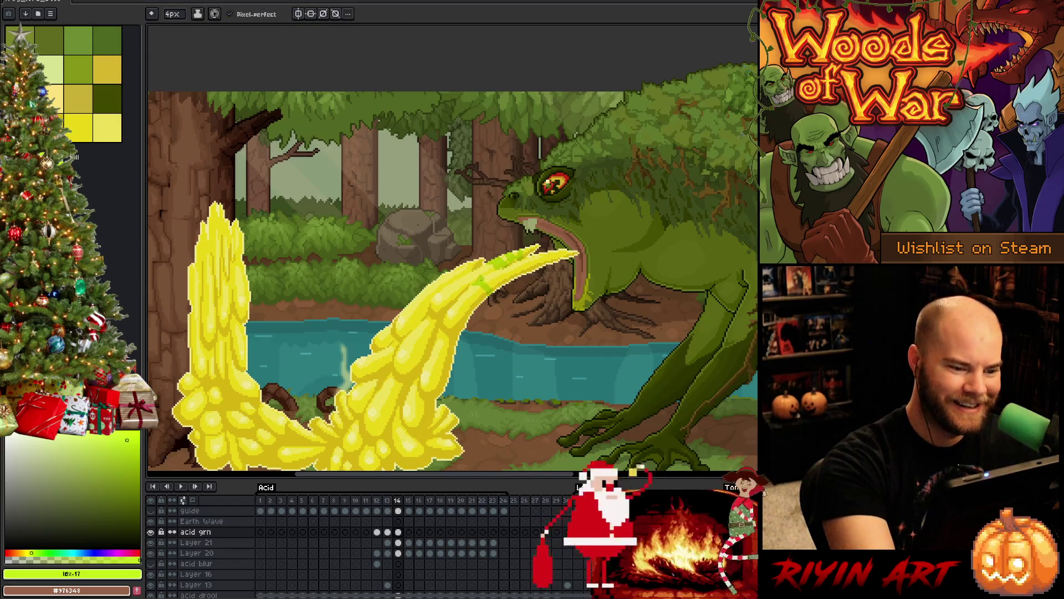
{"action": "key", "text": "e"}
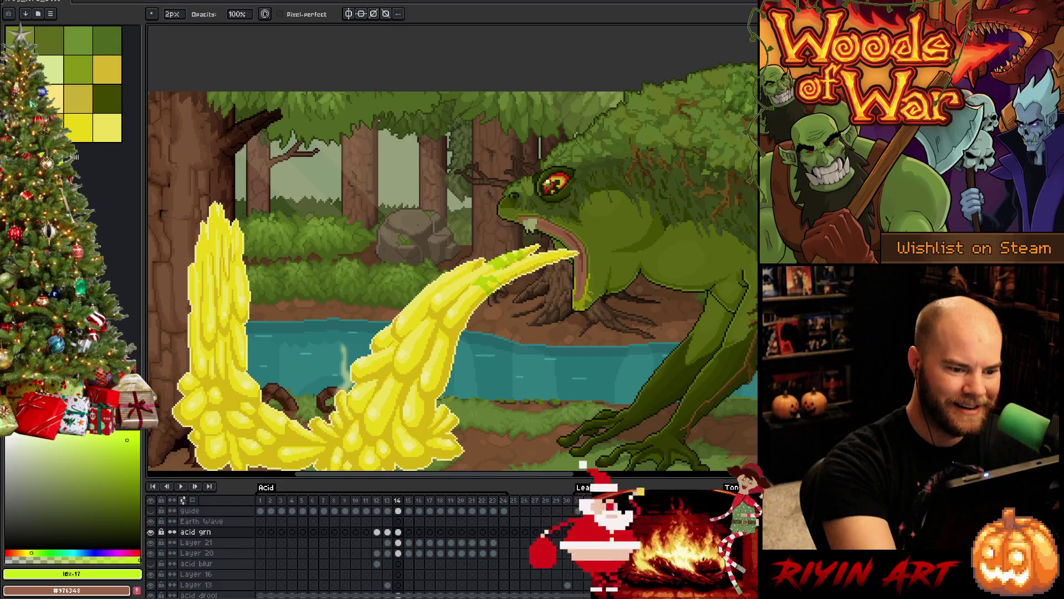
{"action": "key", "text": "b"}
{"action": "key", "text": "e"}
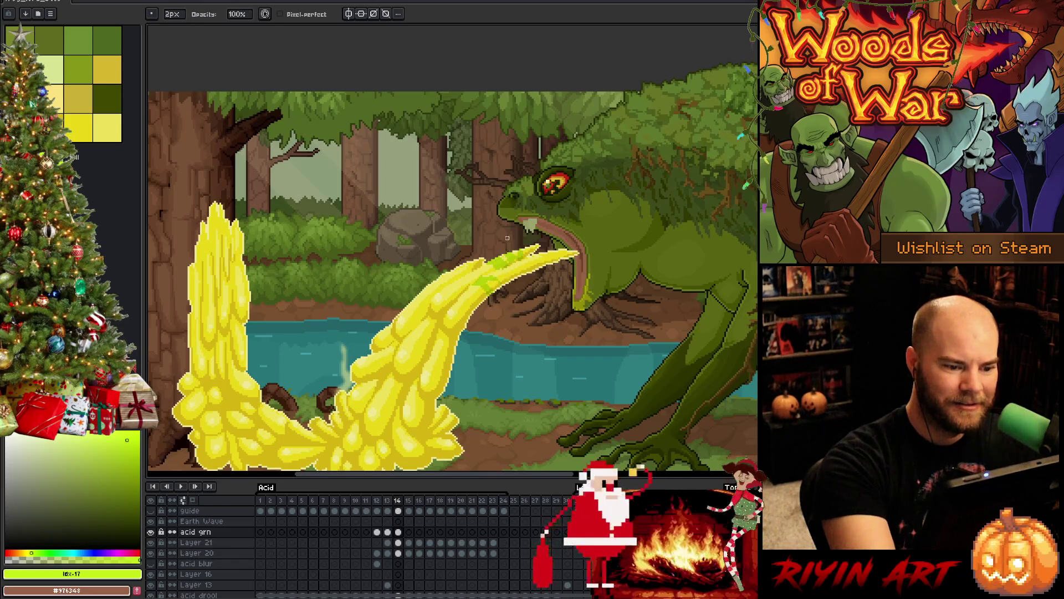
{"action": "key", "text": "b"}
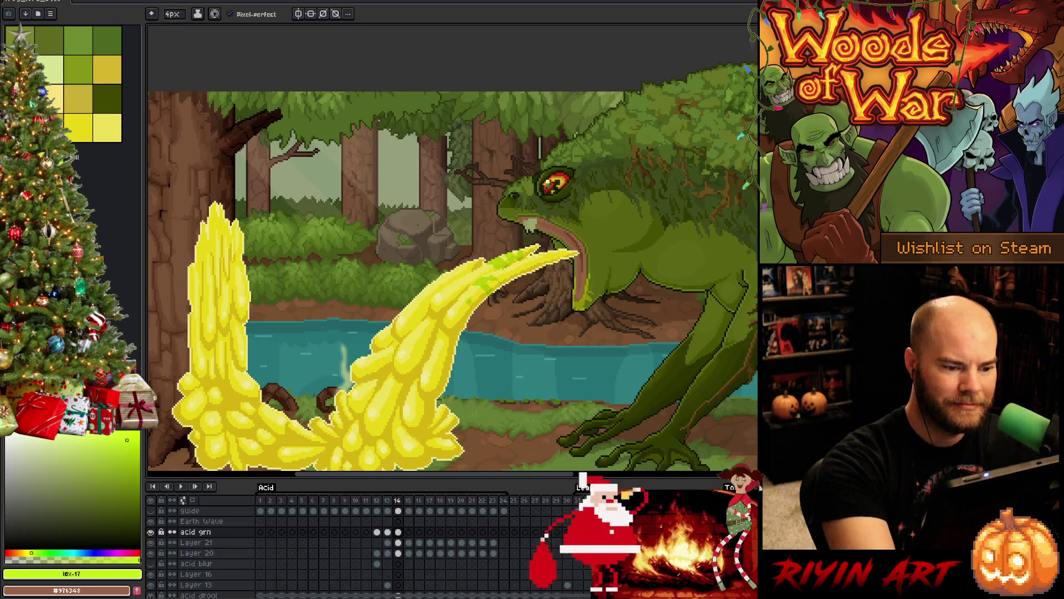
{"action": "mouse_move", "coordinate": [466, 300]}
{"action": "left_mouse_down"}
{"action": "mouse_move", "coordinate": [455, 307]}
{"action": "mouse_move", "coordinate": [470, 320]}
{"action": "mouse_move", "coordinate": [469, 304]}
{"action": "left_mouse_up"}
Step: Draw more green stripe bands along the upper acid stream, erasing stray pixels between strokes
{"action": "key", "text": "e"}
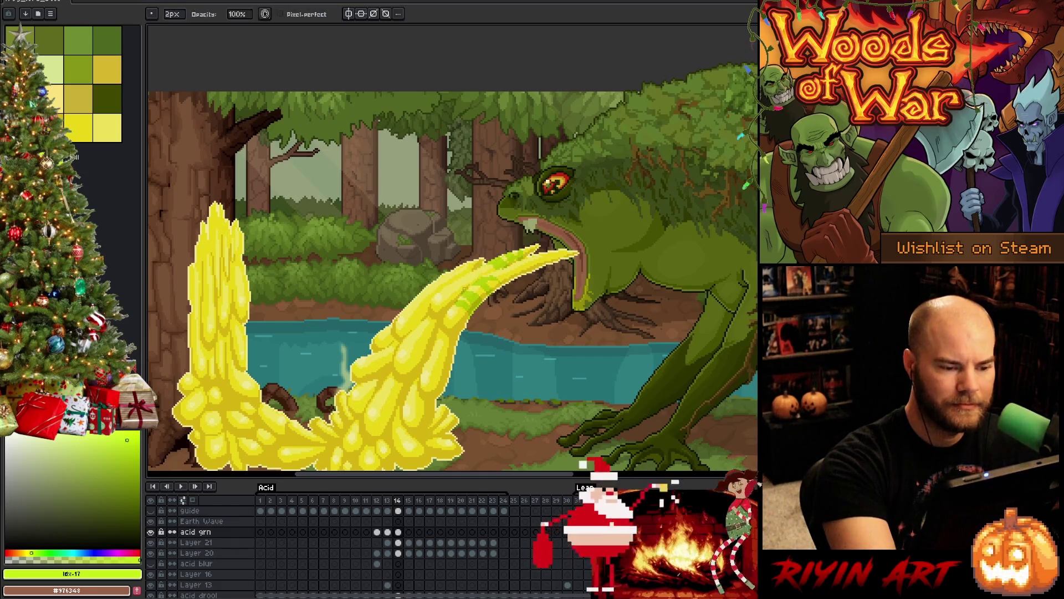
{"action": "key", "text": "b"}
{"action": "key", "text": "e"}
{"action": "key", "text": "b"}
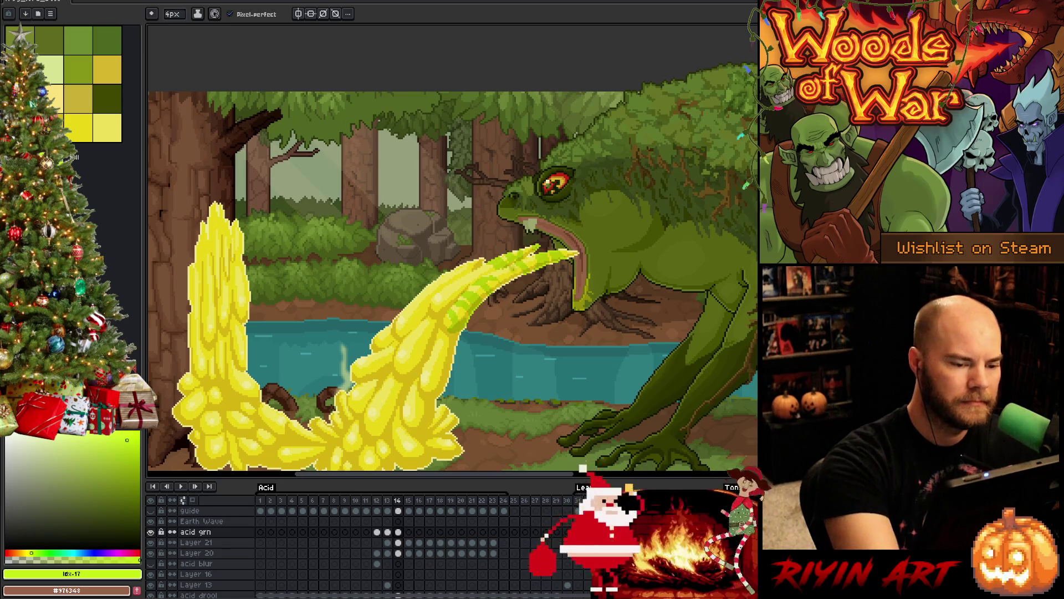
{"action": "key", "text": "e"}
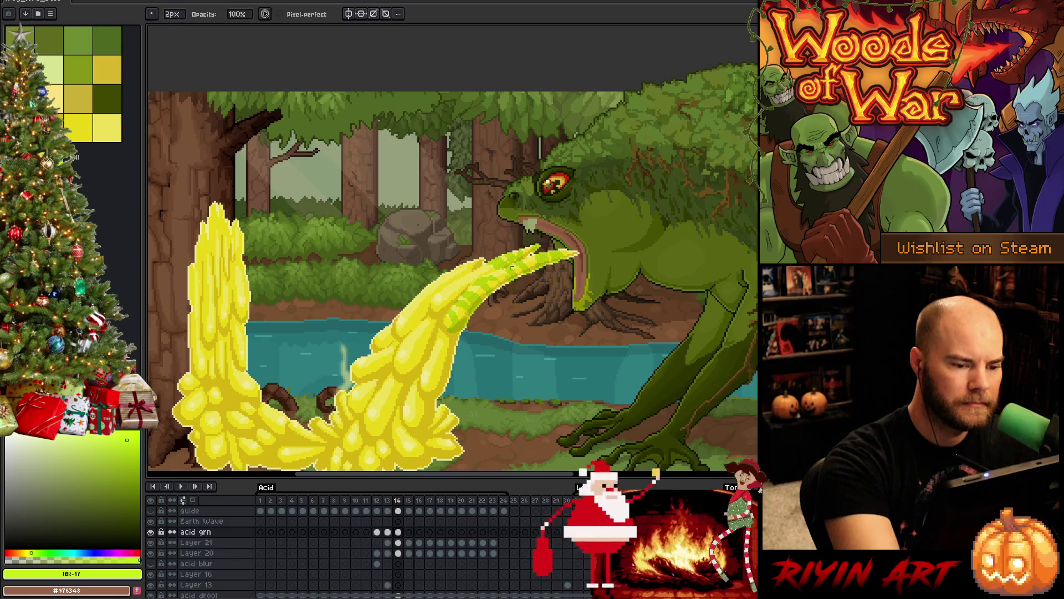
{"action": "key", "text": "b"}
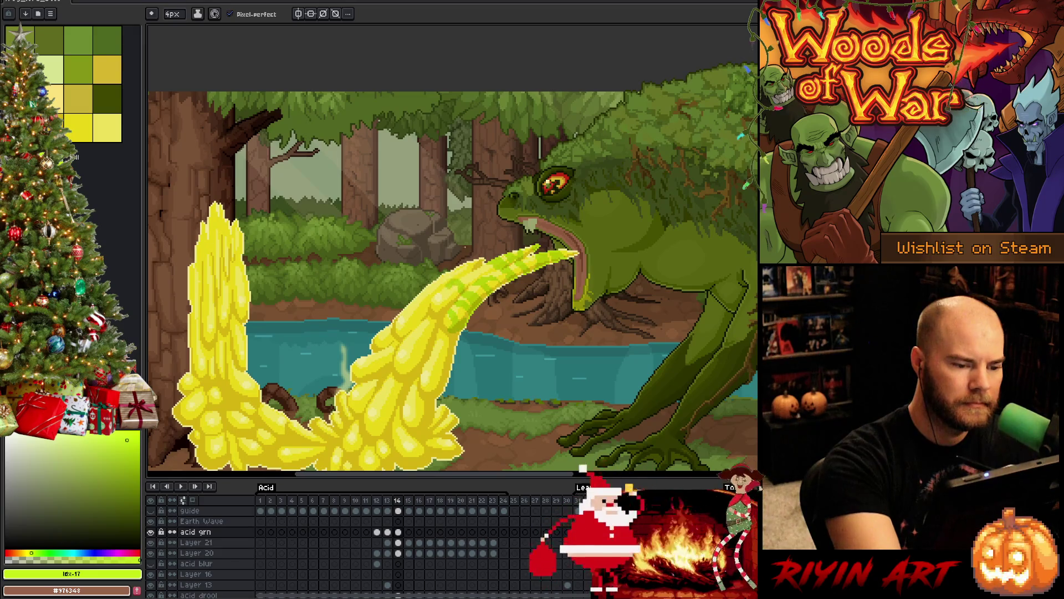
{"action": "key", "text": "e"}
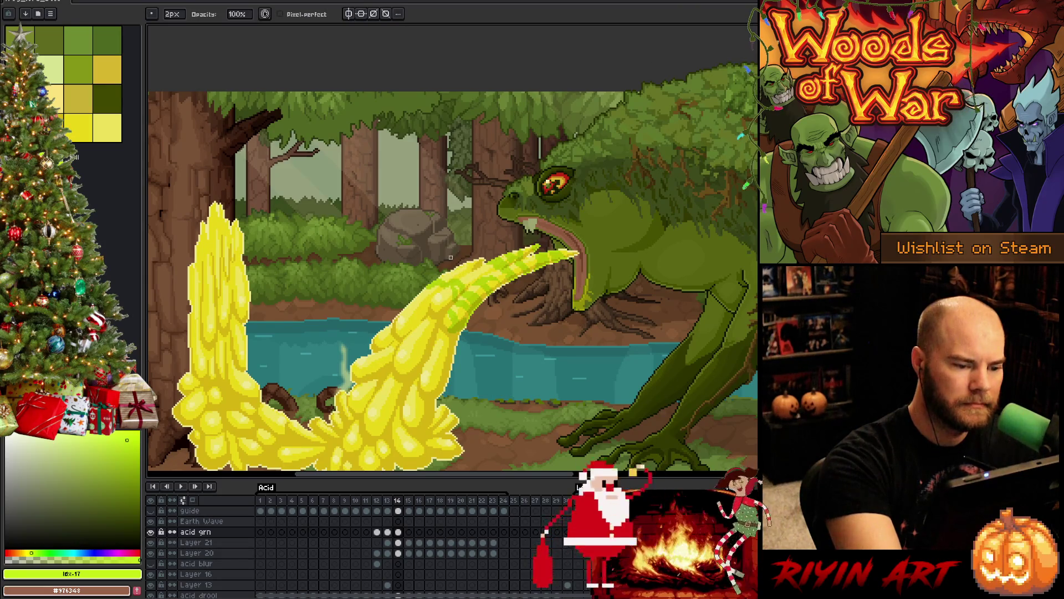
{"action": "key", "text": "b"}
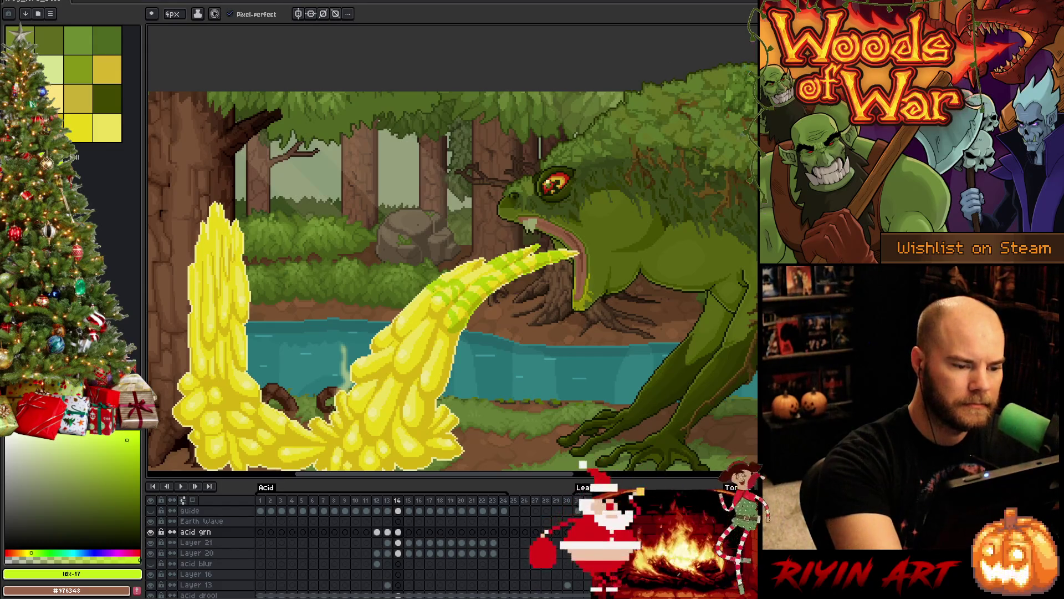
{"action": "left_click_drag", "start_coordinate": [412, 299], "coordinate": [426, 317]}
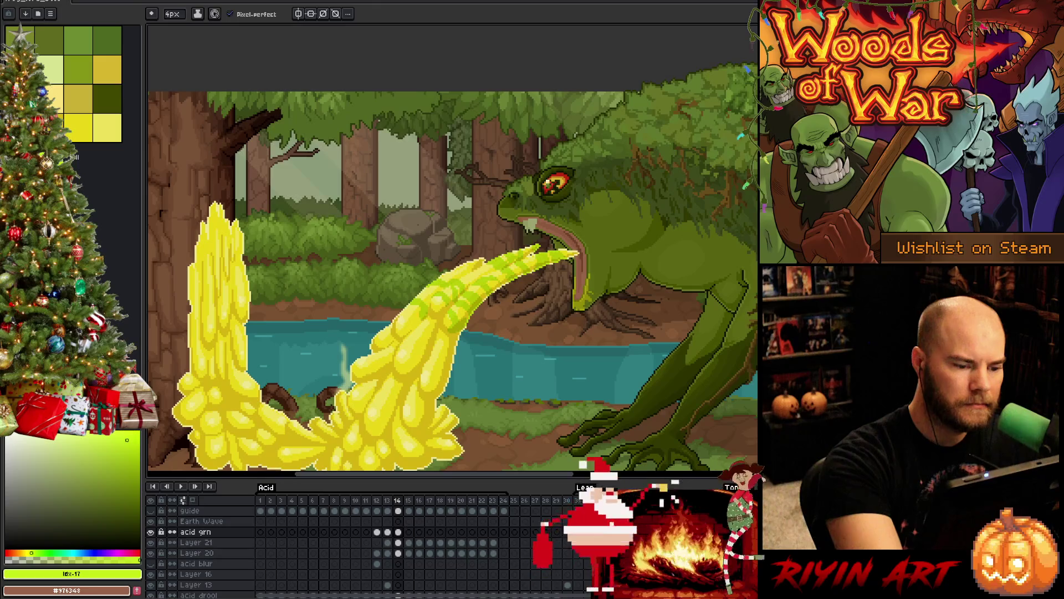
{"action": "key", "text": "e"}
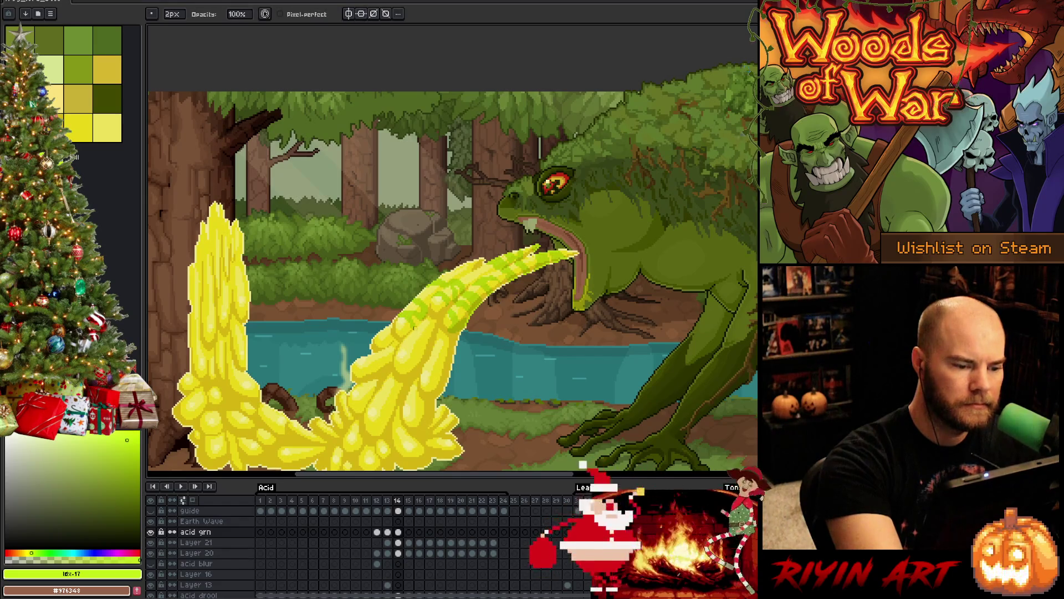
Step: Draw a looping green stripe lower on the acid stream toward mid-stream
{"action": "key", "text": "b"}
{"action": "mouse_move", "coordinate": [407, 347]}
{"action": "left_mouse_down"}
{"action": "mouse_move", "coordinate": [424, 367]}
{"action": "mouse_move", "coordinate": [400, 347]}
{"action": "mouse_move", "coordinate": [416, 363]}
{"action": "mouse_move", "coordinate": [406, 360]}
{"action": "mouse_move", "coordinate": [397, 381]}
{"action": "mouse_move", "coordinate": [388, 359]}
{"action": "mouse_move", "coordinate": [402, 343]}
{"action": "left_mouse_up"}
{"action": "key", "text": "e"}
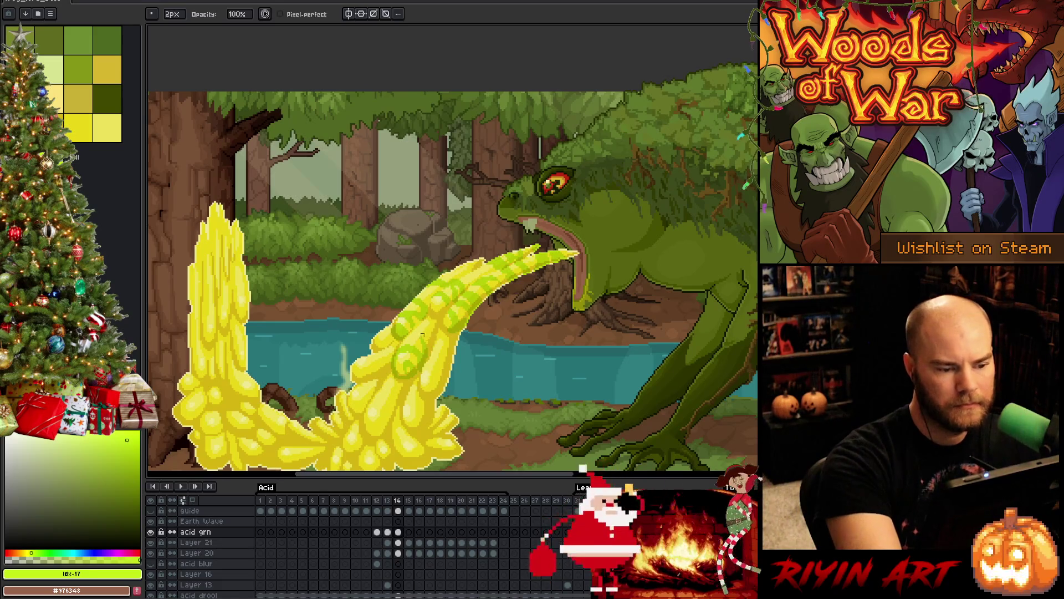
{"action": "key", "text": "b"}
{"action": "key", "text": "e"}
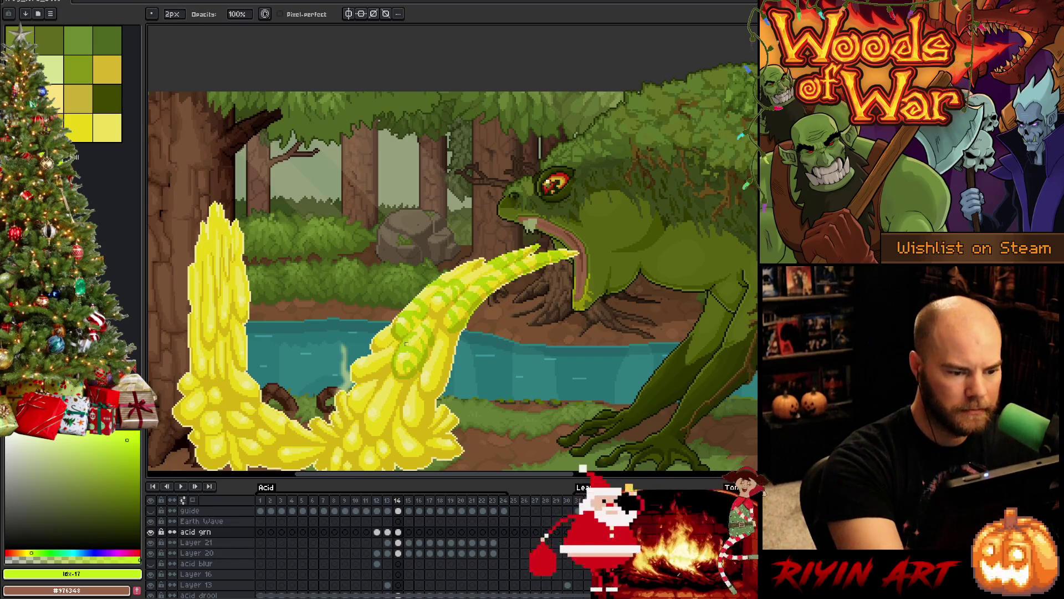
{"action": "key", "text": "e"}
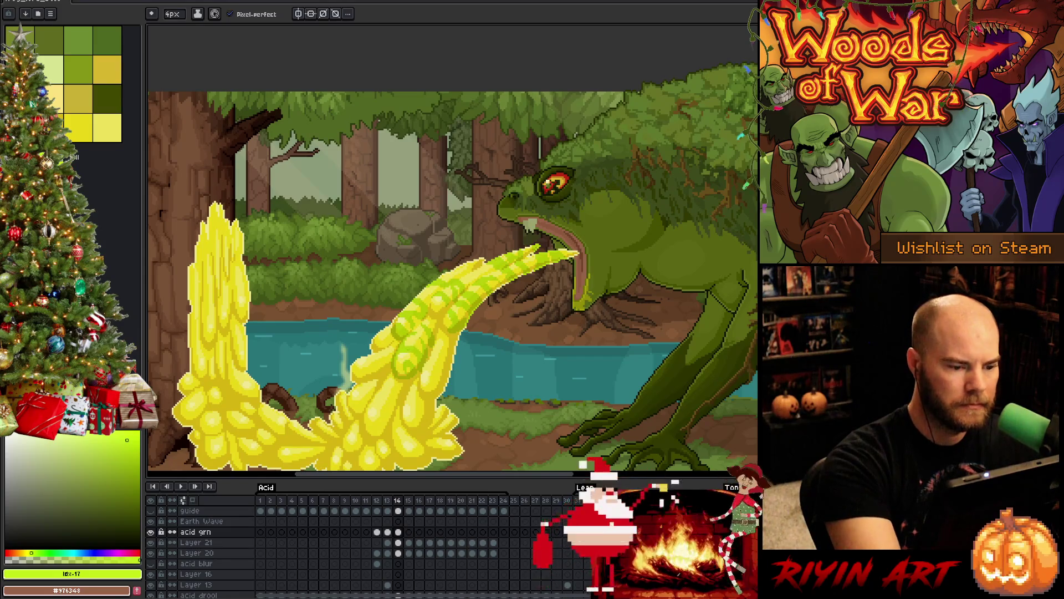
Step: Refine the lower stripe loops, alternating pencil and eraser to clean their edges
{"action": "left_click_drag", "start_coordinate": [444, 277], "coordinate": [416, 264]}
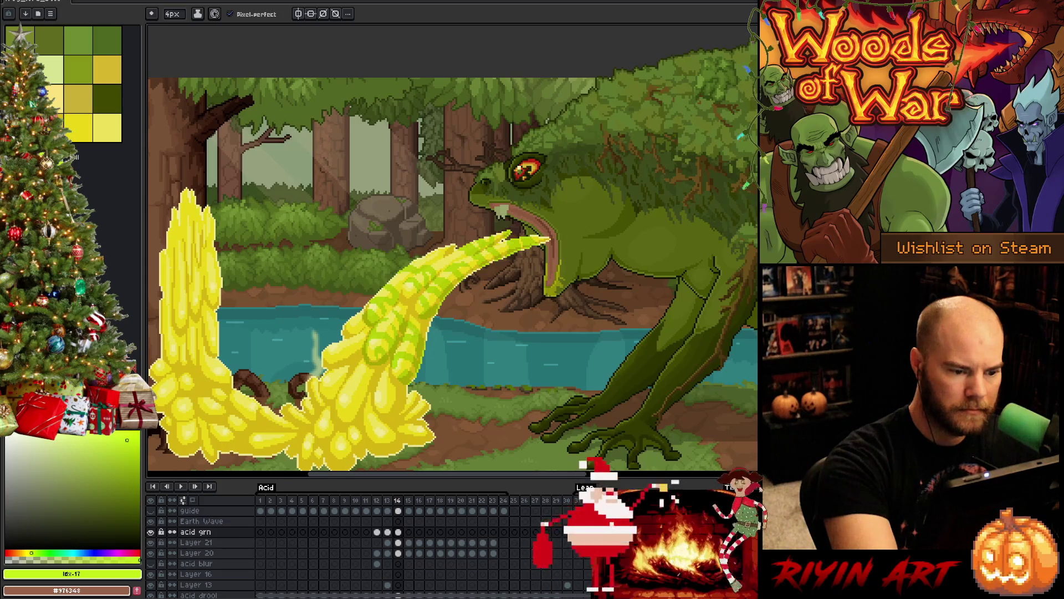
{"action": "key", "text": "b"}
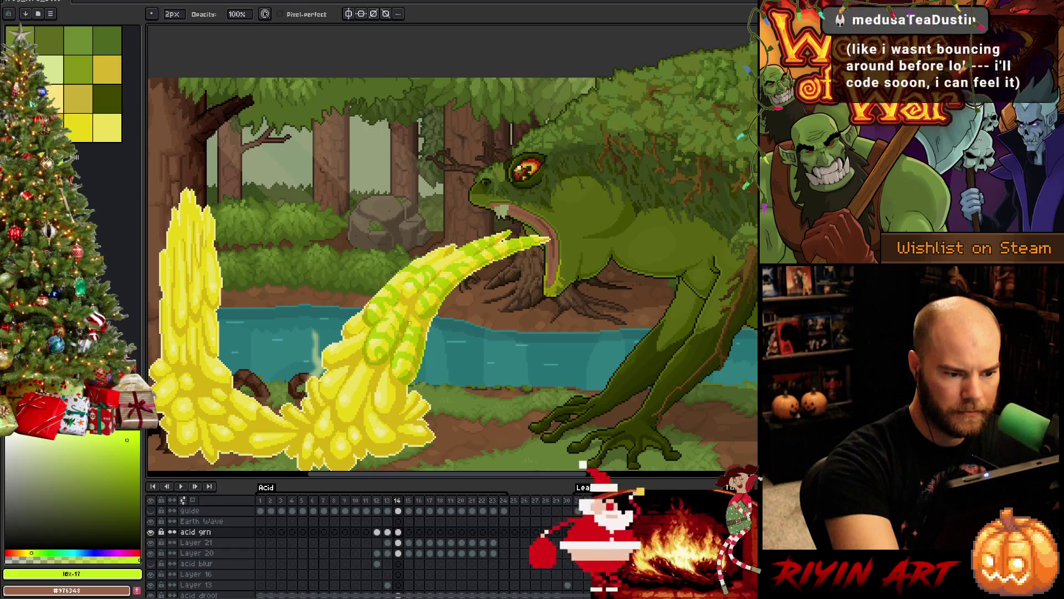
{"action": "key", "text": "b"}
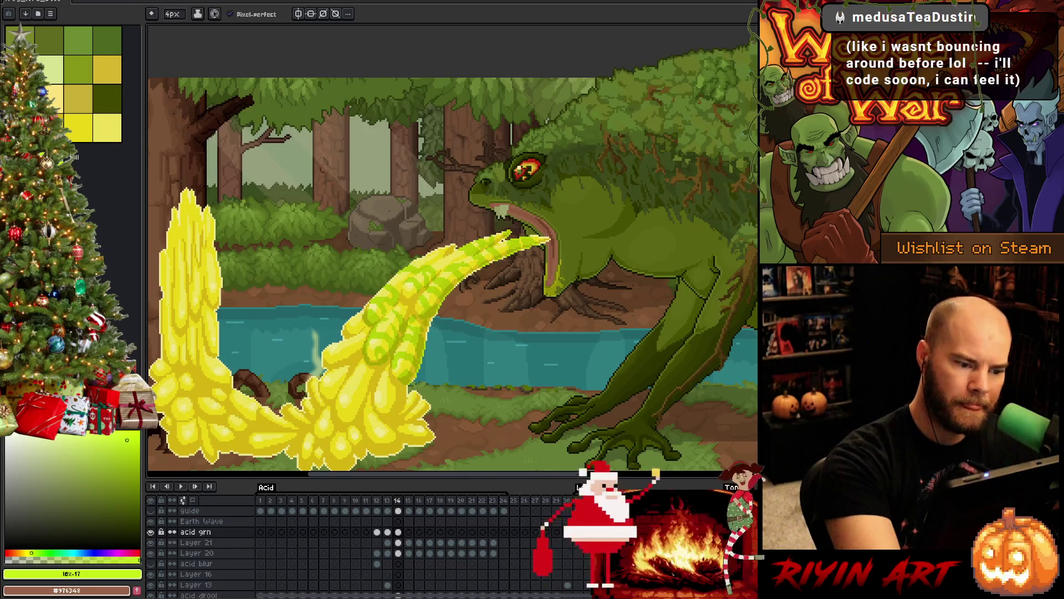
{"action": "key", "text": "e"}
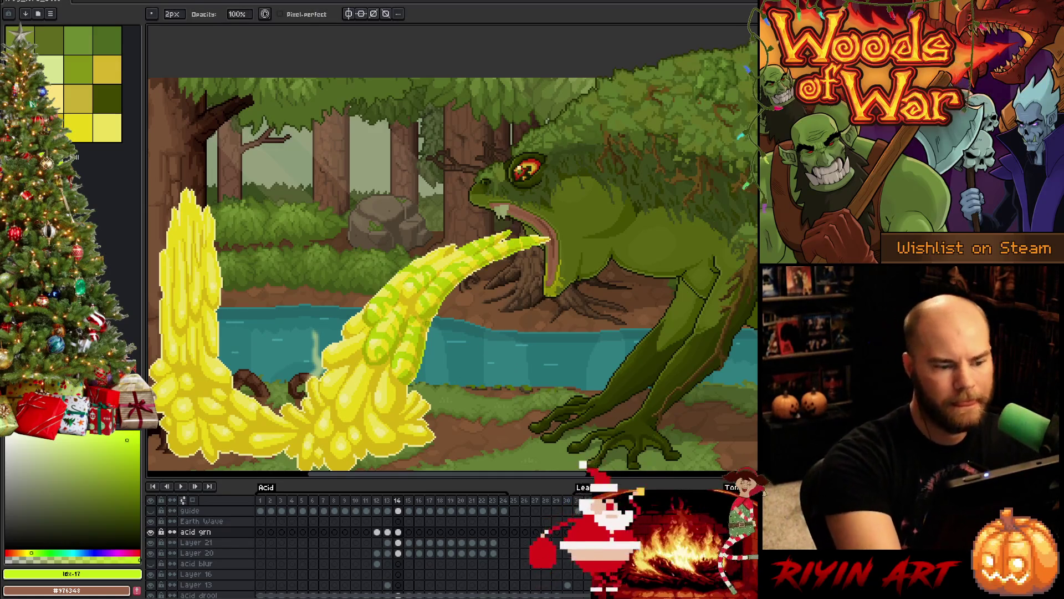
{"action": "key", "text": "b"}
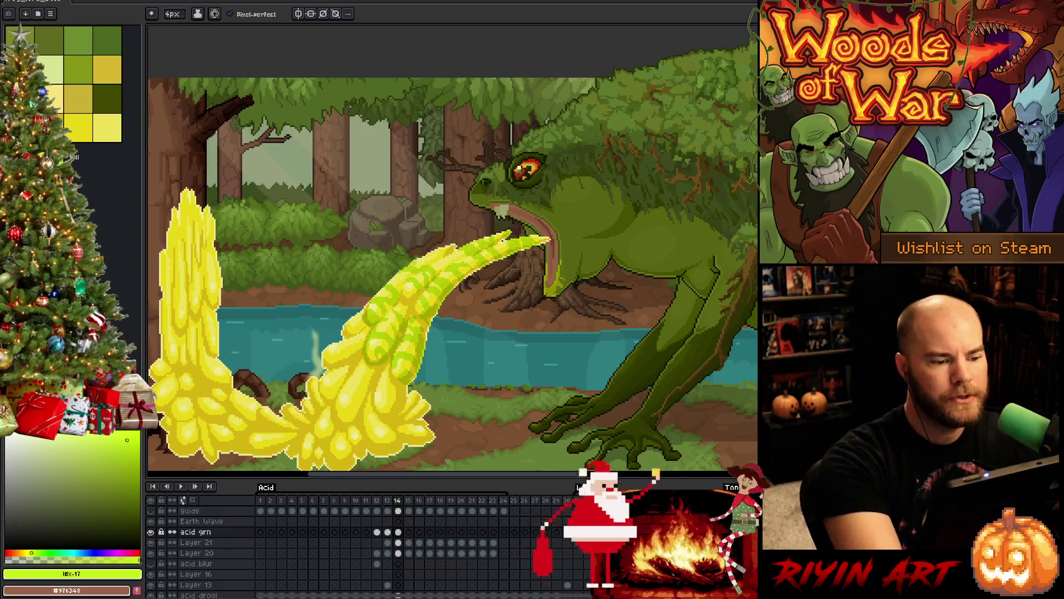
{"action": "key", "text": "e"}
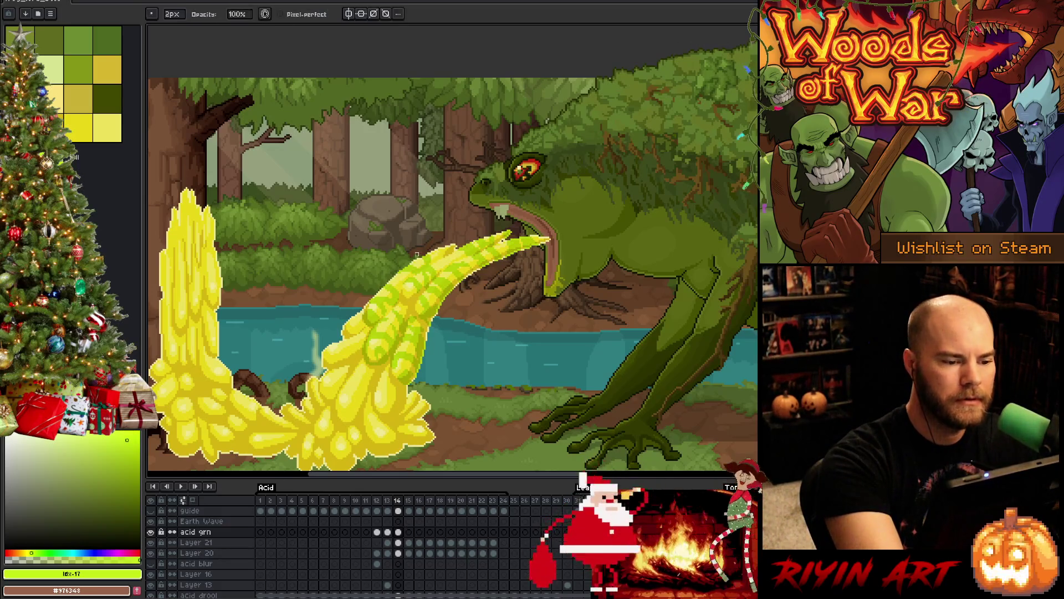
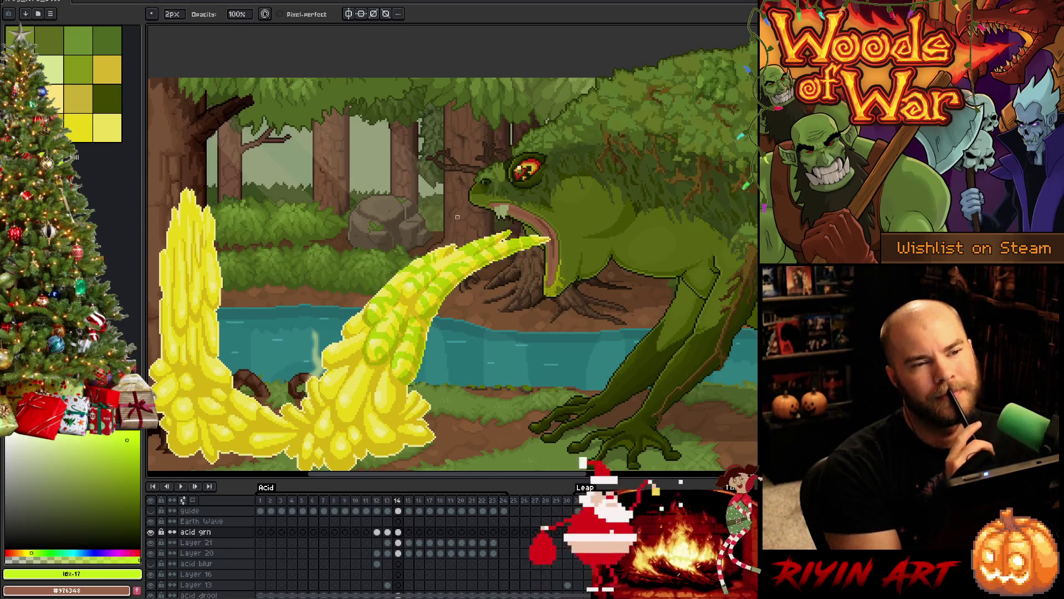
Step: Erase stray pixels along the left edge of the yellow acid stream
{"action": "key", "text": "e"}
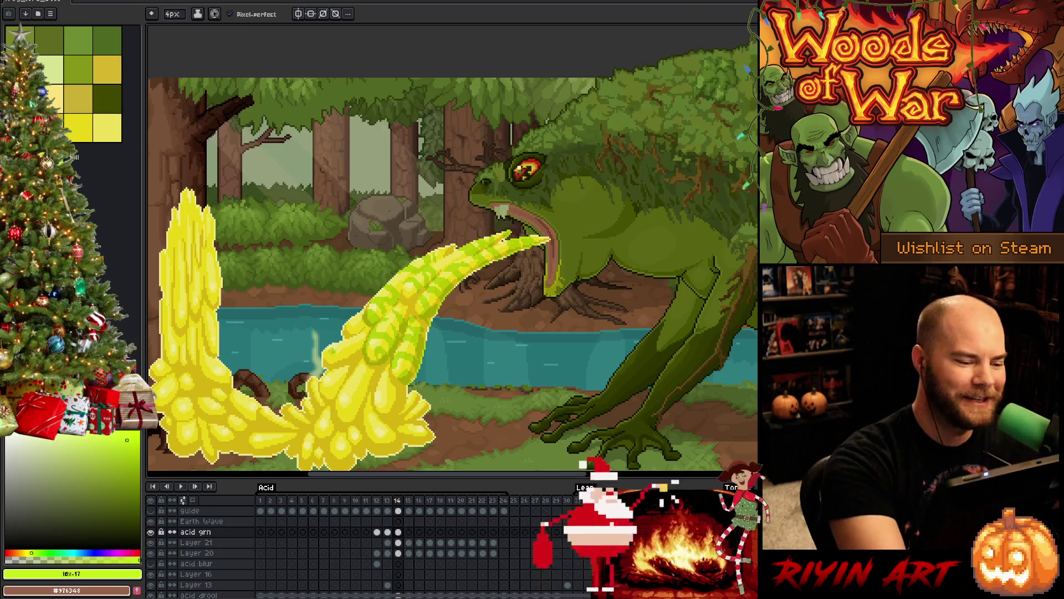
{"action": "left_click_drag", "start_coordinate": [335, 368], "coordinate": [341, 339]}
{"action": "key", "text": "b"}
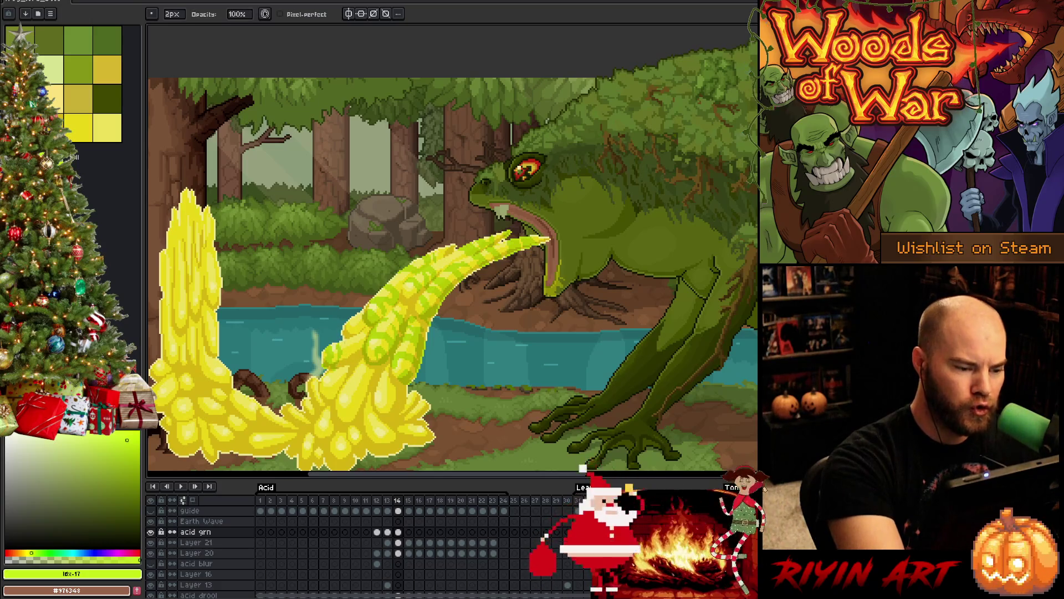
{"action": "key", "text": "e"}
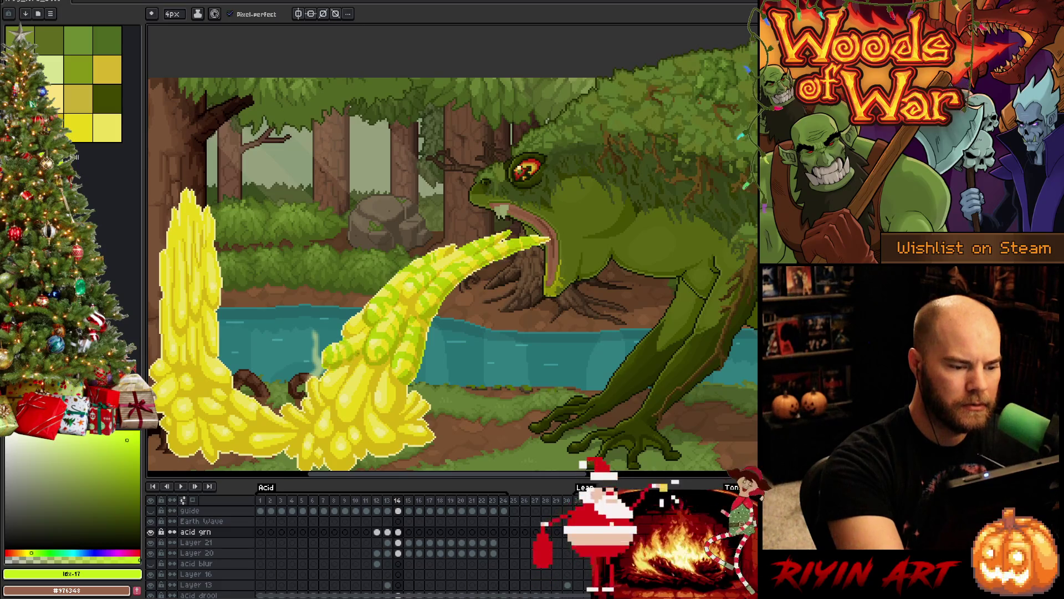
{"action": "key", "text": "b"}
{"action": "key", "text": "e"}
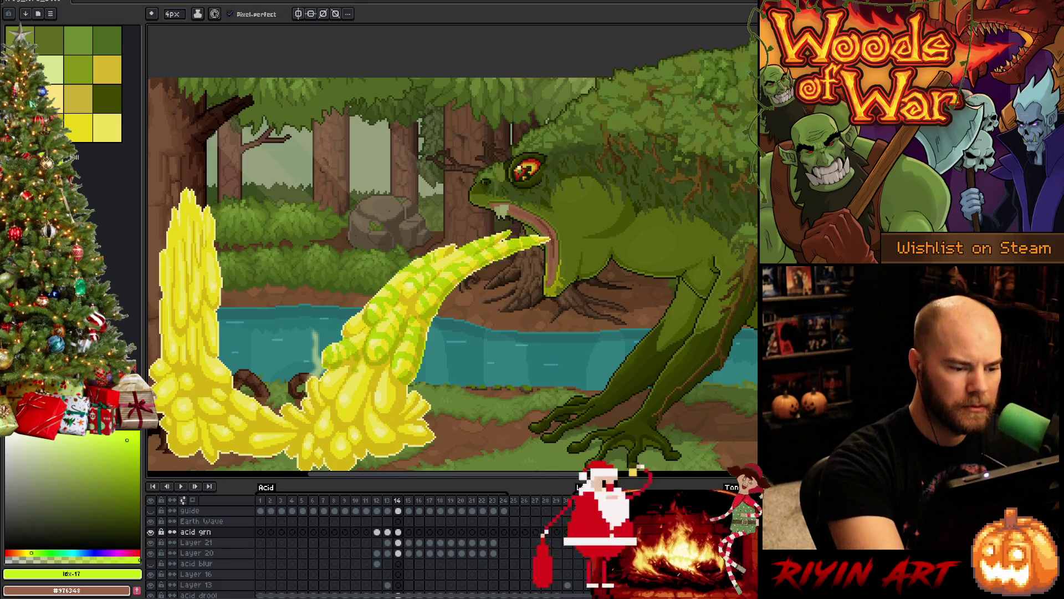
{"action": "key", "text": "b"}
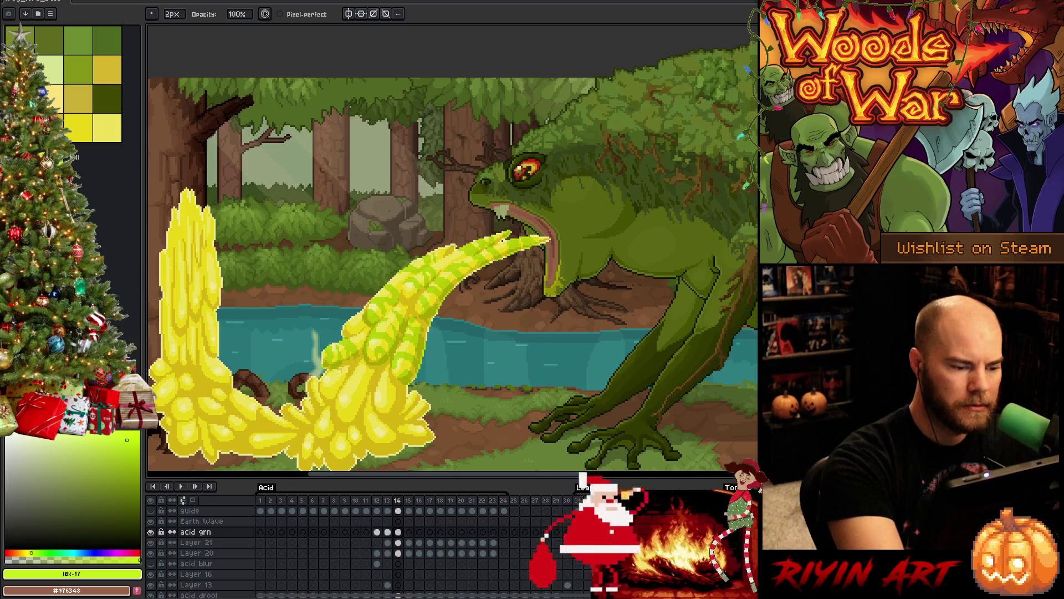
Step: Paint and trim the green swirl details on the acid stream, alternating pencil and eraser
{"action": "key", "text": "e"}
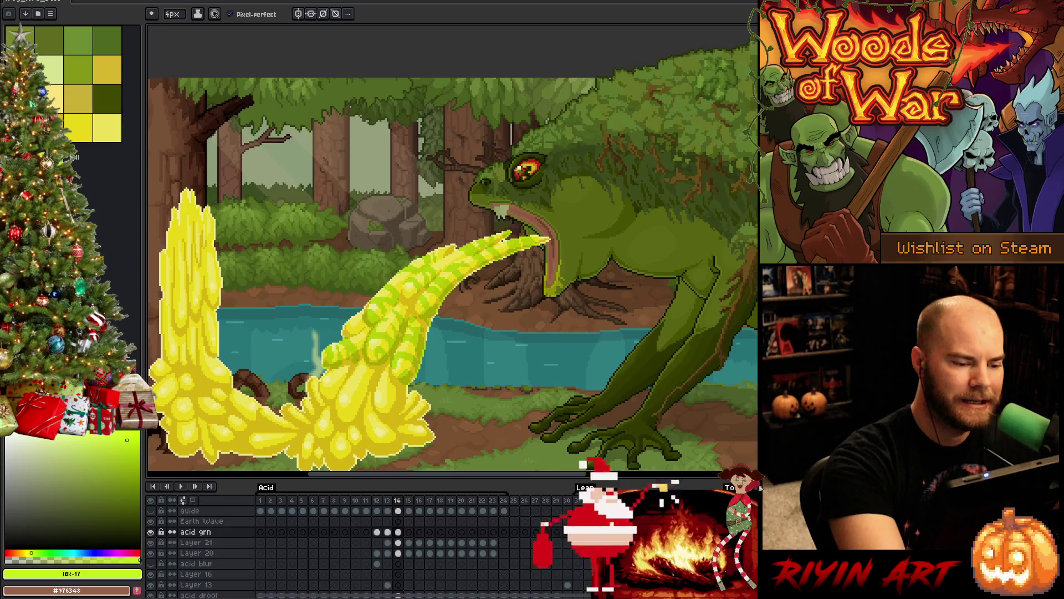
{"action": "key", "text": "b"}
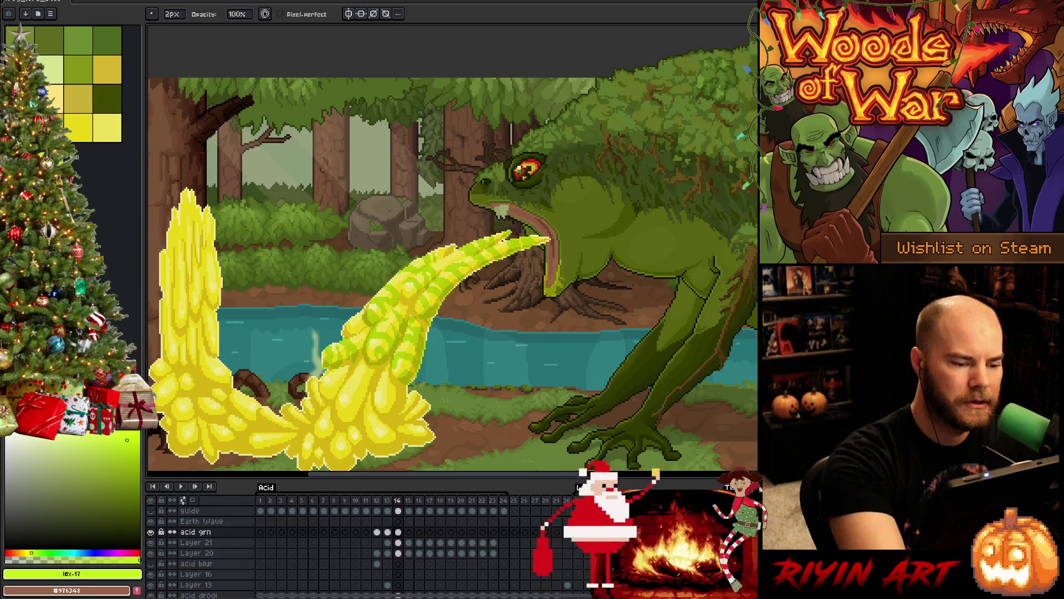
{"action": "key", "text": "e"}
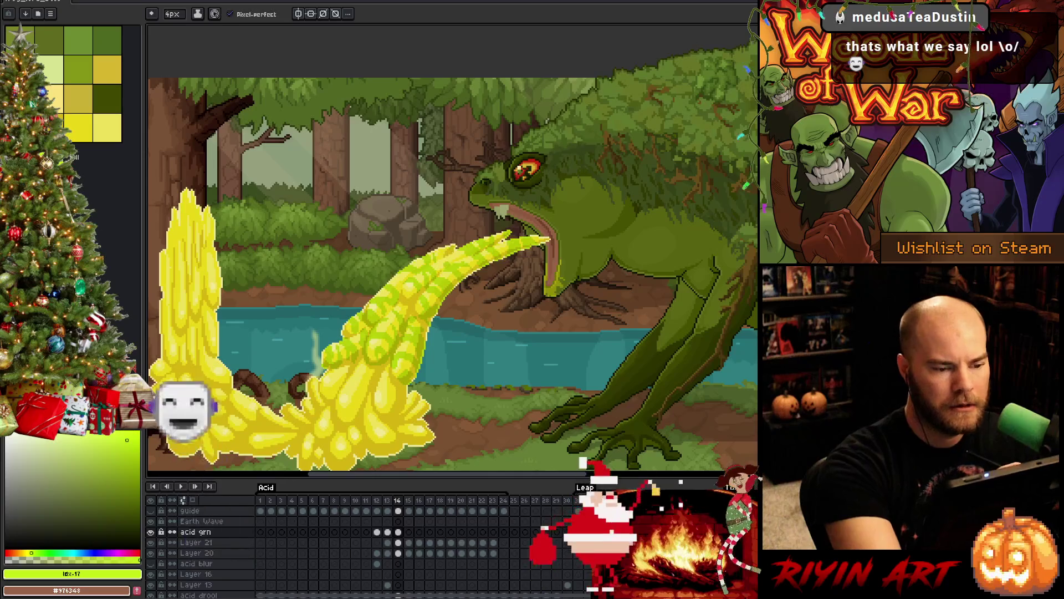
{"action": "key", "text": "b"}
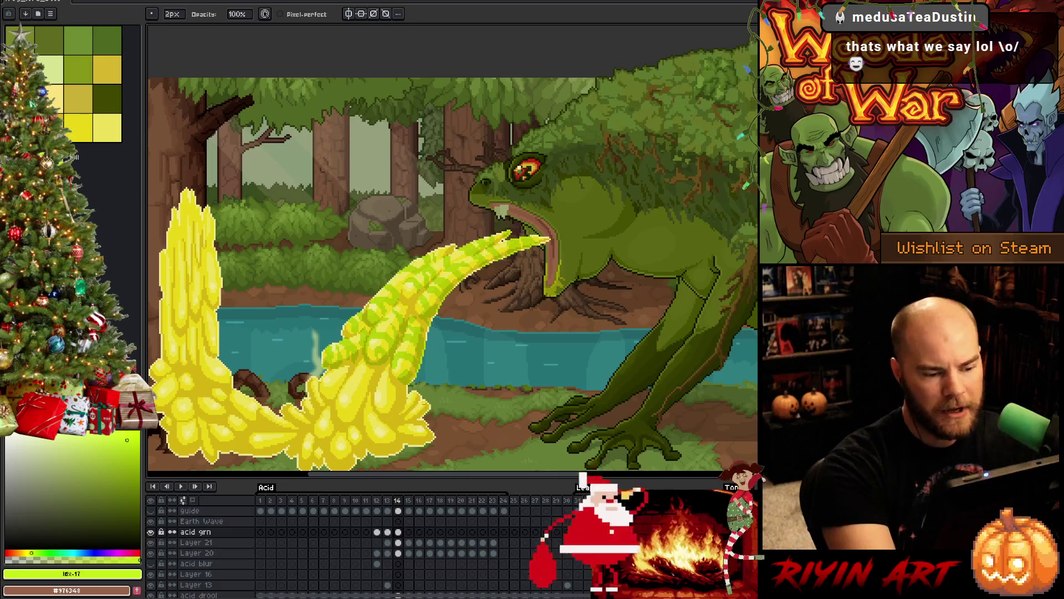
{"action": "key", "text": "e"}
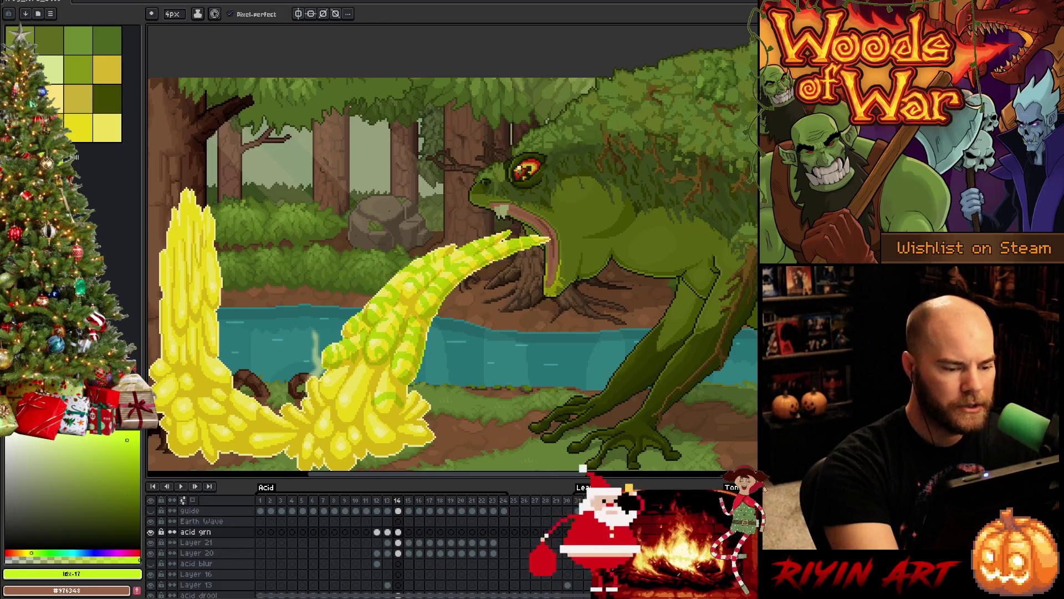
{"action": "key", "text": "b"}
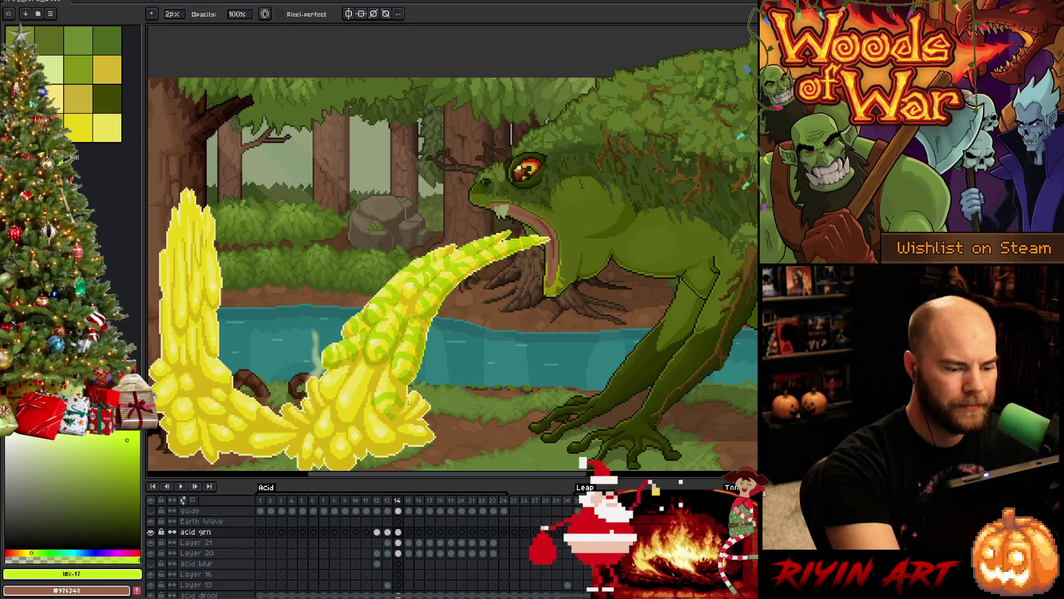
{"action": "key", "text": "e"}
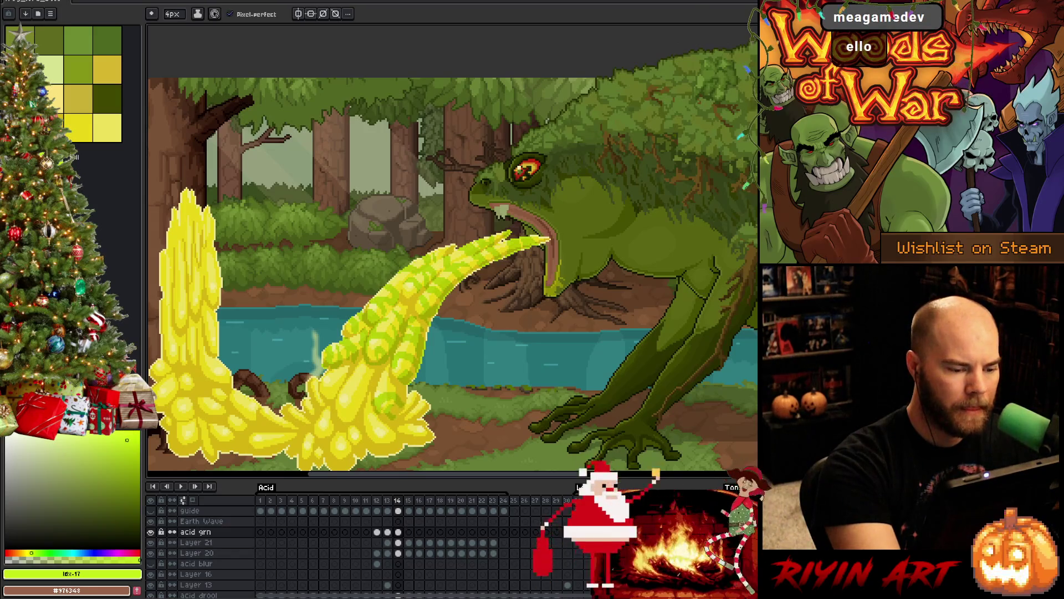
{"action": "key", "text": "b"}
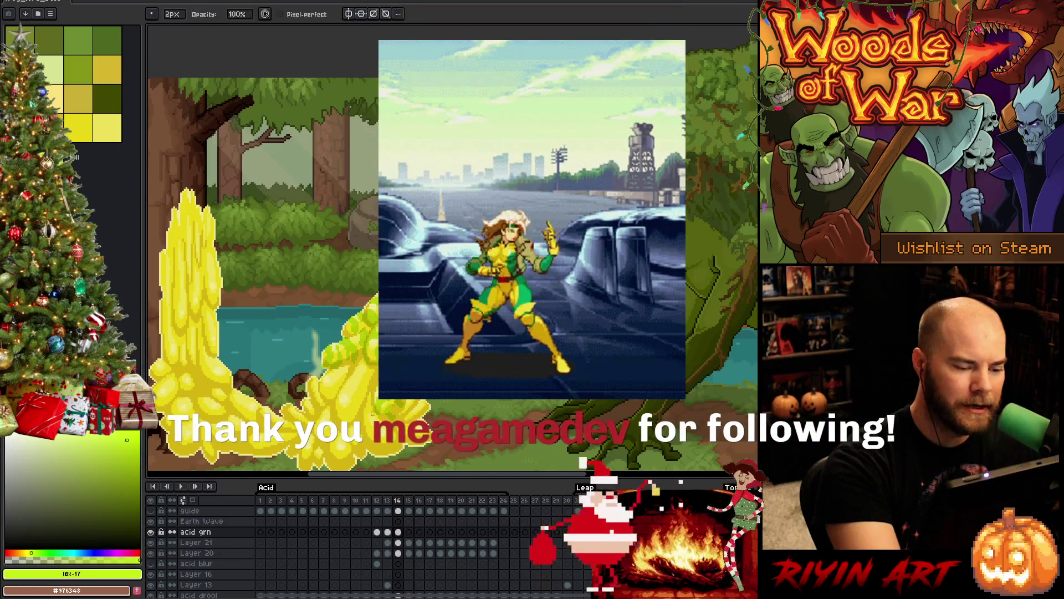
Step: Erase pixels from the lower green swirl on the acid stream
{"action": "key", "text": "e"}
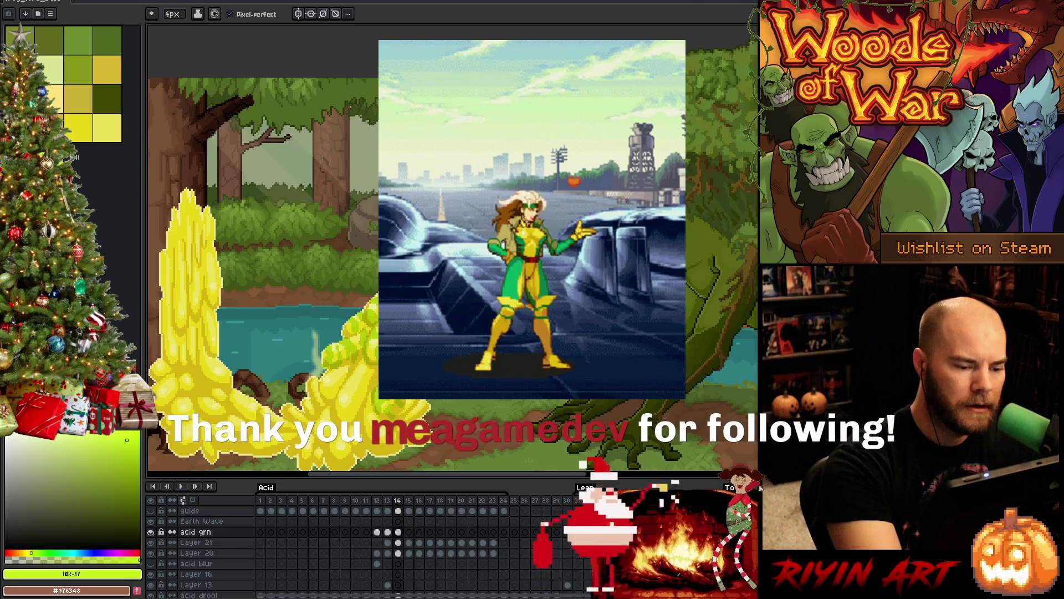
{"action": "key", "text": "b"}
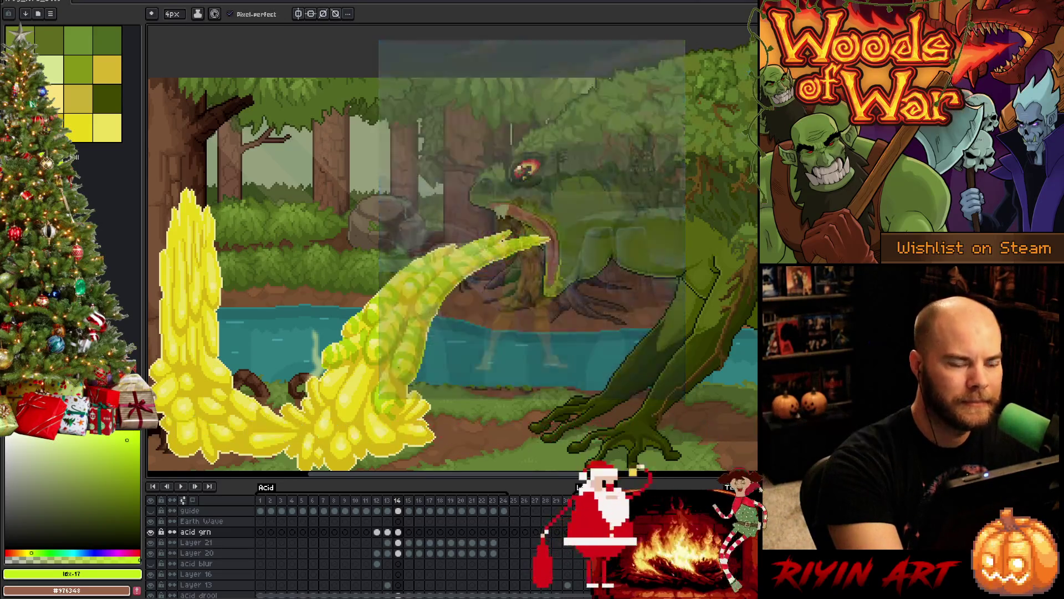
{"action": "key", "text": "e"}
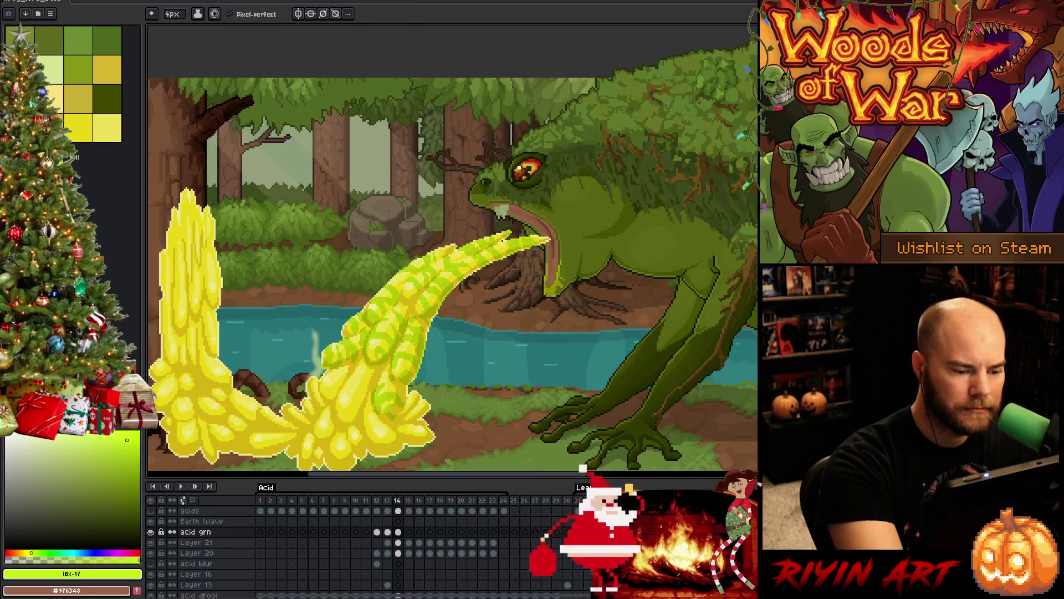
{"action": "key", "text": "b"}
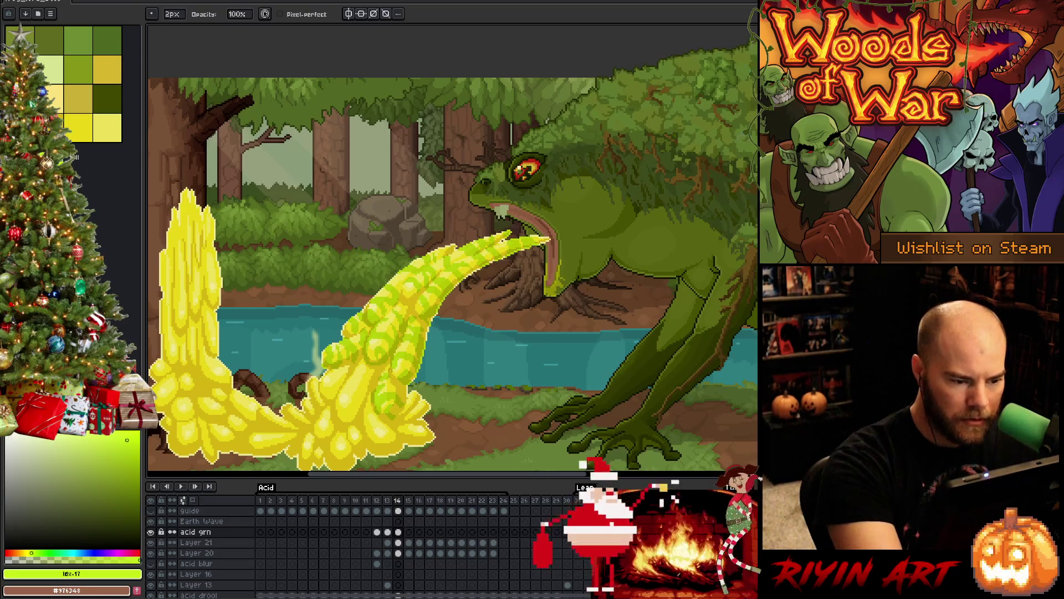
{"action": "key", "text": "e"}
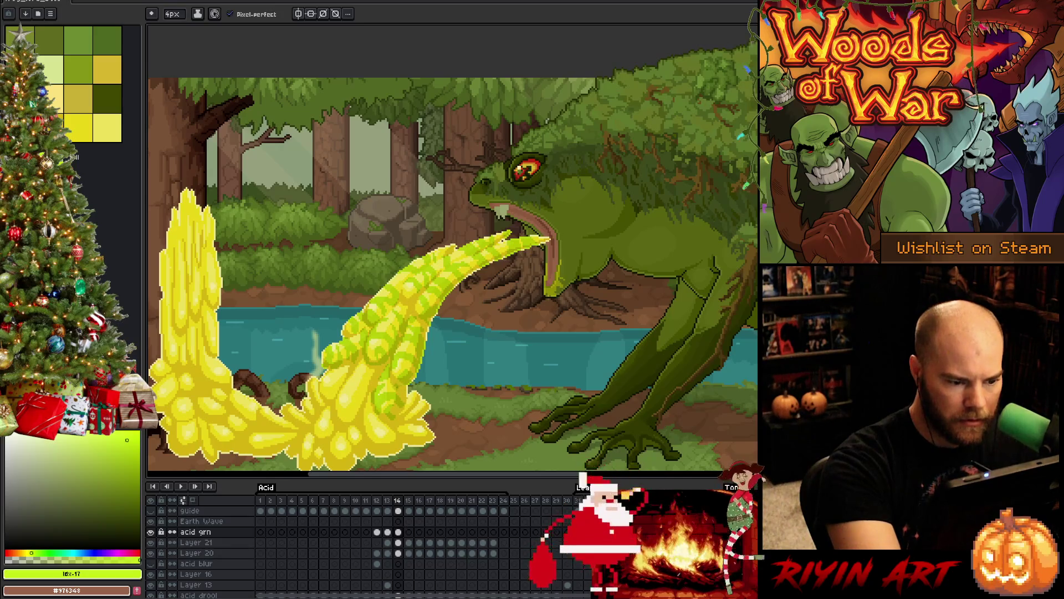
{"action": "key", "text": "b"}
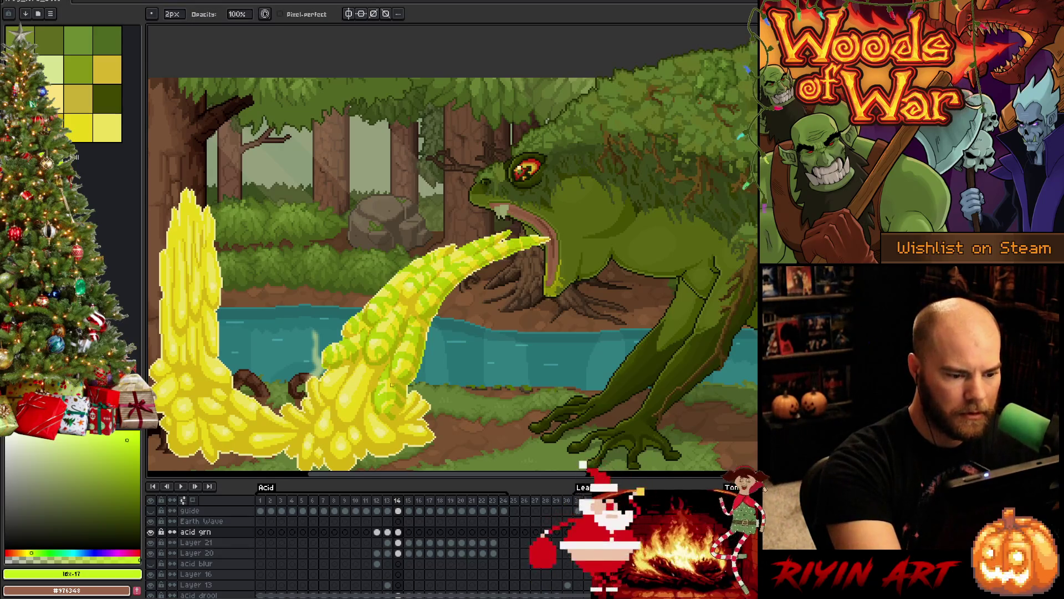
{"action": "key", "text": "e"}
{"action": "mouse_move", "coordinate": [361, 395]}
{"action": "left_mouse_down"}
{"action": "mouse_move", "coordinate": [360, 408]}
{"action": "mouse_move", "coordinate": [338, 391]}
{"action": "left_mouse_up"}
{"action": "key", "text": "b"}
Step: Touch up the green swirls and clean stray pixels further along the acid stream
{"action": "key", "text": "e"}
{"action": "left_click_drag", "start_coordinate": [371, 382], "coordinate": [364, 418]}
{"action": "key", "text": "b"}
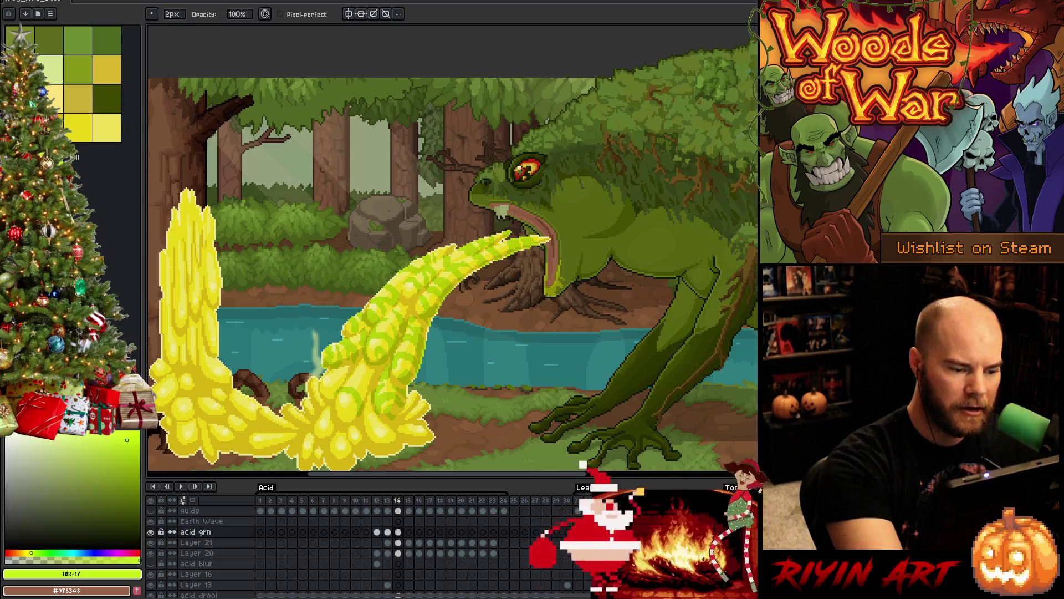
{"action": "key", "text": "e"}
{"action": "left_click_drag", "start_coordinate": [360, 372], "coordinate": [361, 391]}
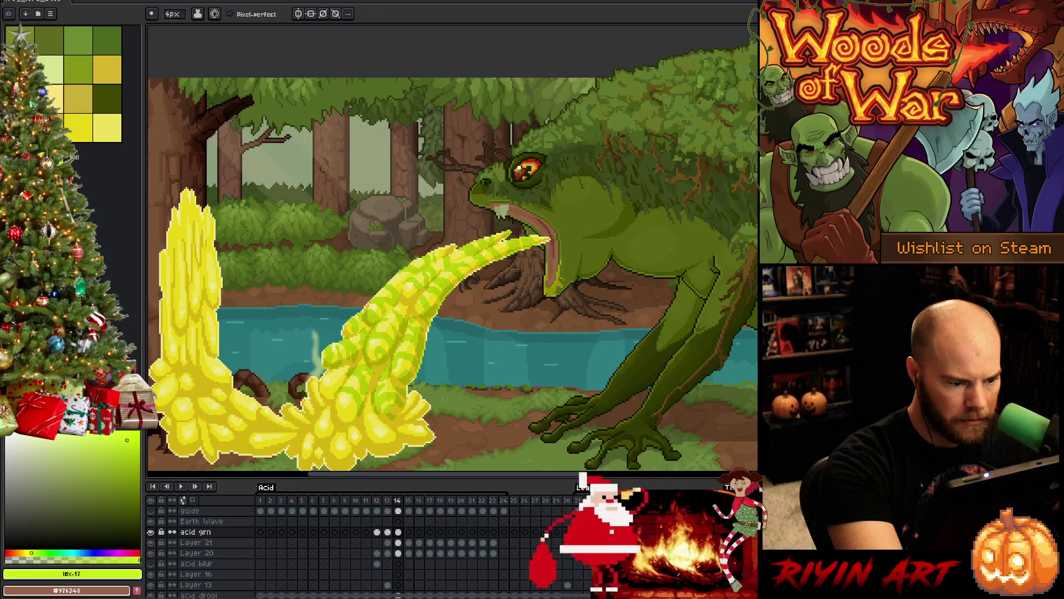
{"action": "key", "text": "b"}
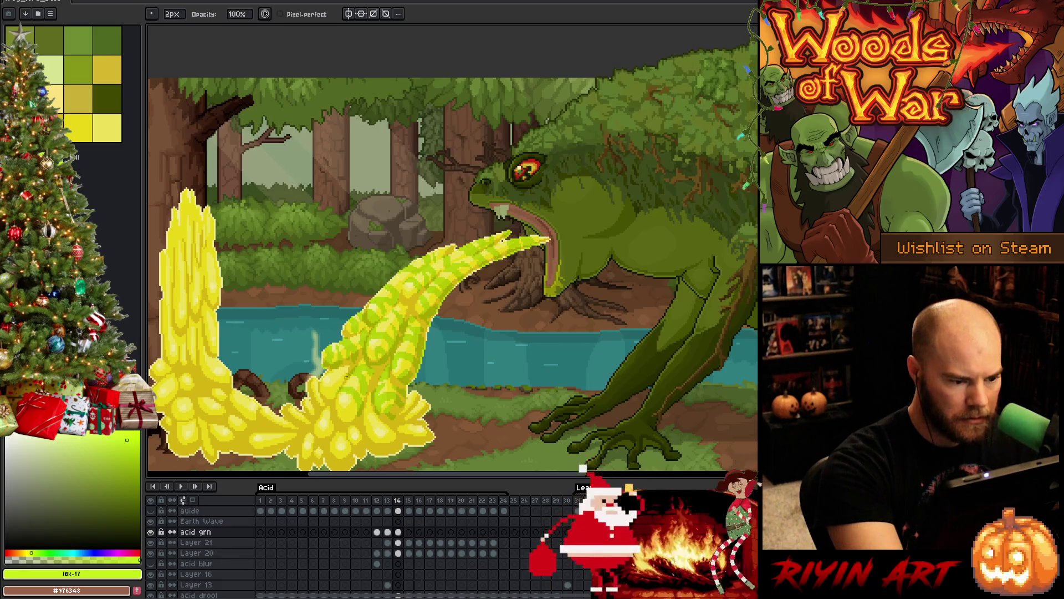
{"action": "key", "text": "e"}
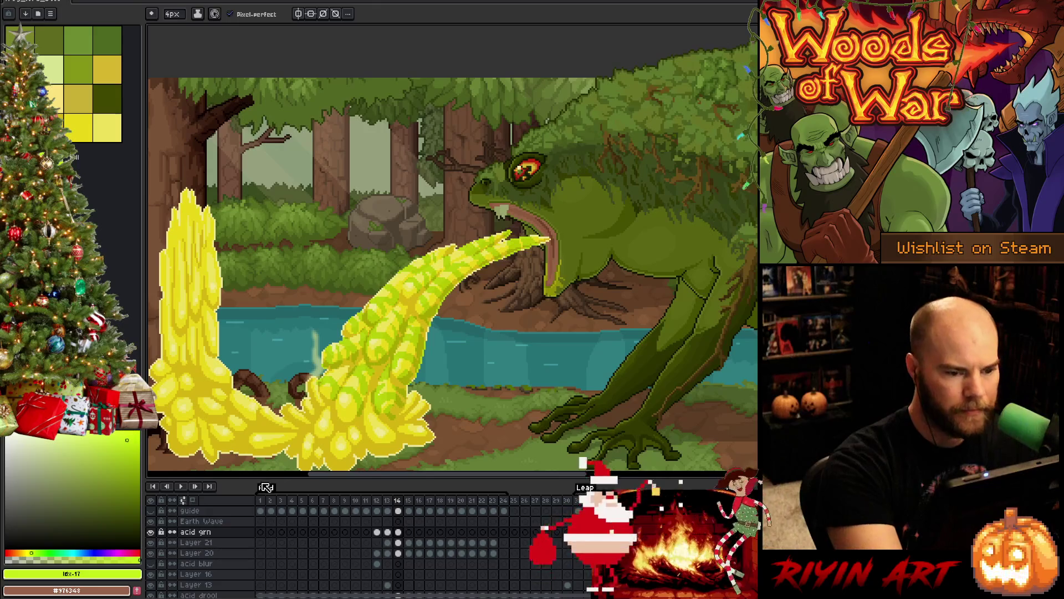
{"action": "key", "text": "b"}
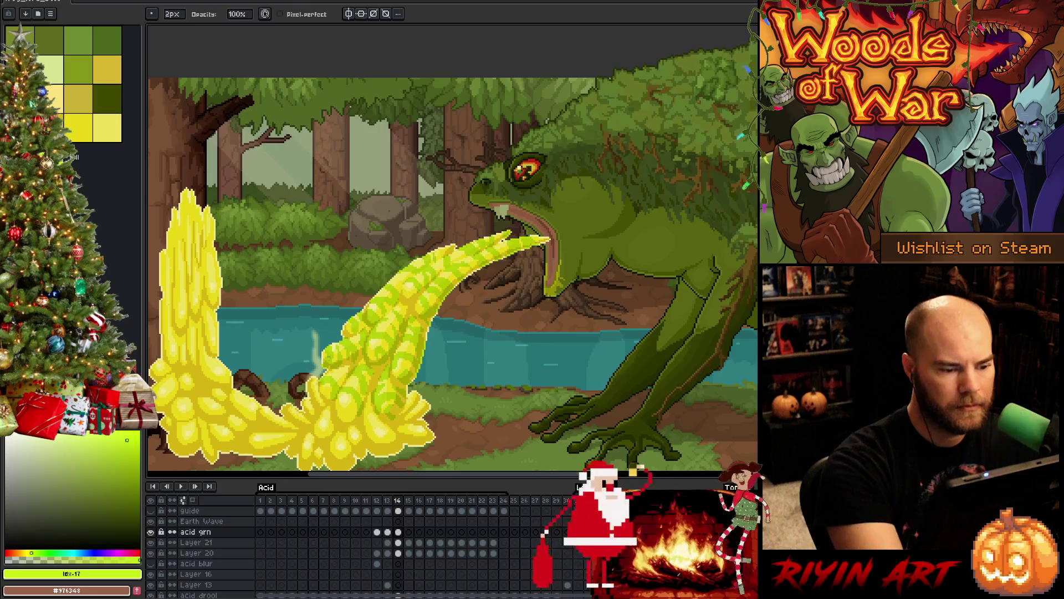
{"action": "key", "text": "e"}
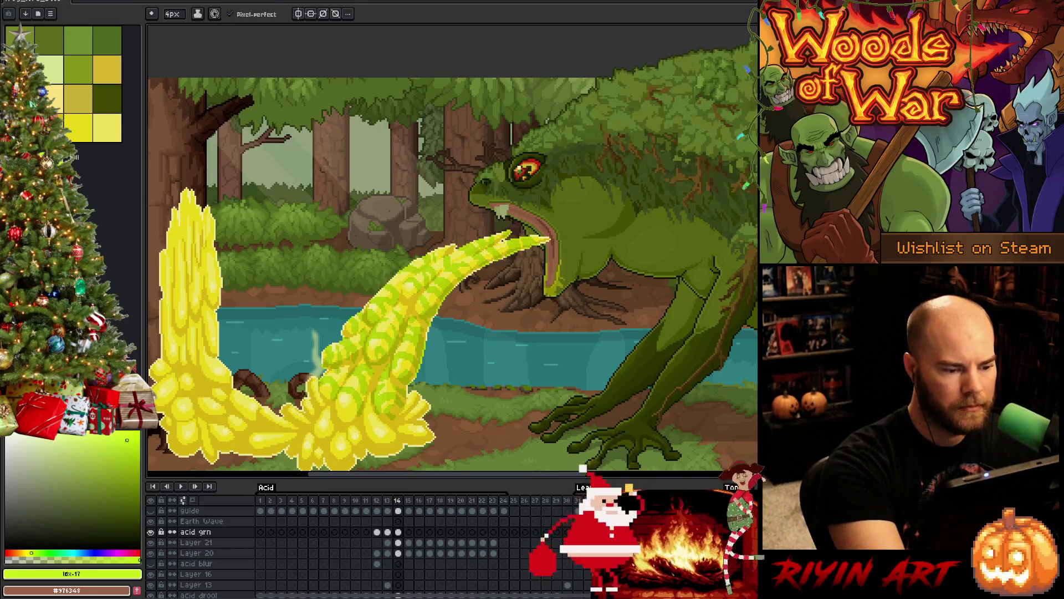
{"action": "key", "text": "b"}
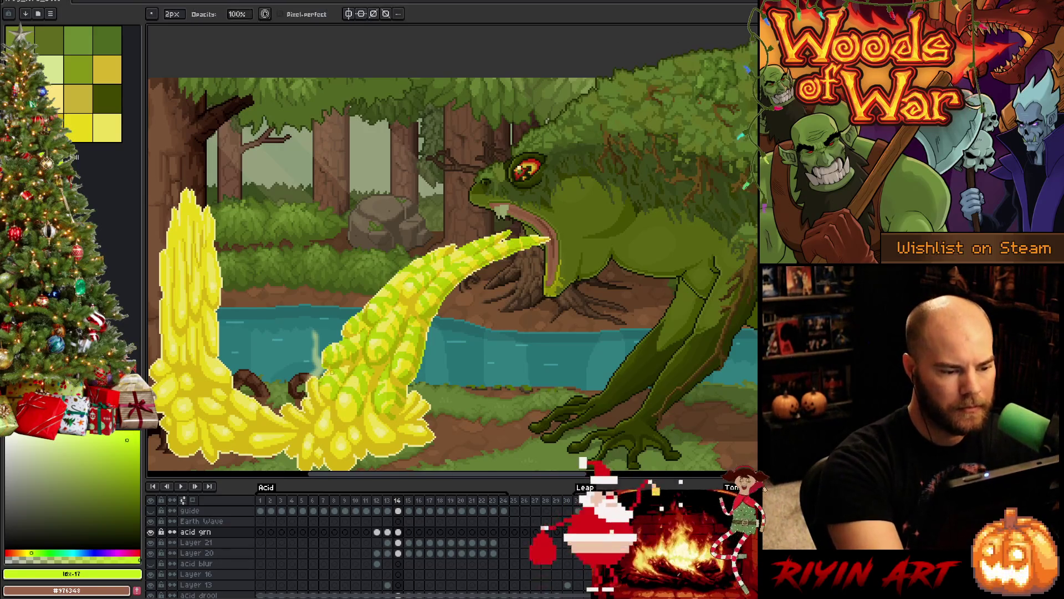
{"action": "key", "text": "e"}
{"action": "mouse_move", "coordinate": [396, 454]}
{"action": "left_mouse_down"}
{"action": "mouse_move", "coordinate": [386, 453]}
{"action": "mouse_move", "coordinate": [407, 429]}
{"action": "left_mouse_up"}
Step: Refine the green swirl pixels on the acid stream with pencil and 4px pixel-perfect eraser
{"action": "key", "text": "b"}
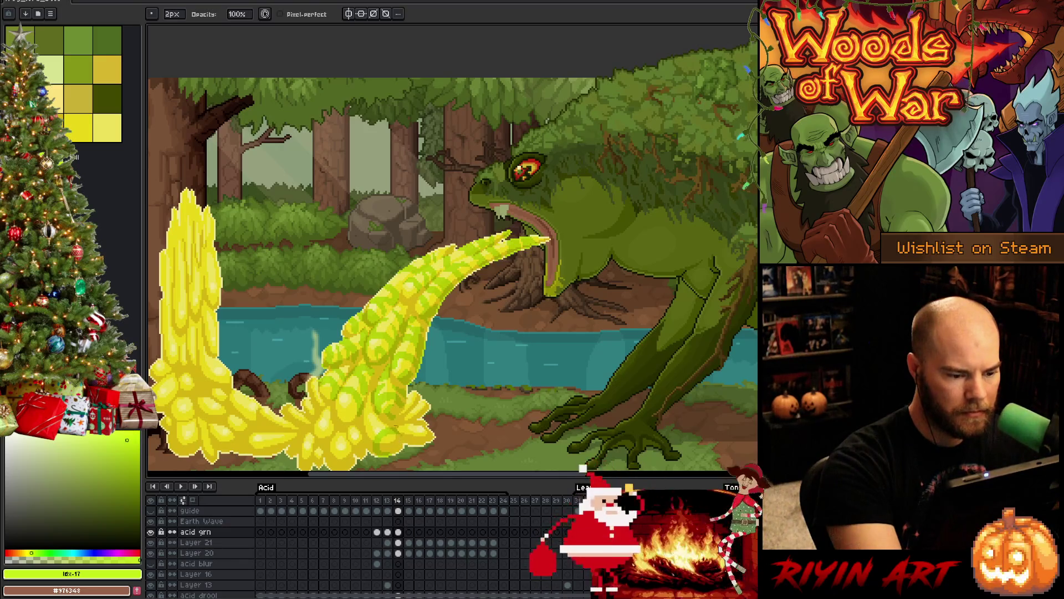
{"action": "key", "text": "e"}
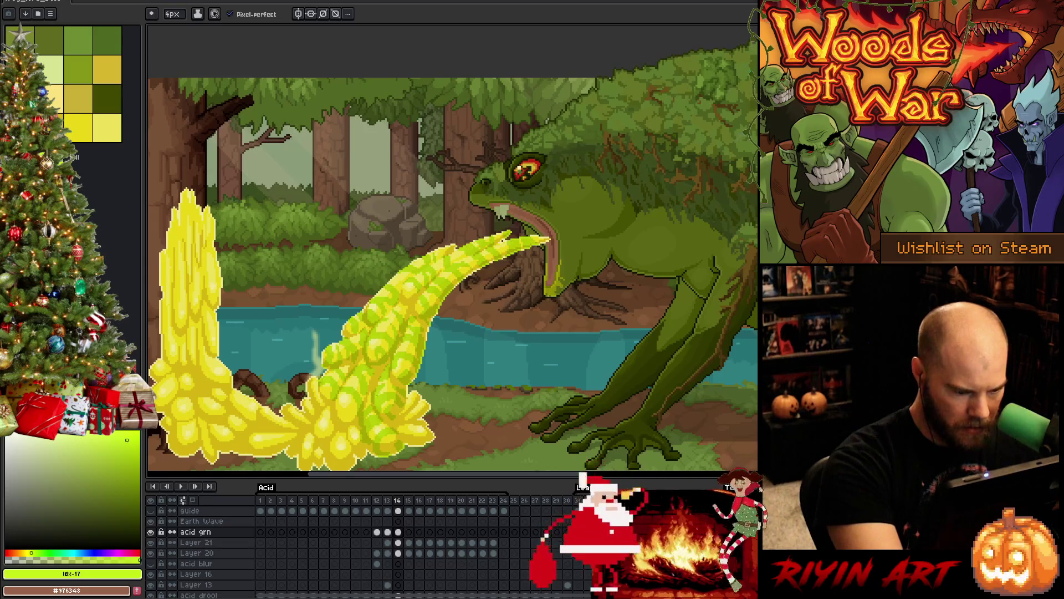
{"action": "key", "text": "b"}
{"action": "key", "text": "e"}
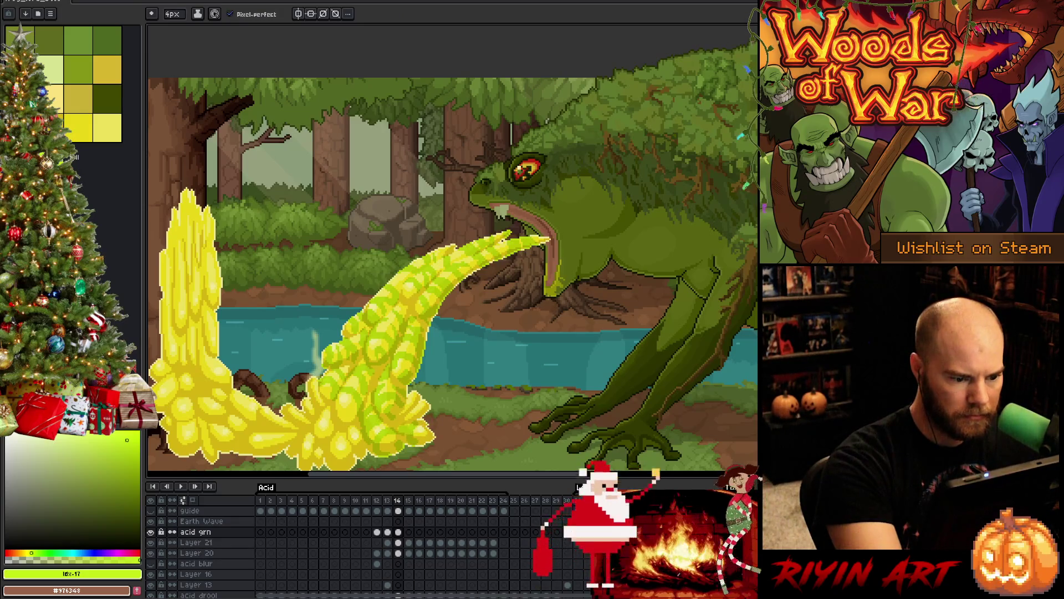
{"action": "key", "text": "b"}
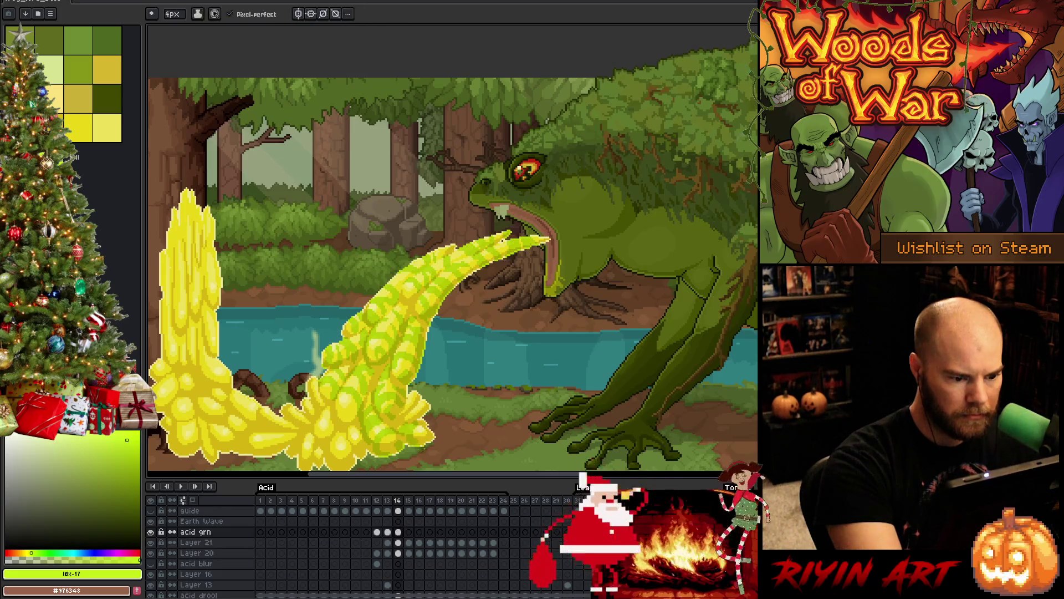
{"action": "key", "text": "e"}
{"action": "key", "text": "b"}
{"action": "key", "text": "e"}
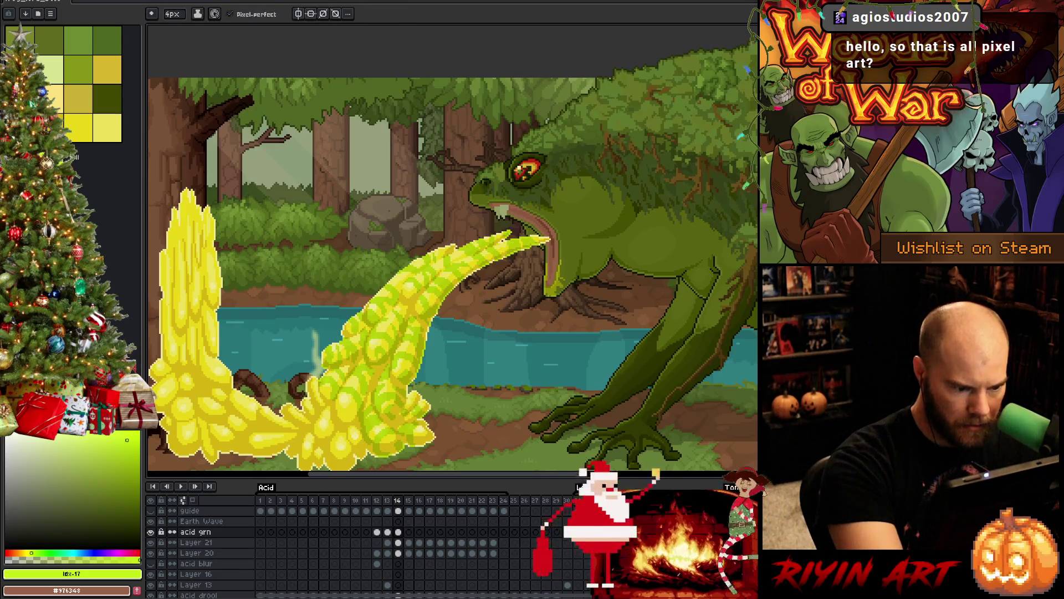
{"action": "key", "text": "b"}
{"action": "key", "text": "e"}
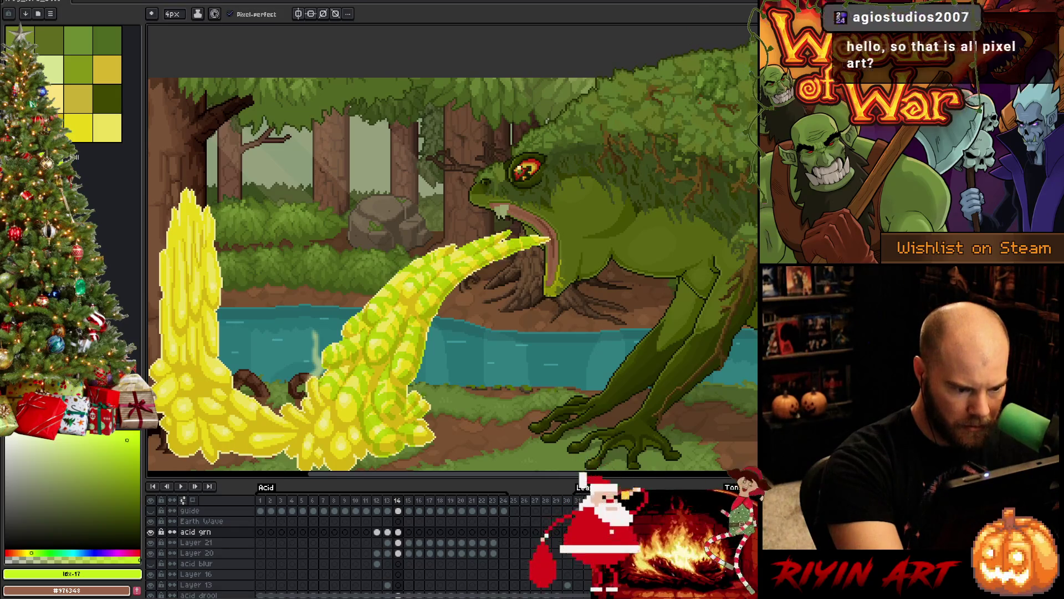
{"action": "key", "text": "b"}
{"action": "key", "text": "e"}
{"action": "key", "text": "b"}
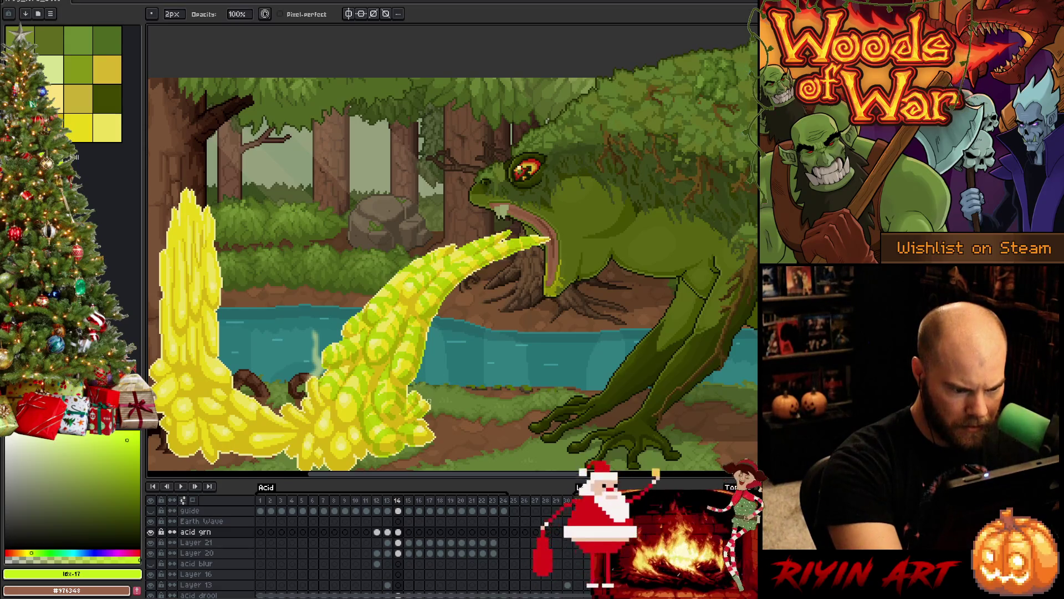
{"action": "key", "text": "e"}
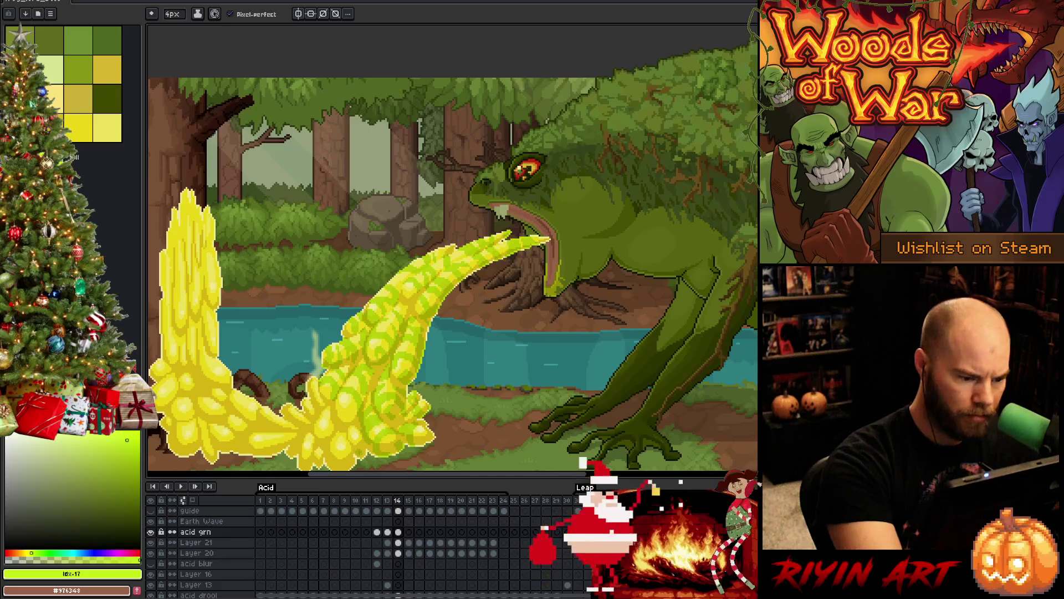
{"action": "key", "text": "b"}
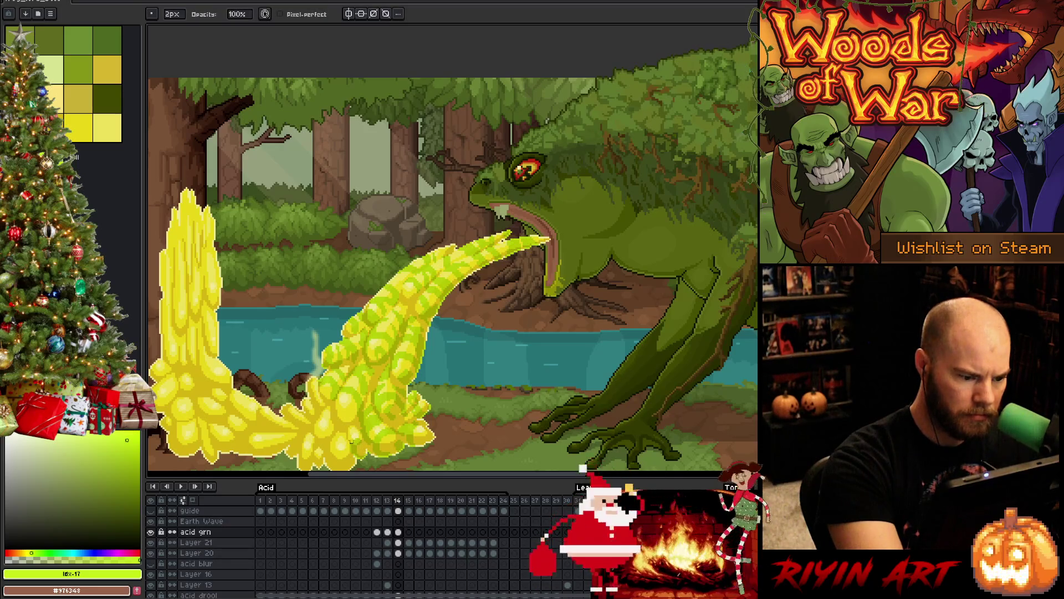
{"action": "key", "text": "e"}
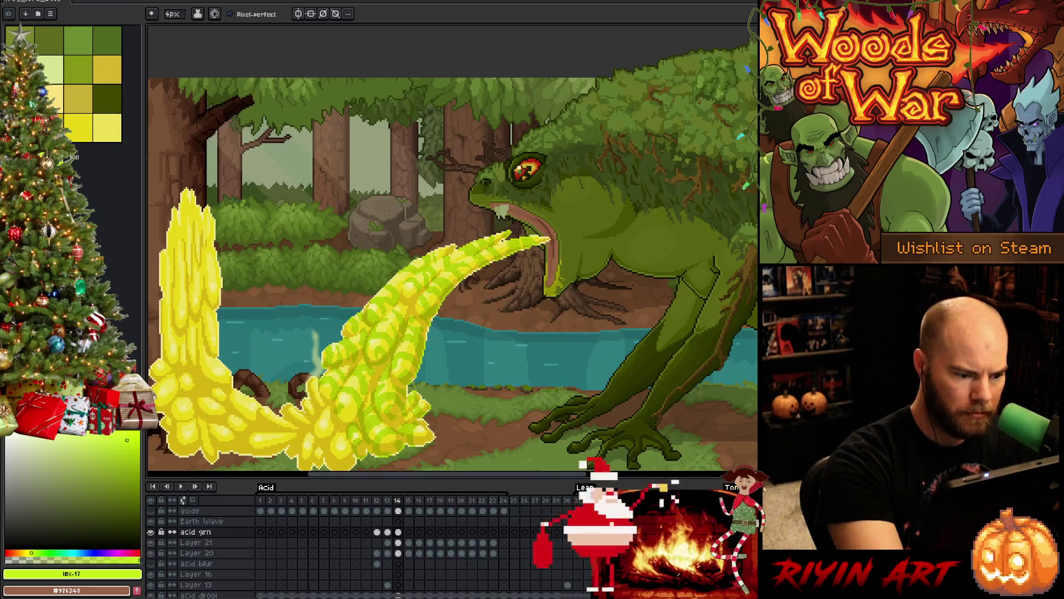
Step: Bring the lower acid splash into view and erase stray pixels near its bottom tip
{"action": "left_click_drag", "start_coordinate": [398, 372], "coordinate": [443, 329]}
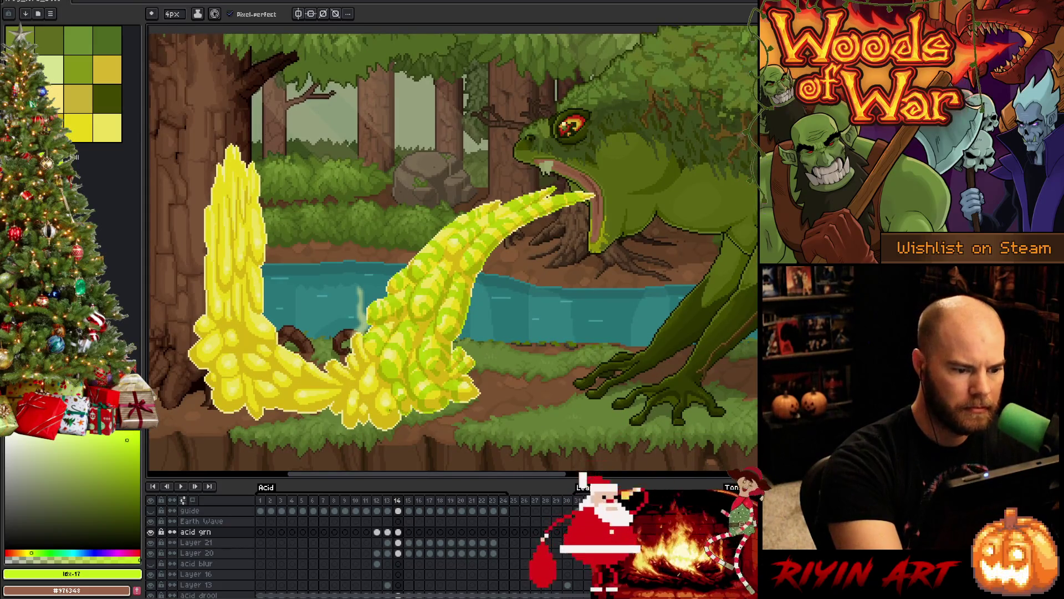
{"action": "mouse_move", "coordinate": [396, 405]}
{"action": "left_mouse_down"}
{"action": "mouse_move", "coordinate": [377, 411]}
{"action": "mouse_move", "coordinate": [390, 422]}
{"action": "left_mouse_up"}
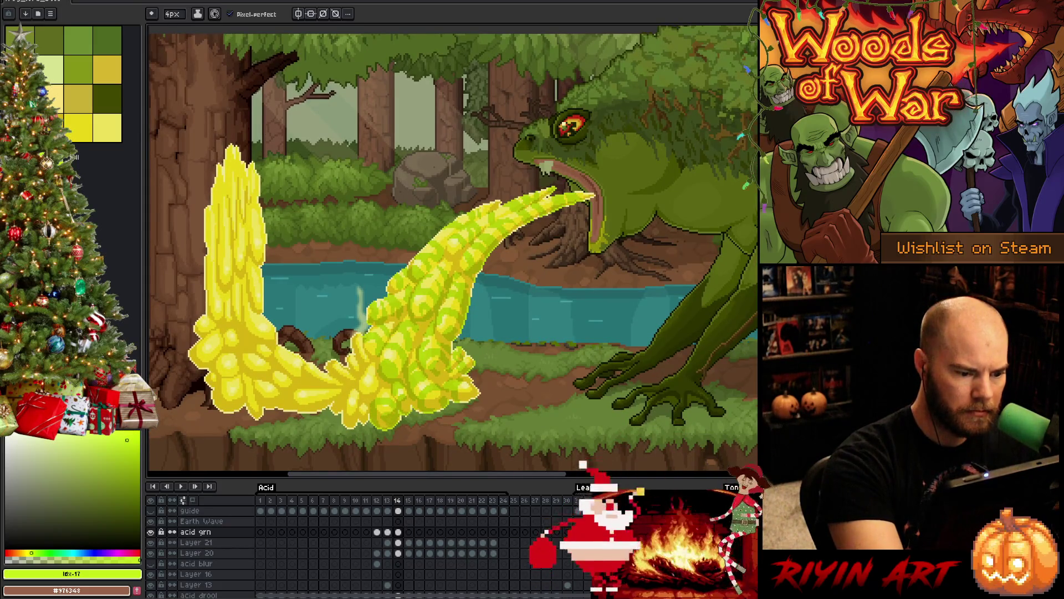
{"action": "key", "text": "b"}
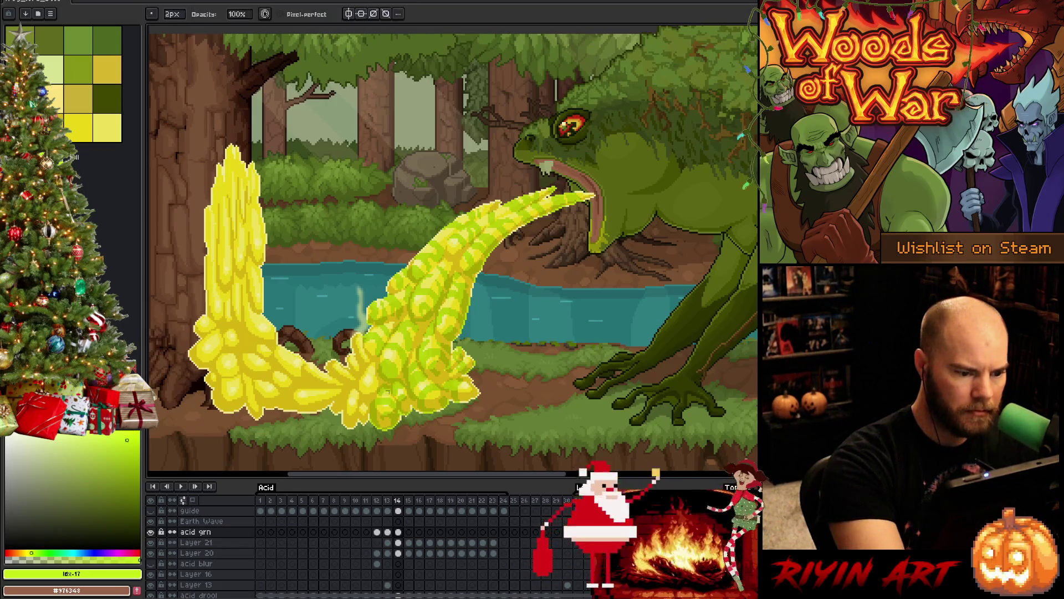
{"action": "key", "text": "e"}
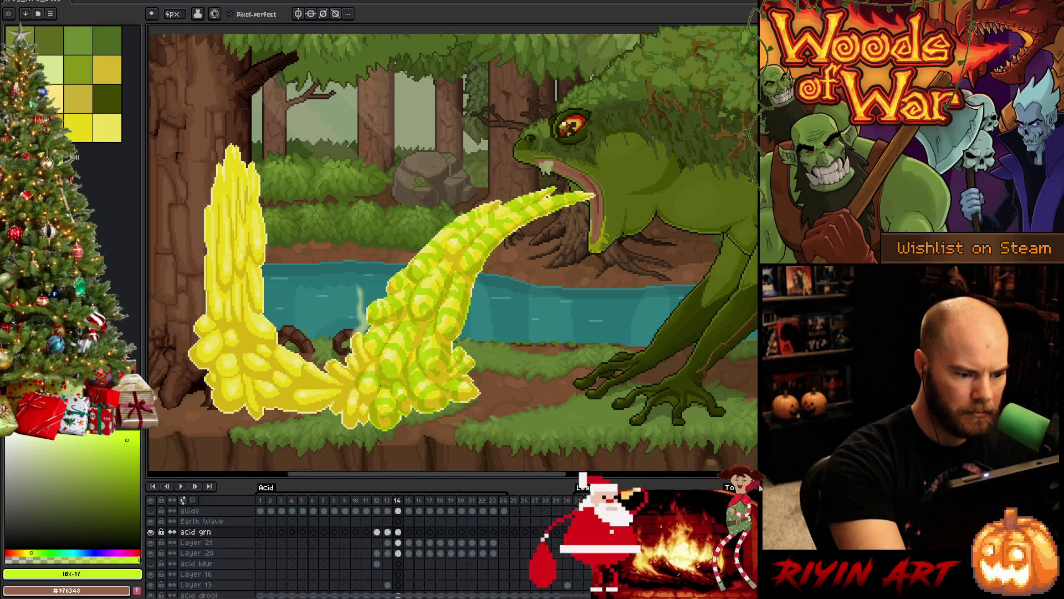
{"action": "key", "text": "b"}
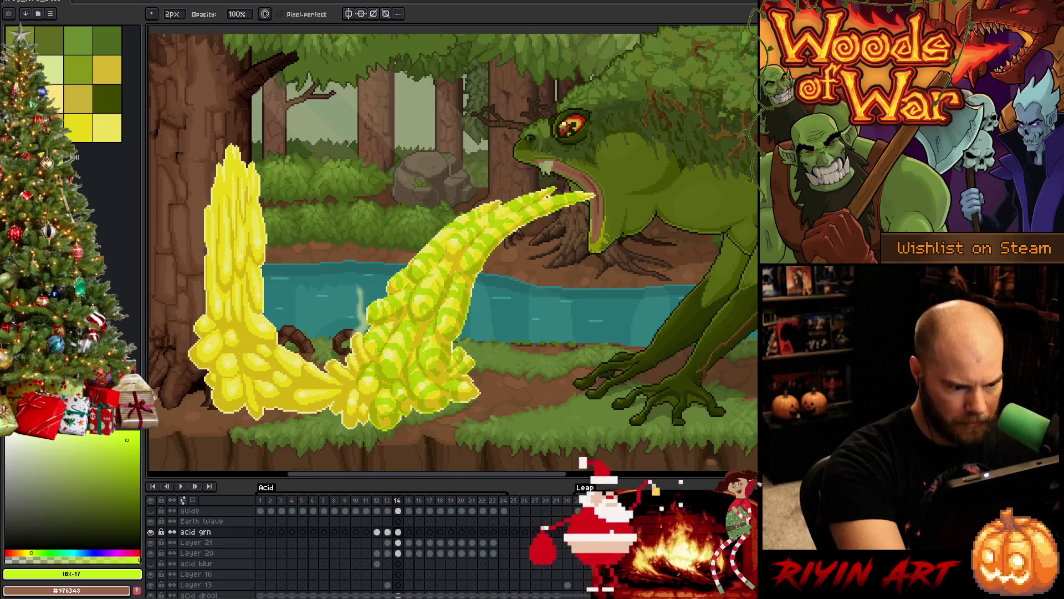
{"action": "key", "text": "e"}
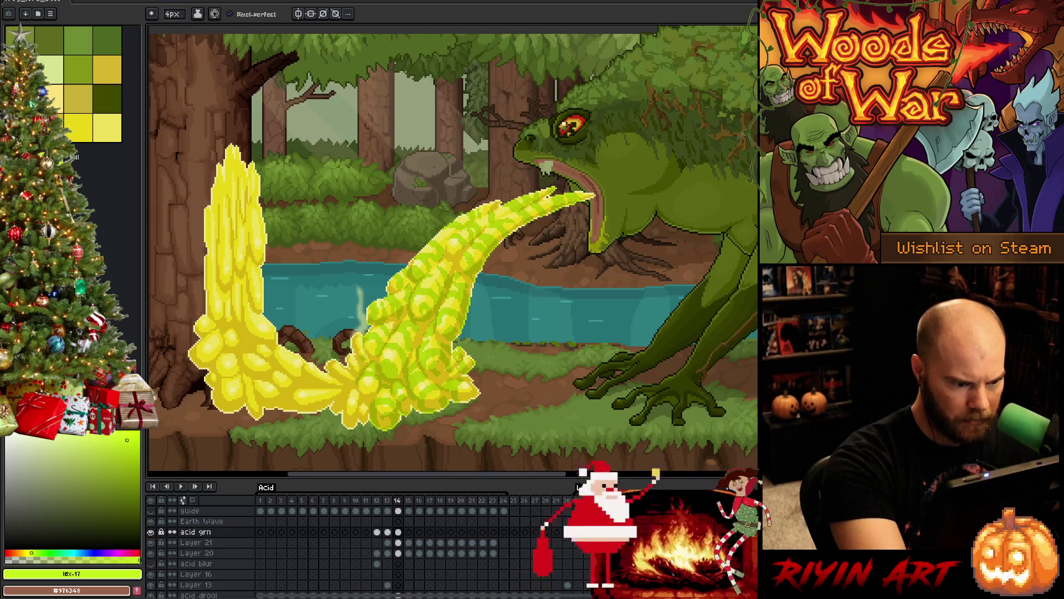
{"action": "key", "text": "b"}
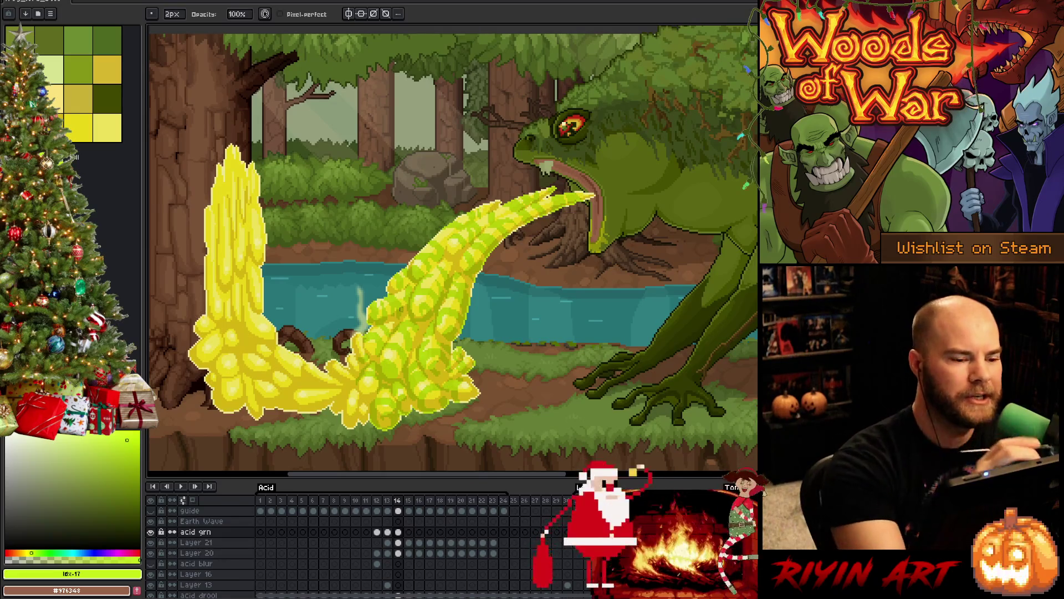
{"action": "key", "text": "e"}
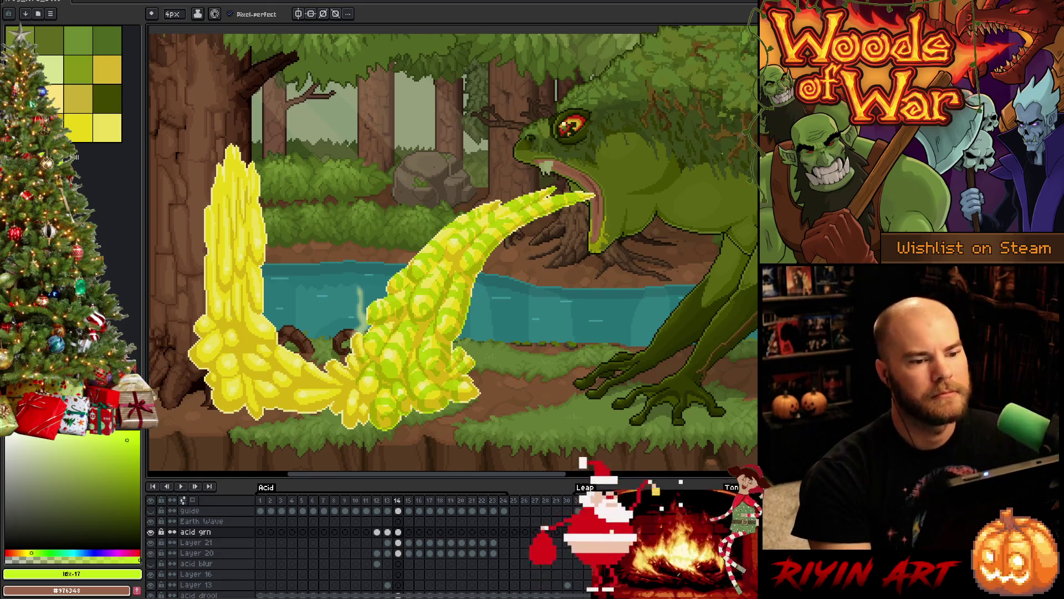
Step: Zoom in on the frog's eye, then zoom back out to the full scene
{"action": "scroll", "coordinate": [622, 144], "scroll_direction": "up", "scroll_amount": 3}
{"action": "scroll", "coordinate": [539, 331], "scroll_direction": "up", "scroll_amount": 4}
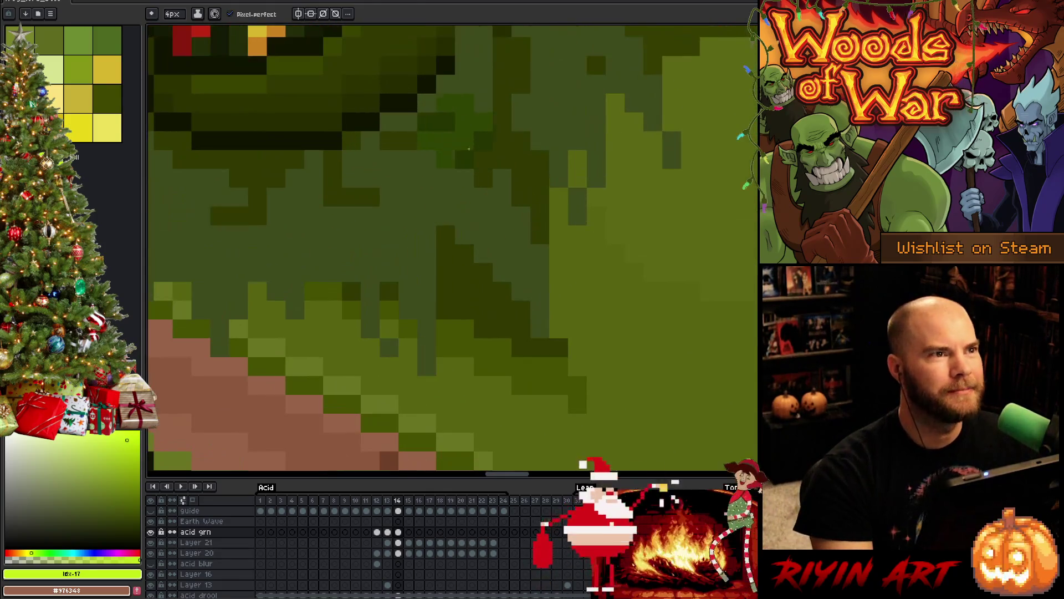
{"action": "scroll", "coordinate": [539, 331], "scroll_direction": "down", "scroll_amount": 4}
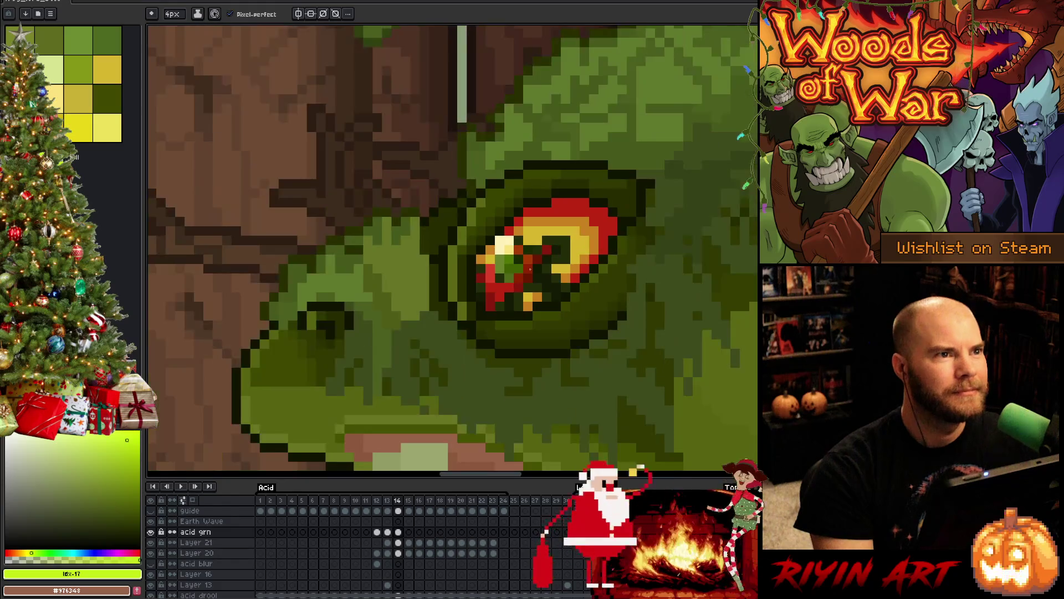
{"action": "scroll", "coordinate": [507, 299], "scroll_direction": "down", "scroll_amount": 2}
{"action": "key", "text": "b"}
{"action": "scroll", "coordinate": [387, 238], "scroll_direction": "down", "scroll_amount": 1}
{"action": "scroll", "coordinate": [386, 238], "scroll_direction": "down", "scroll_amount": 4}
Step: Zoom in and pan so the acid splash fills the view
{"action": "key", "text": "h"}
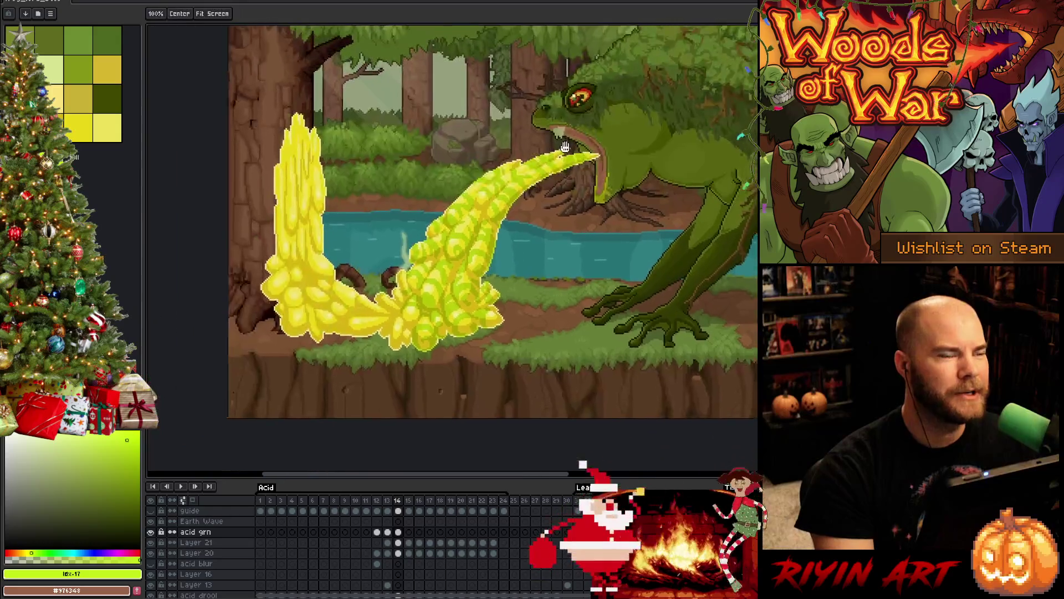
{"action": "scroll", "coordinate": [474, 221], "scroll_direction": "up", "scroll_amount": 2}
{"action": "key", "text": "b"}
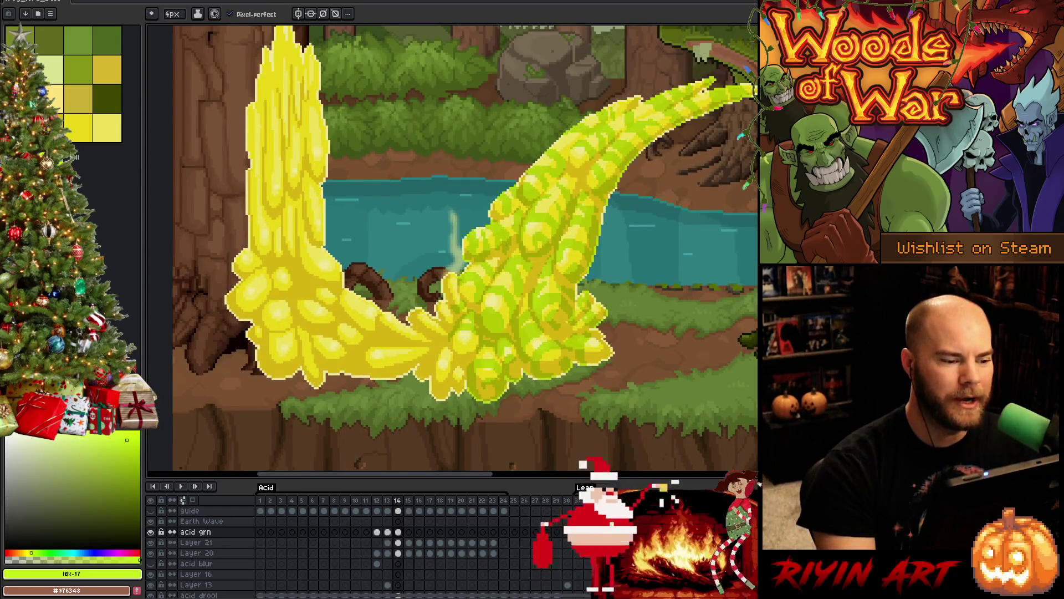
{"action": "left_click_drag", "start_coordinate": [474, 222], "coordinate": [535, 269]}
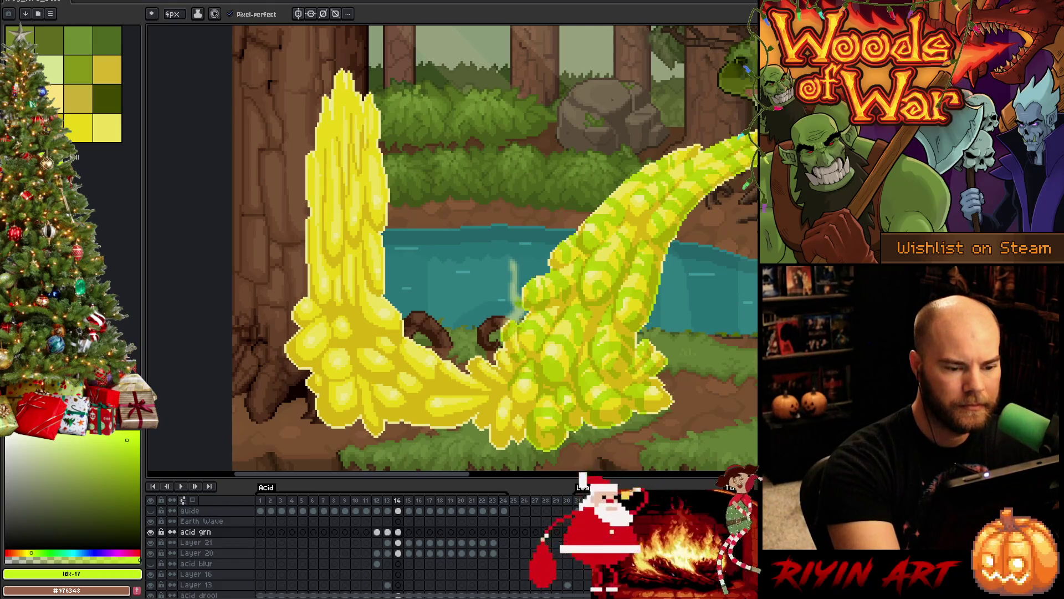
{"action": "key", "text": "e"}
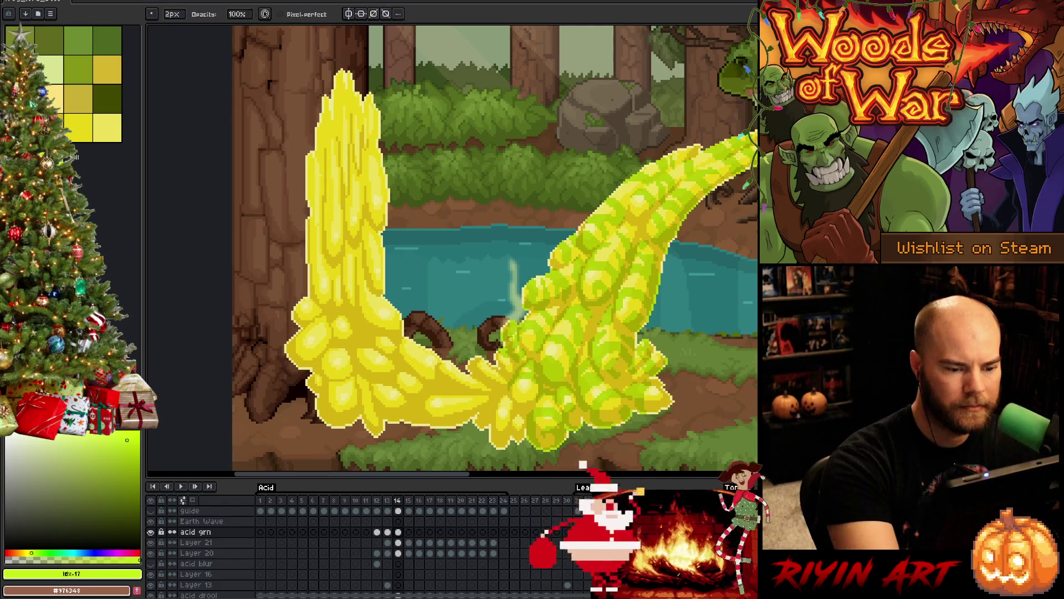
{"action": "left_click_drag", "start_coordinate": [503, 363], "coordinate": [429, 331]}
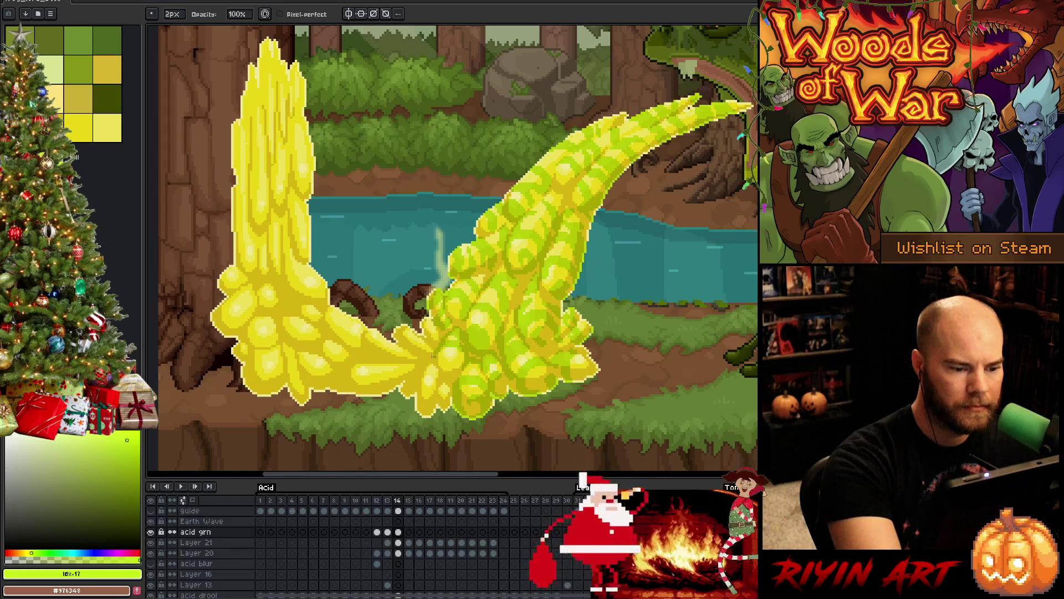
Step: Enlarge the green swirl on the acid tail with the 2px pencil
{"action": "key", "text": "e"}
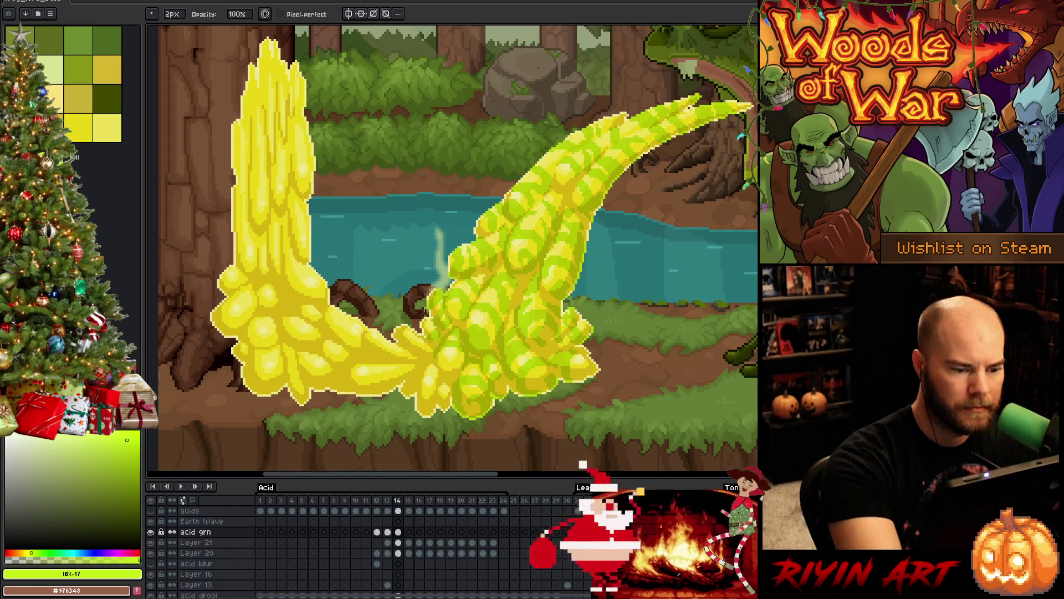
{"action": "key", "text": "b"}
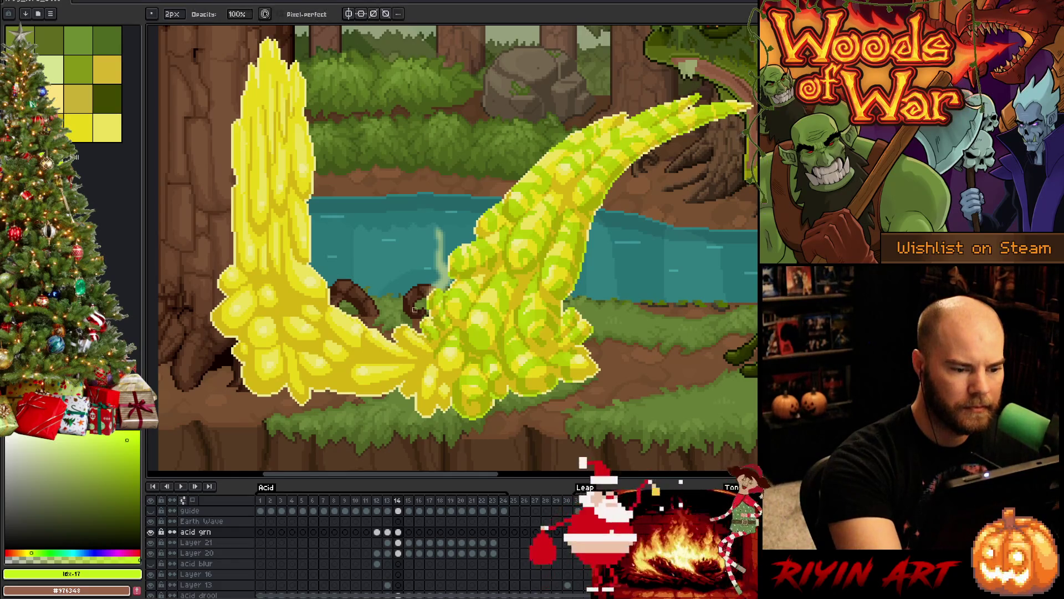
{"action": "key", "text": "e"}
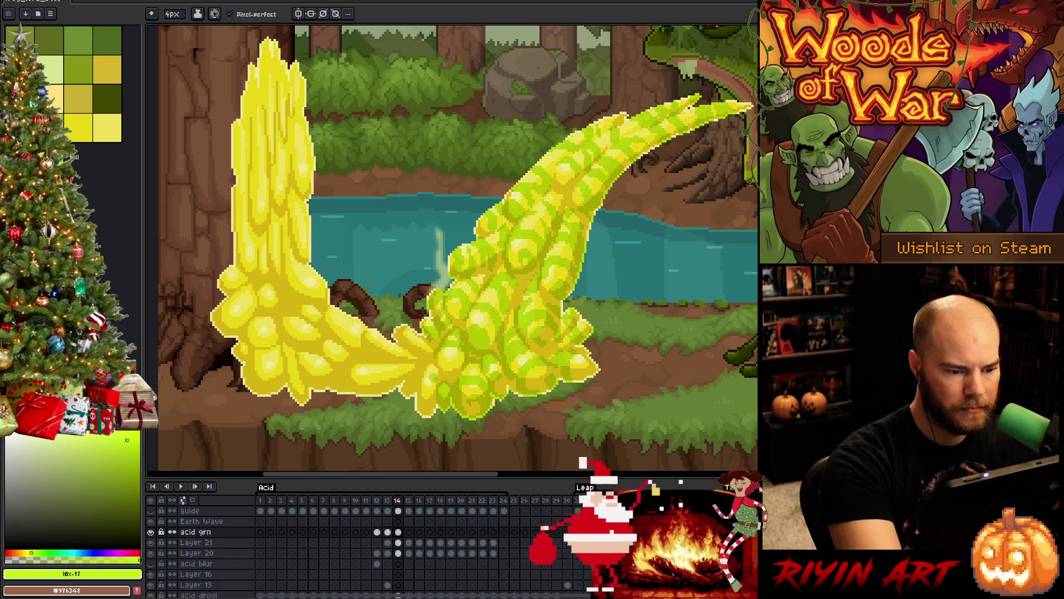
{"action": "key", "text": "b"}
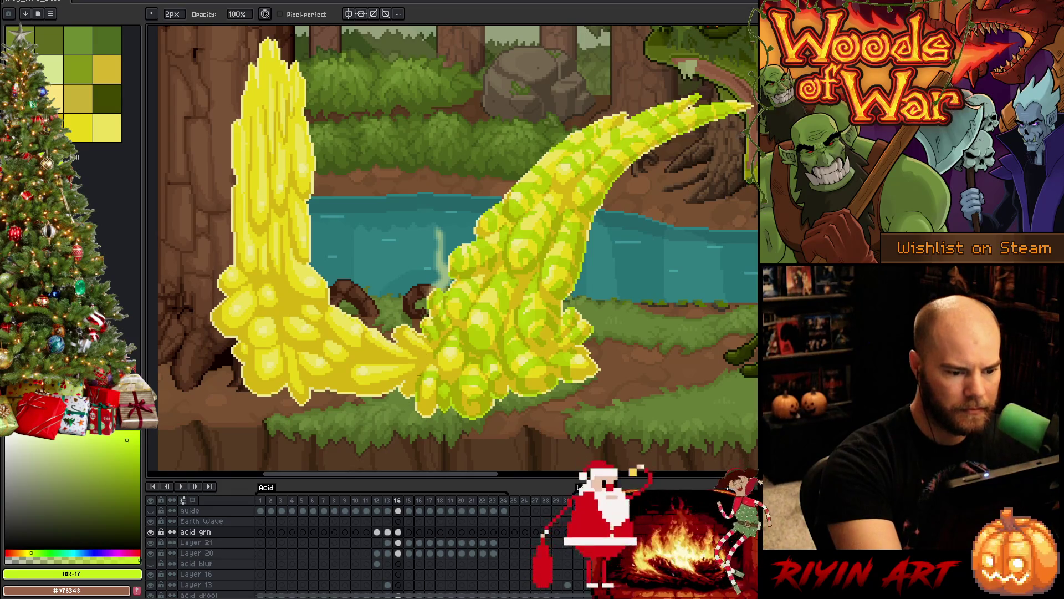
{"action": "key", "text": "e"}
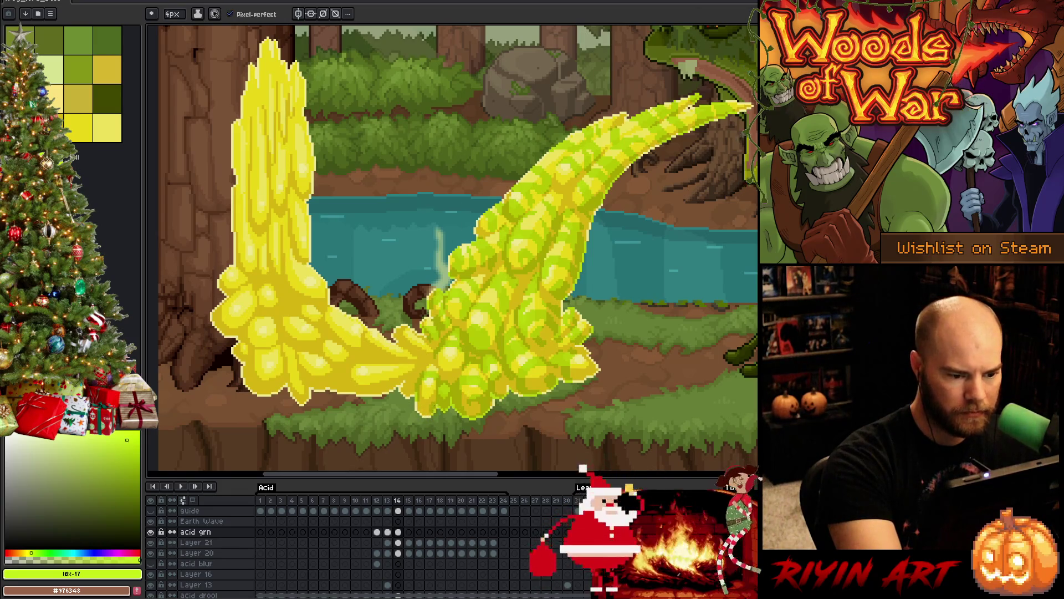
{"action": "key", "text": "b"}
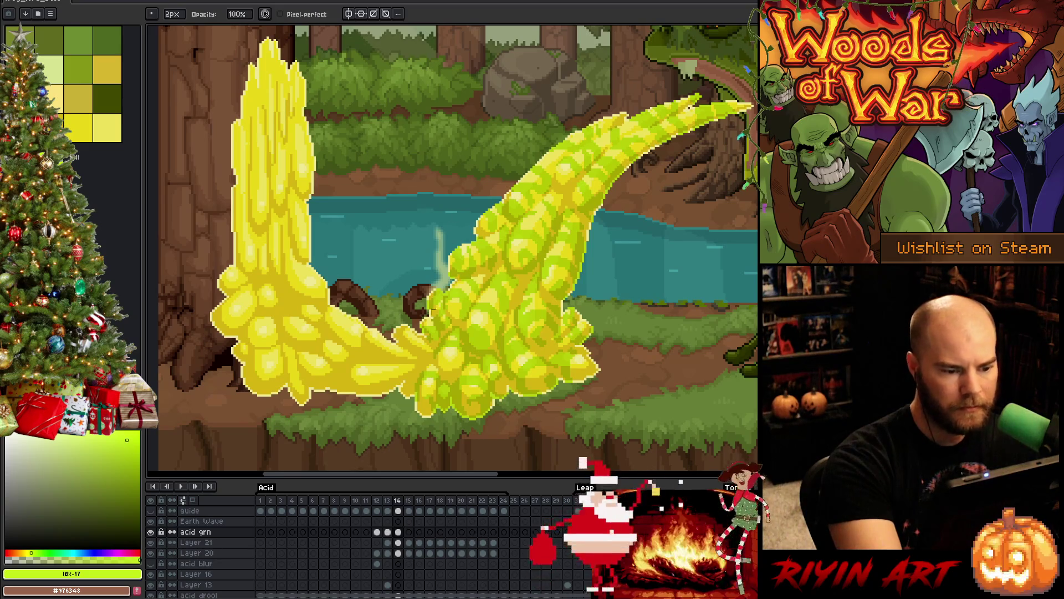
{"action": "key", "text": "e"}
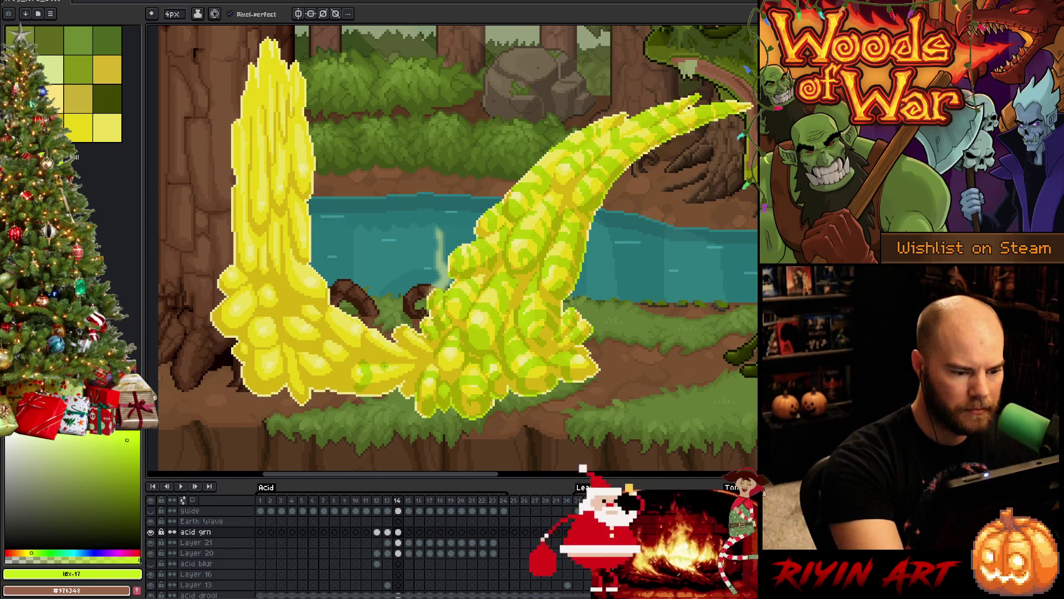
{"action": "mouse_move", "coordinate": [374, 362]}
{"action": "left_mouse_down"}
{"action": "mouse_move", "coordinate": [376, 388]}
{"action": "mouse_move", "coordinate": [383, 368]}
{"action": "mouse_move", "coordinate": [347, 394]}
{"action": "left_mouse_up"}
{"action": "key", "text": "b"}
{"action": "key", "text": "ctrl+z"}
{"action": "key", "text": "ctrl+z"}
{"action": "key", "text": "ctrl+y"}
{"action": "key", "text": "ctrl+y"}
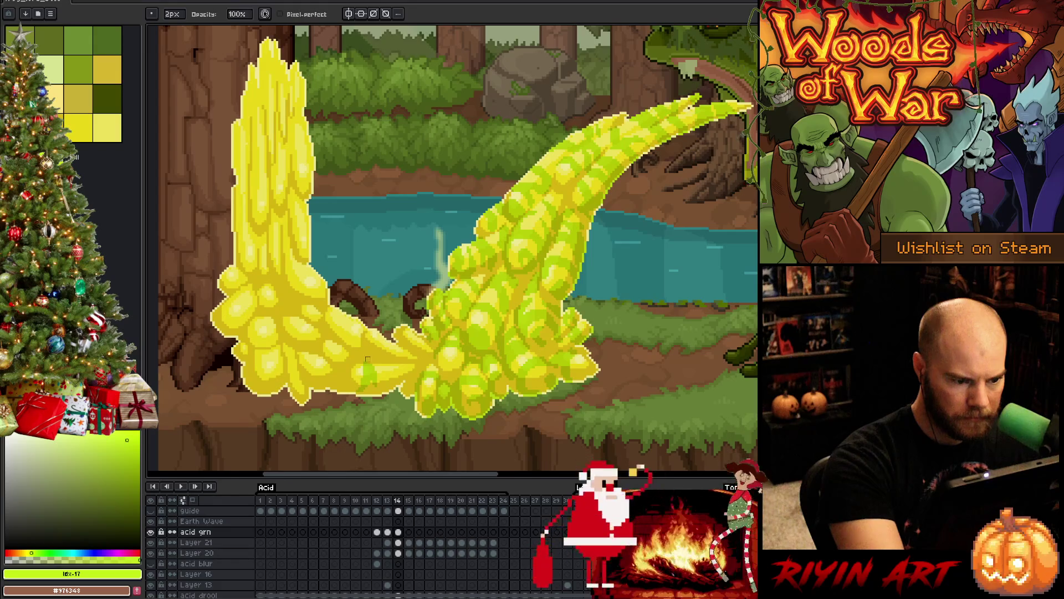
Step: Shape the tail's green swirl by erasing pixels and touch up tail pixels with yellow
{"action": "key", "text": "e"}
{"action": "mouse_move", "coordinate": [381, 360]}
{"action": "left_mouse_down"}
{"action": "mouse_move", "coordinate": [392, 388]}
{"action": "mouse_move", "coordinate": [398, 367]}
{"action": "mouse_move", "coordinate": [387, 360]}
{"action": "left_mouse_up"}
{"action": "key", "text": "b"}
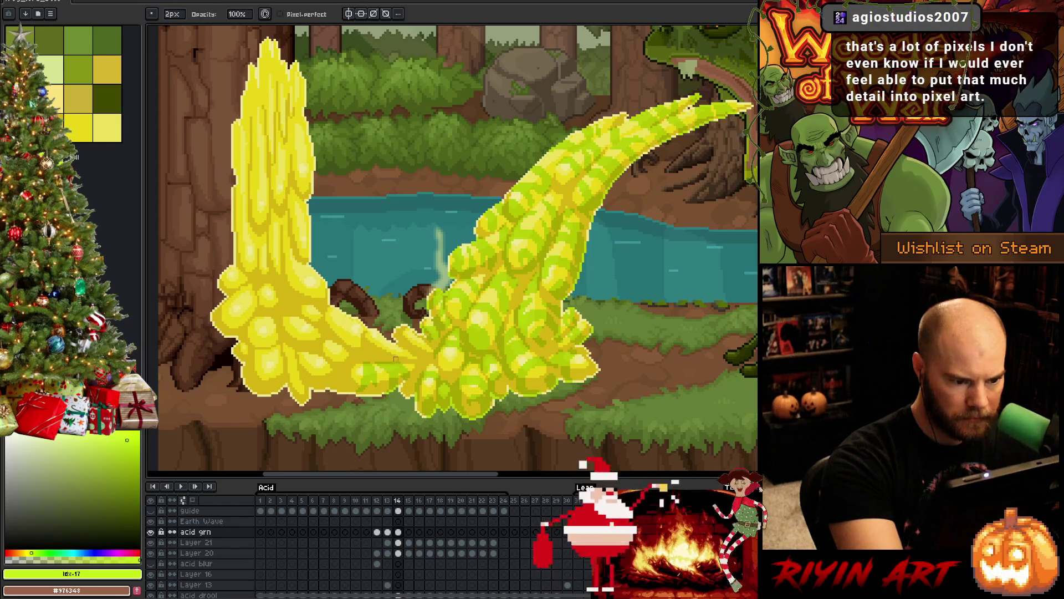
{"action": "left_click_drag", "start_coordinate": [405, 364], "coordinate": [408, 377]}
{"action": "key", "text": "e"}
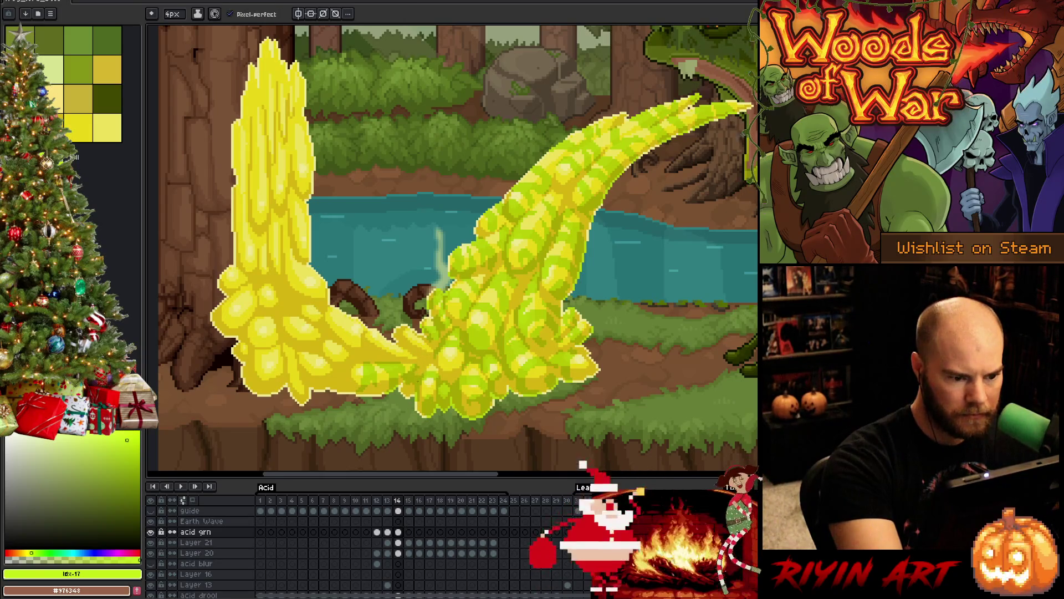
{"action": "key", "text": "b"}
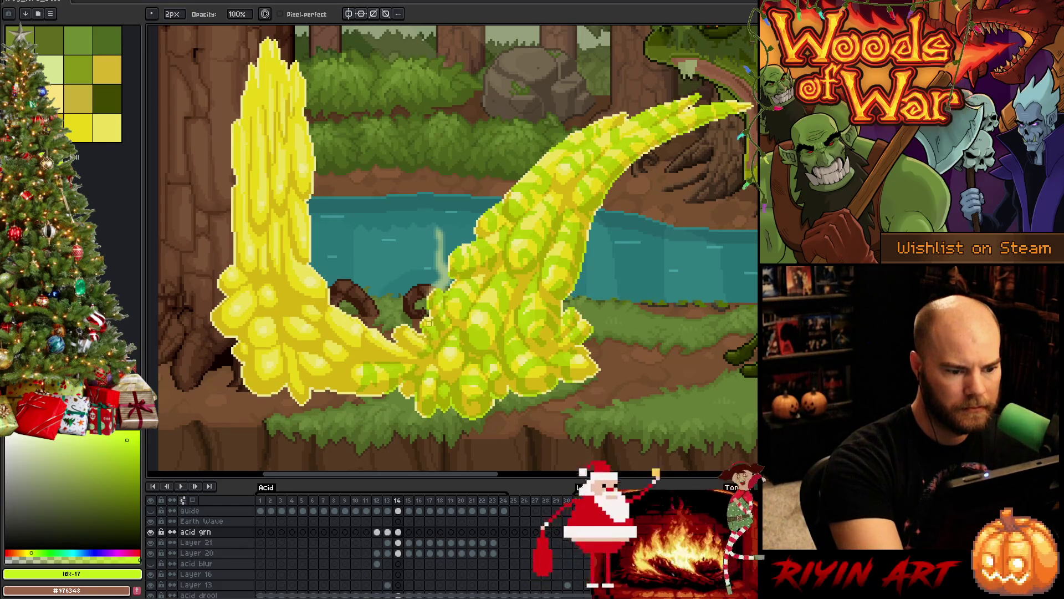
{"action": "key", "text": "e"}
{"action": "key", "text": "b"}
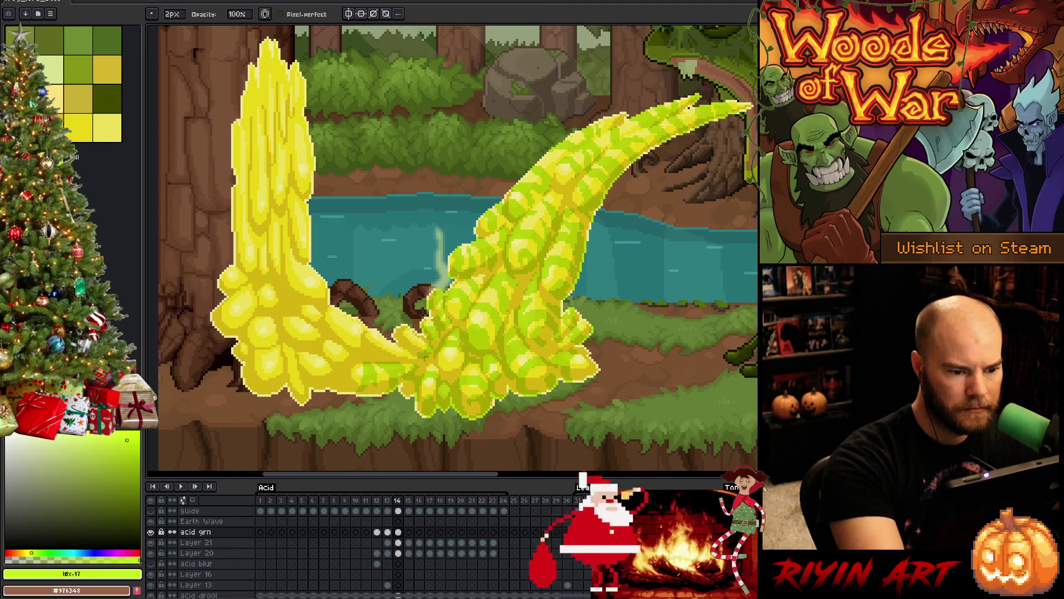
{"action": "key", "text": "e"}
{"action": "key", "text": "b"}
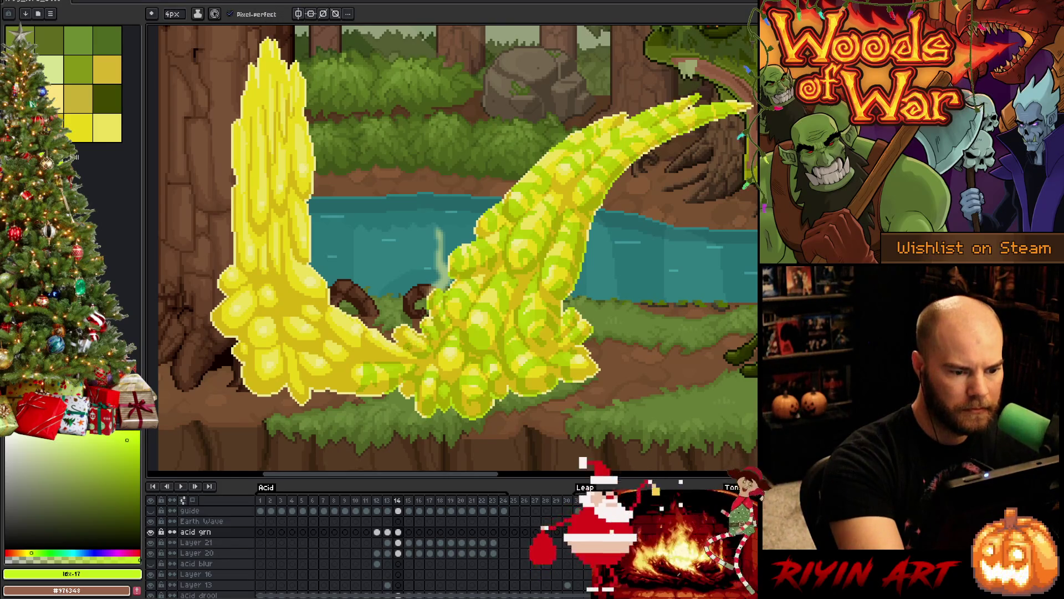
{"action": "key", "text": "b"}
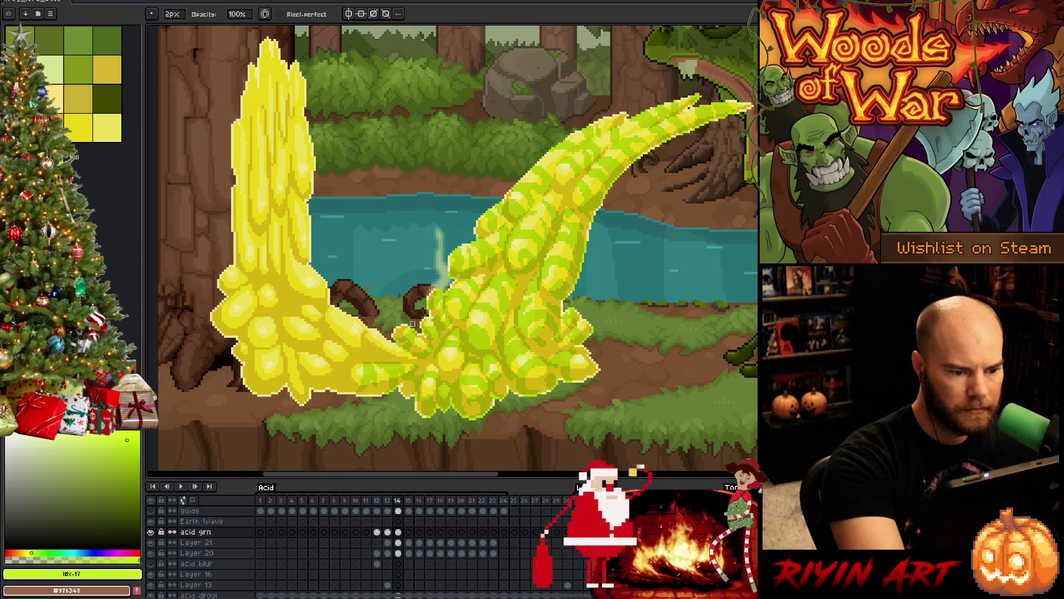
Step: Touch up swirl pixels on the lower-left acid, alternating pencil and eraser
{"action": "key", "text": "e"}
{"action": "right_click", "coordinate": [535, 260]}
{"action": "key", "text": "Escape"}
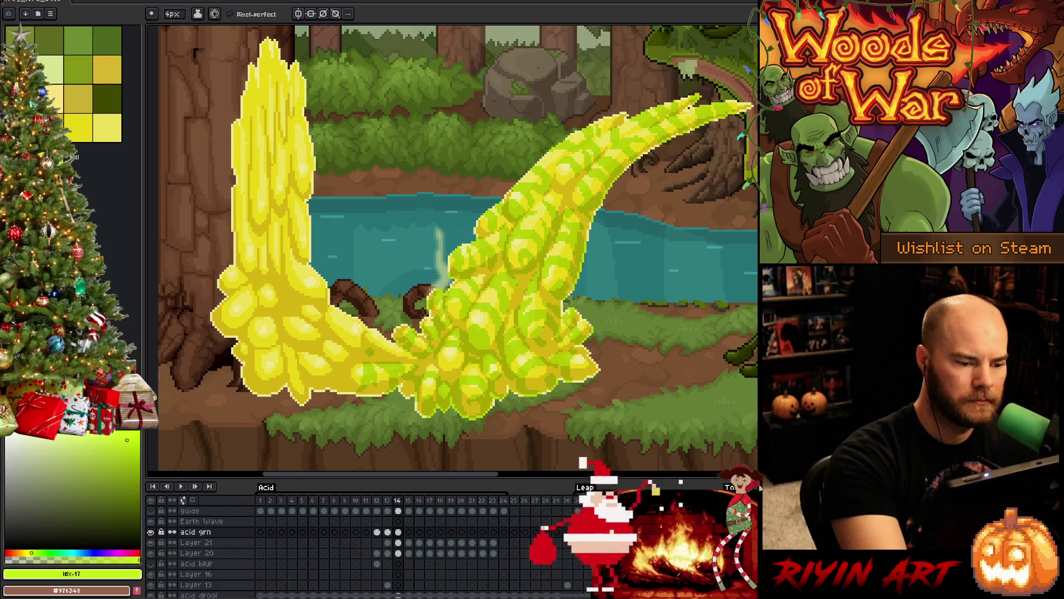
{"action": "key", "text": "b"}
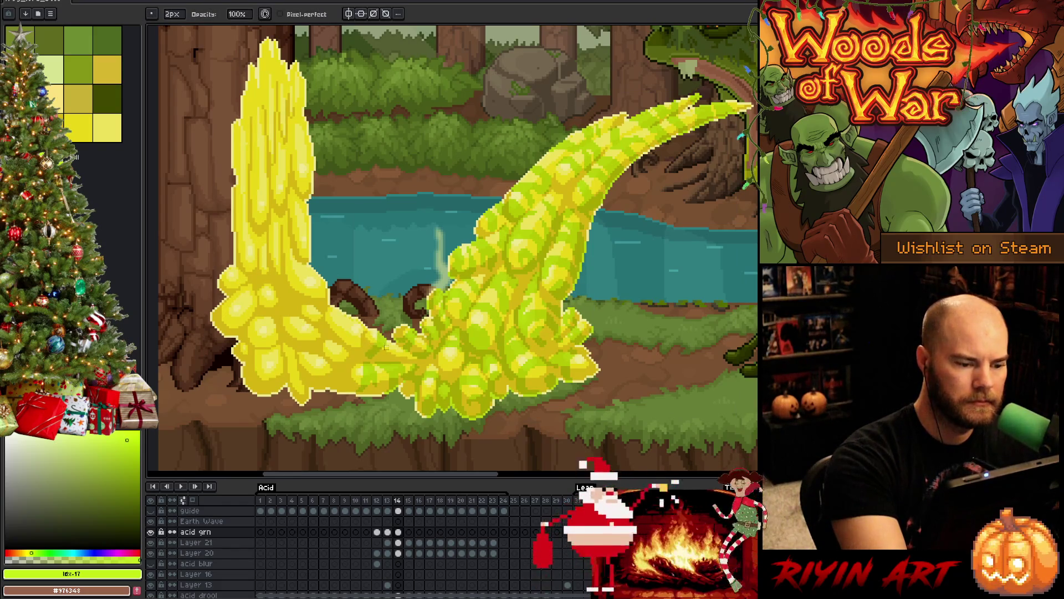
{"action": "key", "text": "e"}
{"action": "key", "text": "b"}
{"action": "key", "text": "e"}
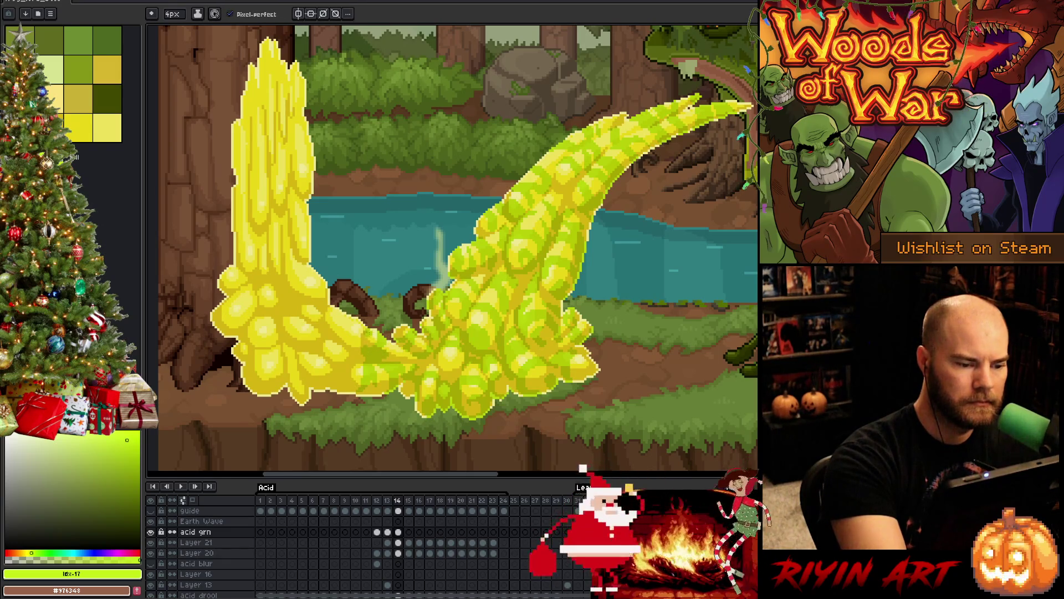
{"action": "key", "text": "b"}
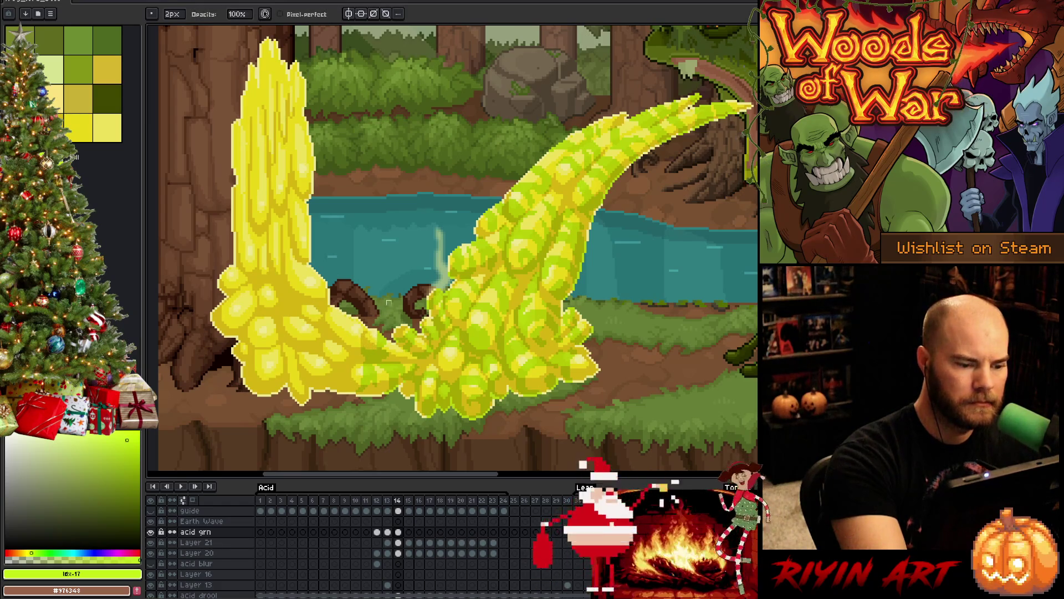
{"action": "key", "text": "e"}
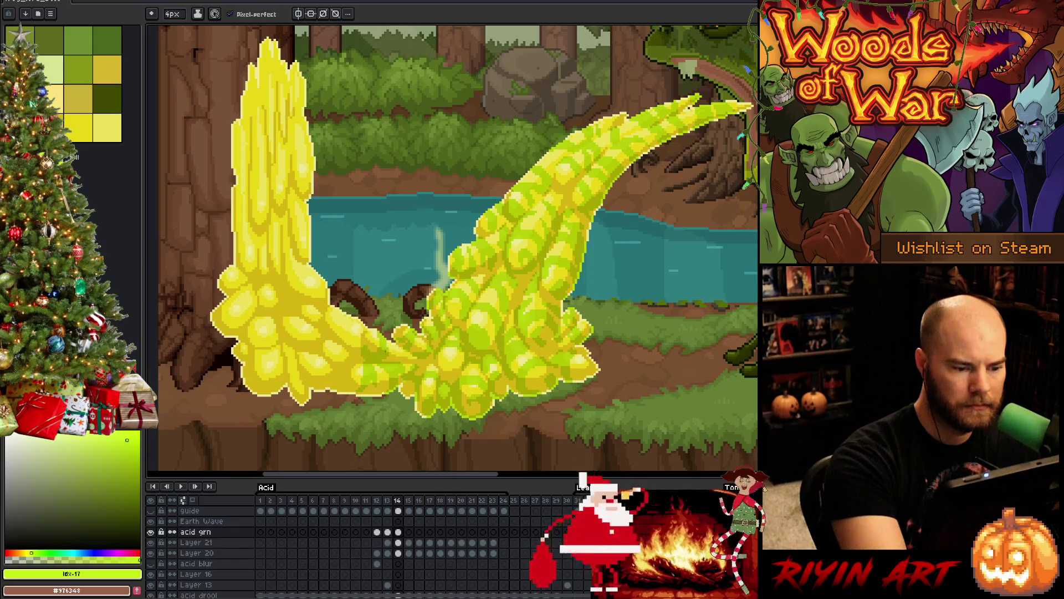
{"action": "key", "text": "b"}
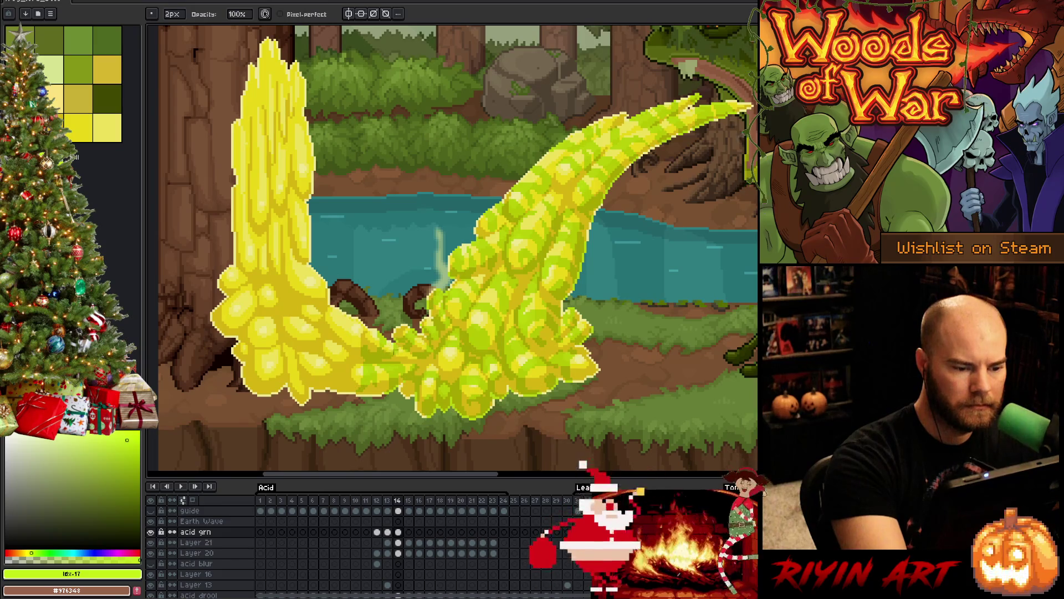
{"action": "key", "text": "e"}
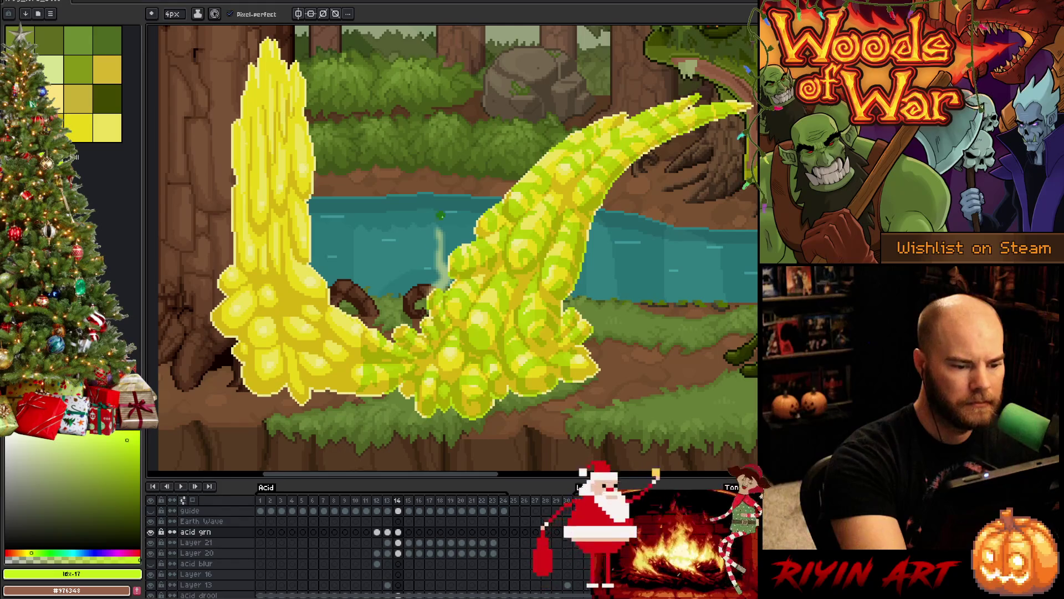
Step: Paint a green swirl onto the acid blob and brighten pixels along its lower edge
{"action": "mouse_move", "coordinate": [327, 379]}
{"action": "left_mouse_down"}
{"action": "mouse_move", "coordinate": [331, 366]}
{"action": "mouse_move", "coordinate": [304, 372]}
{"action": "mouse_move", "coordinate": [326, 302]}
{"action": "mouse_move", "coordinate": [340, 364]}
{"action": "mouse_move", "coordinate": [333, 314]}
{"action": "mouse_move", "coordinate": [338, 357]}
{"action": "mouse_move", "coordinate": [310, 350]}
{"action": "mouse_move", "coordinate": [318, 375]}
{"action": "left_mouse_up"}
{"action": "key", "text": "e"}
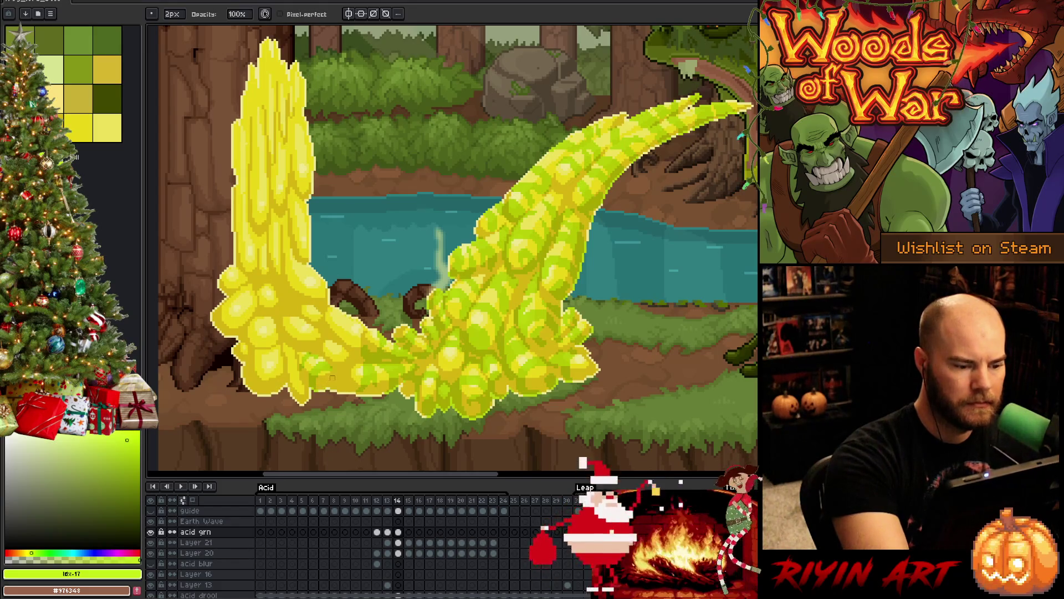
{"action": "left_click_drag", "start_coordinate": [332, 375], "coordinate": [339, 377]}
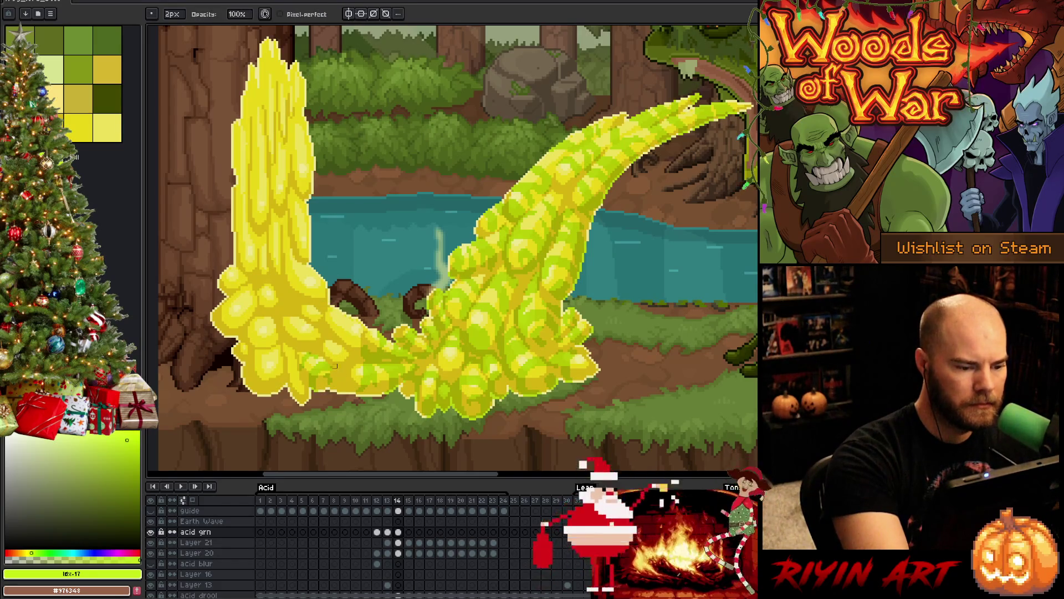
{"action": "key", "text": "e"}
{"action": "right_click", "coordinate": [533, 260]}
{"action": "key", "text": "Escape"}
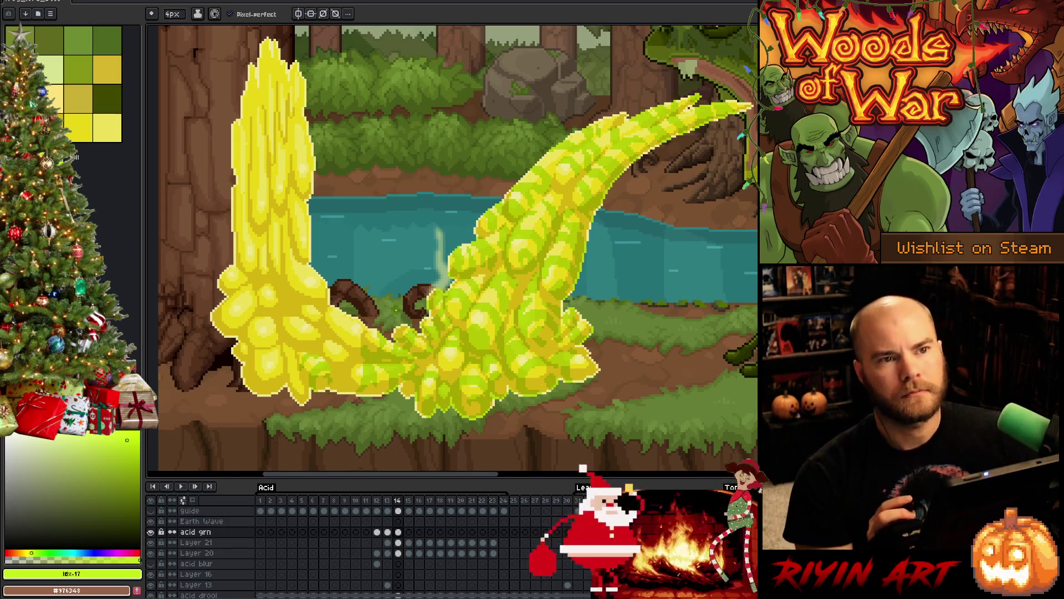